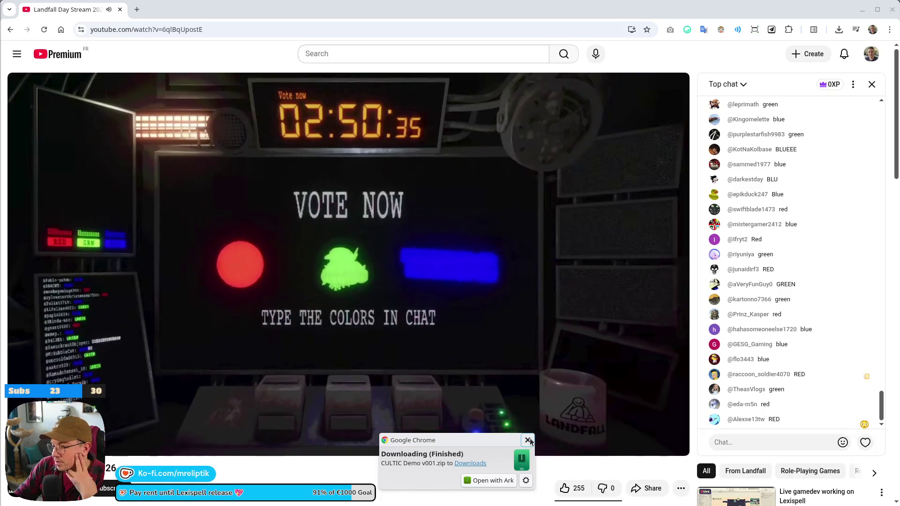
- Close Chrome's finished-download notice covering the coding livestream
left_click(528, 440)
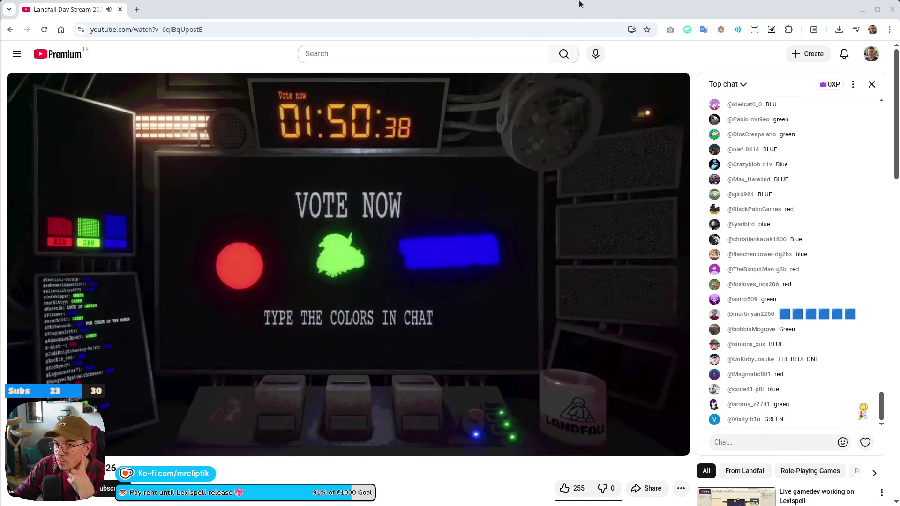
key("alt+Tab")
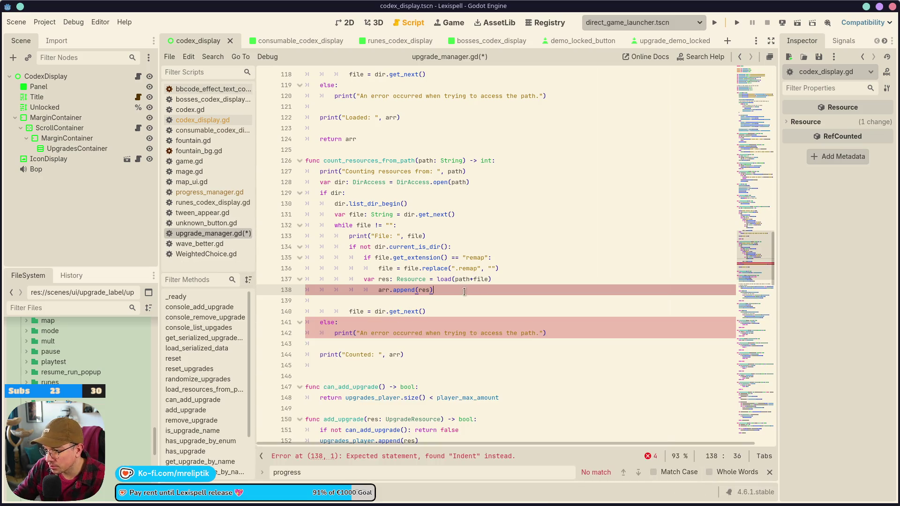
- Delete the resource load and append lines from the loop in count_resources_from_path
key("ctrl+shift+k")
left_click(506, 273)
key("ctrl+shift+k")
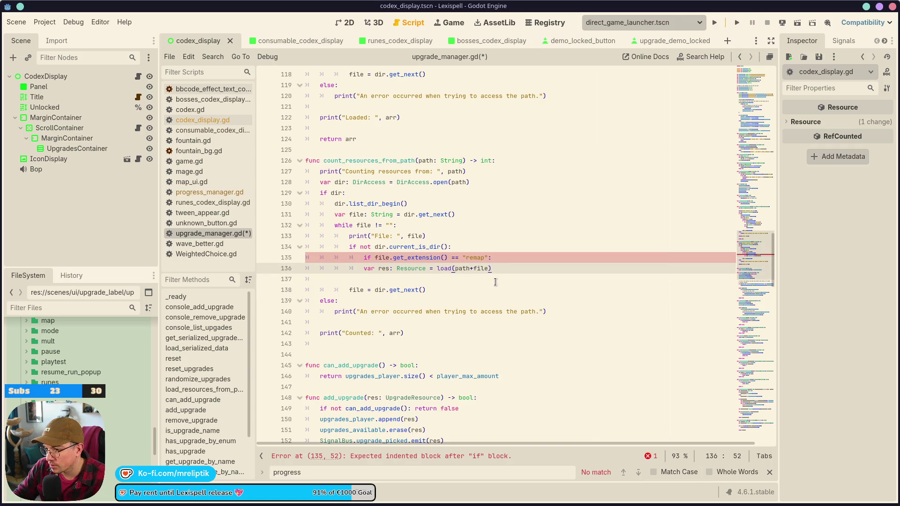
key("ctrl+z")
key("ctrl+shift+k")
key("ctrl+s")
- Declare 'var count: int = 0' at the top of count_resources_from_path
left_click(435, 322)
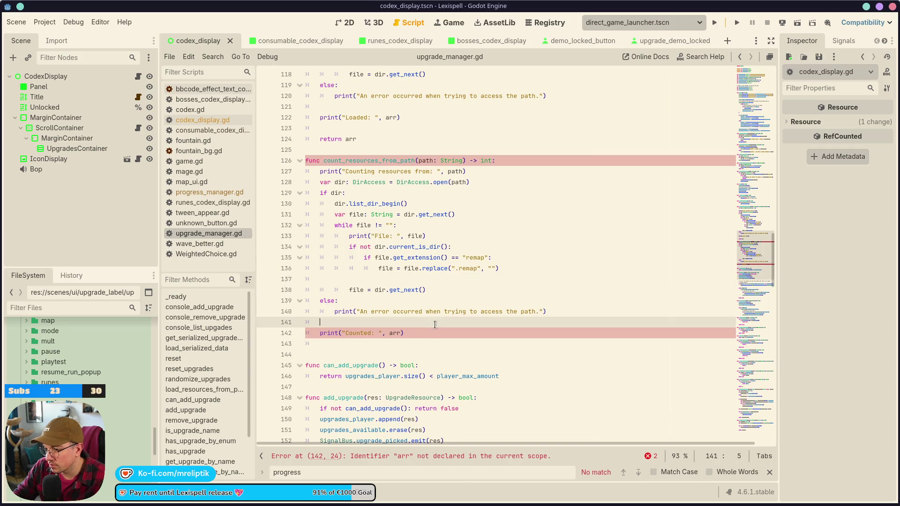
left_click(429, 336)
left_click(520, 161)
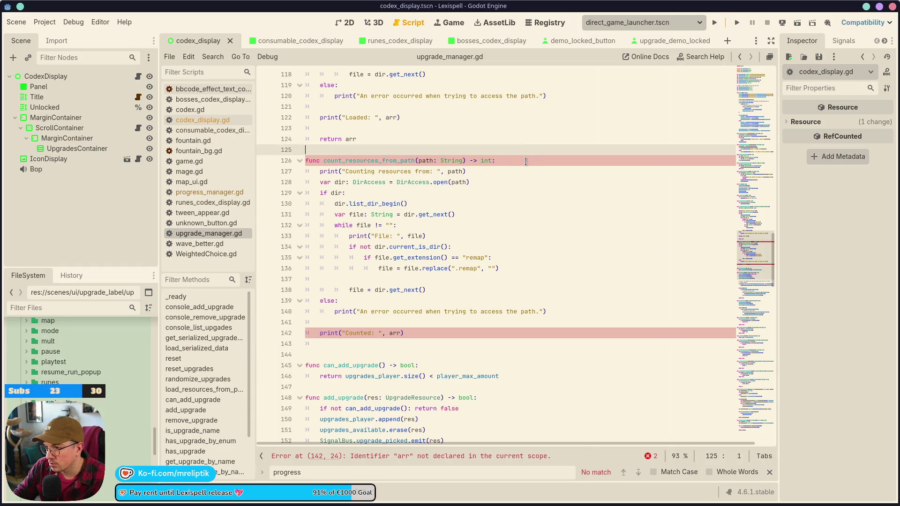
key("Return")
type("*vvar cpuin")
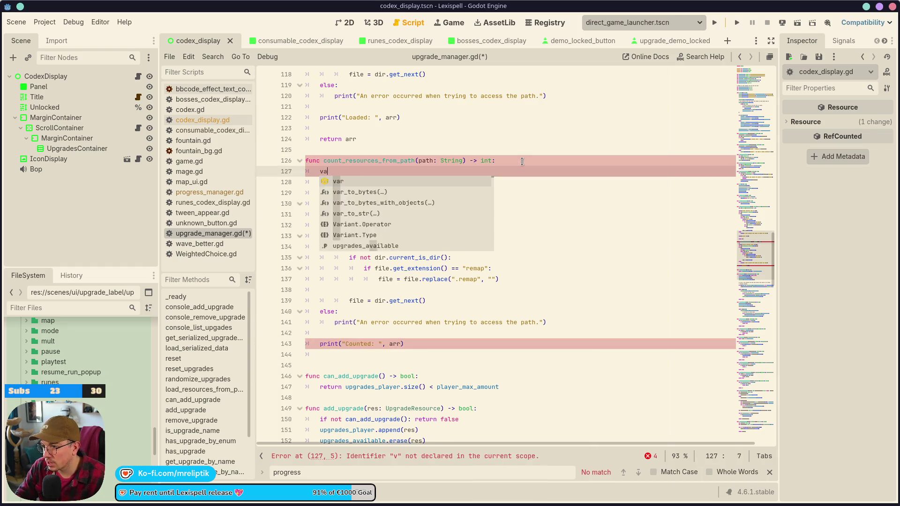
type("t: int = 0°")
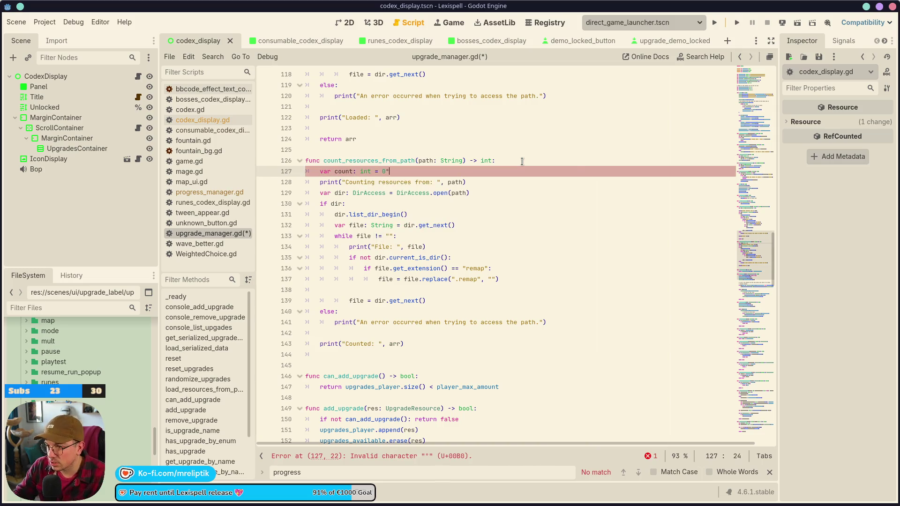
key("BackSpace")
key("ctrl+s")
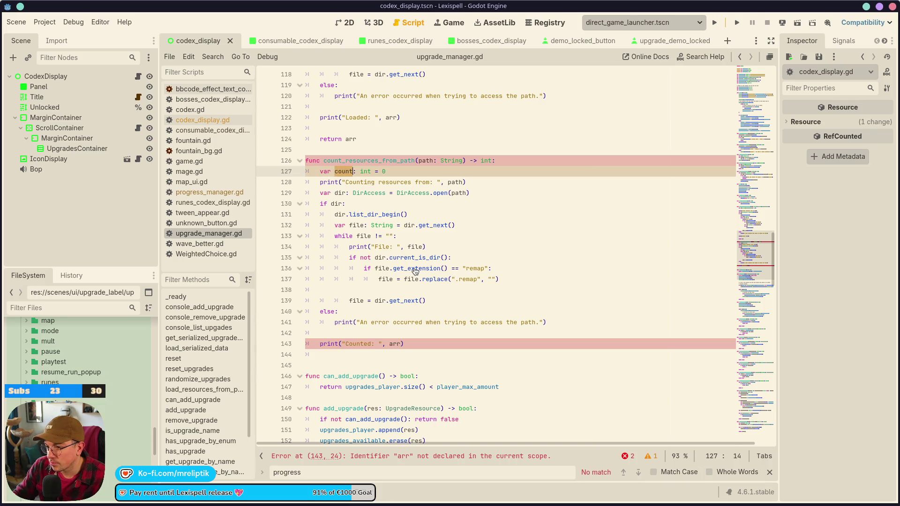
- Add 'count += 1' inside the remap check of the loop
left_click(413, 300)
left_click(411, 289)
key("Tab")
key("Tab")
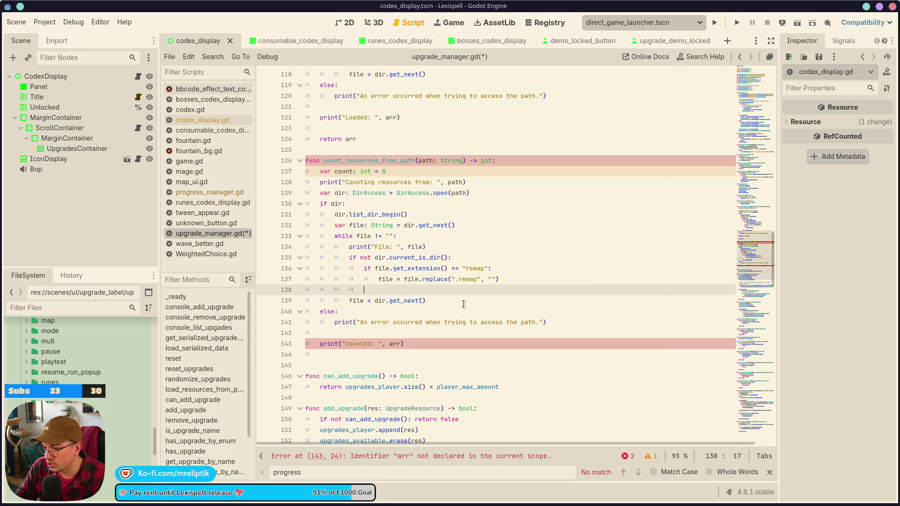
type("count += 1")
key("ctrl+s")
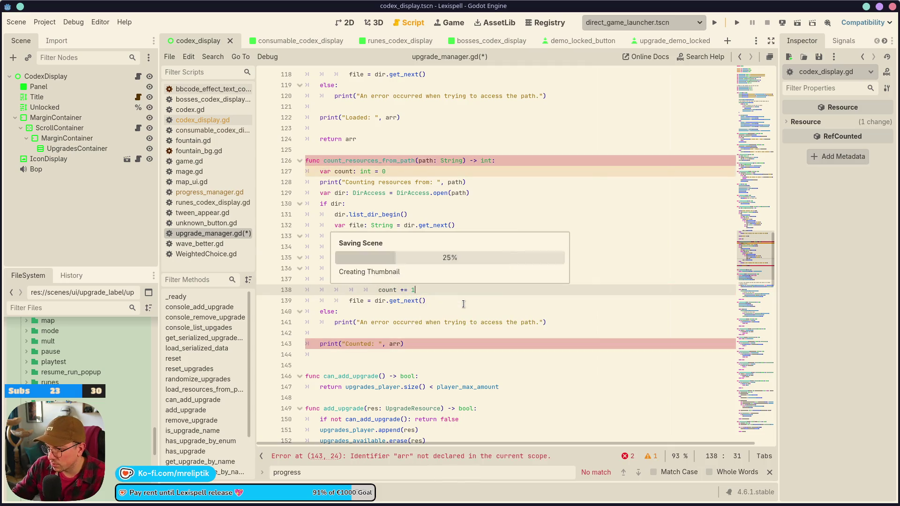
- Print count instead of arr in the Counted line and remove the extra blank line
left_click(369, 334)
left_click(335, 351)
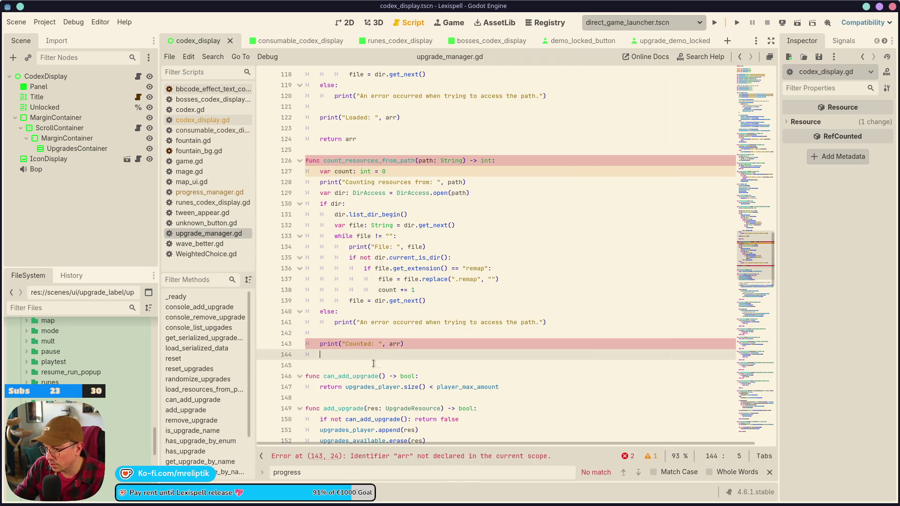
double_click(395, 344)
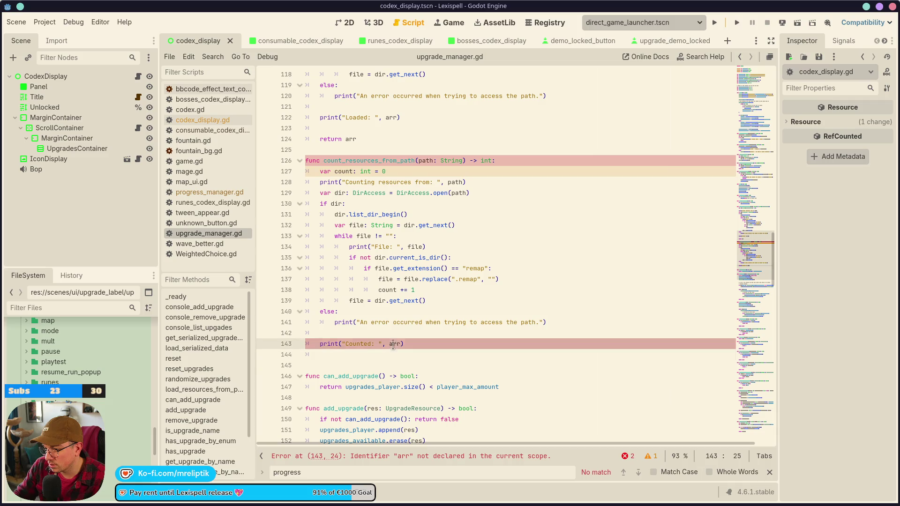
type("count")
left_click(347, 355)
key("ctrl+shift+k")
key("ctrl+s")
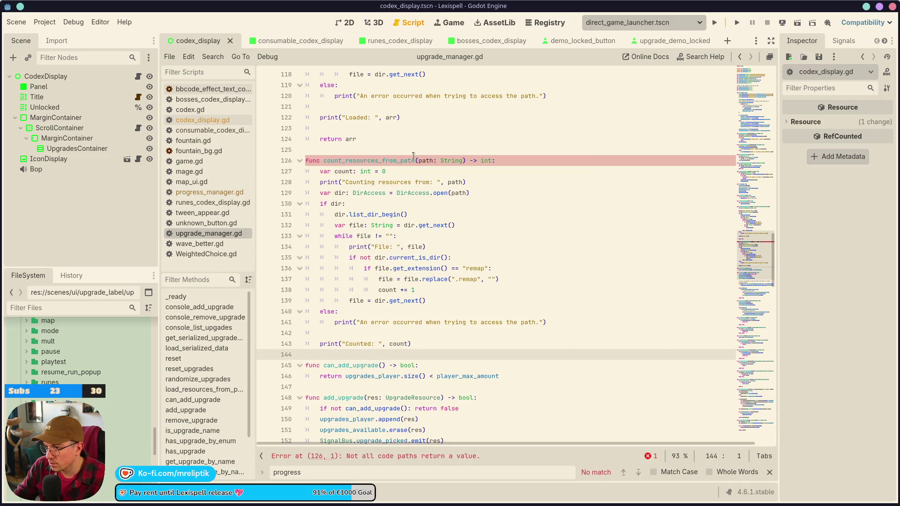
- Add 'return count' after the Counted print at the function's end
double_click(376, 162)
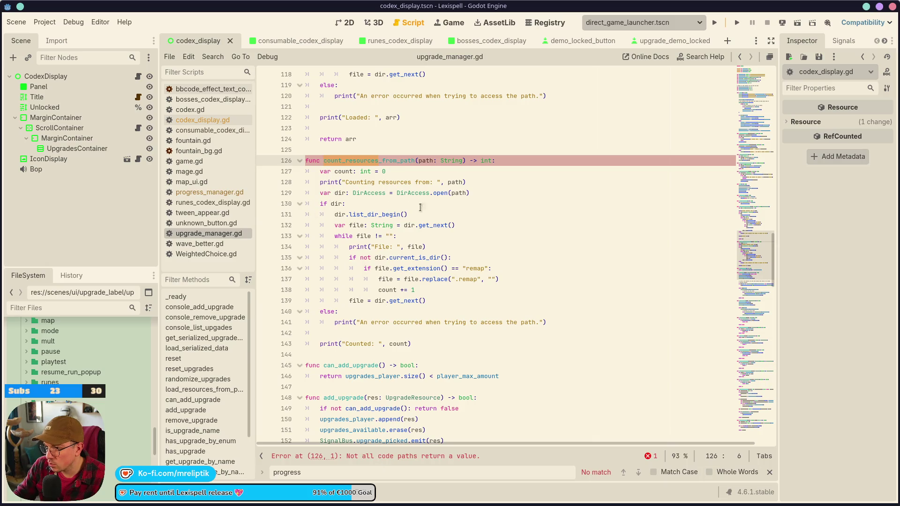
left_click(342, 204)
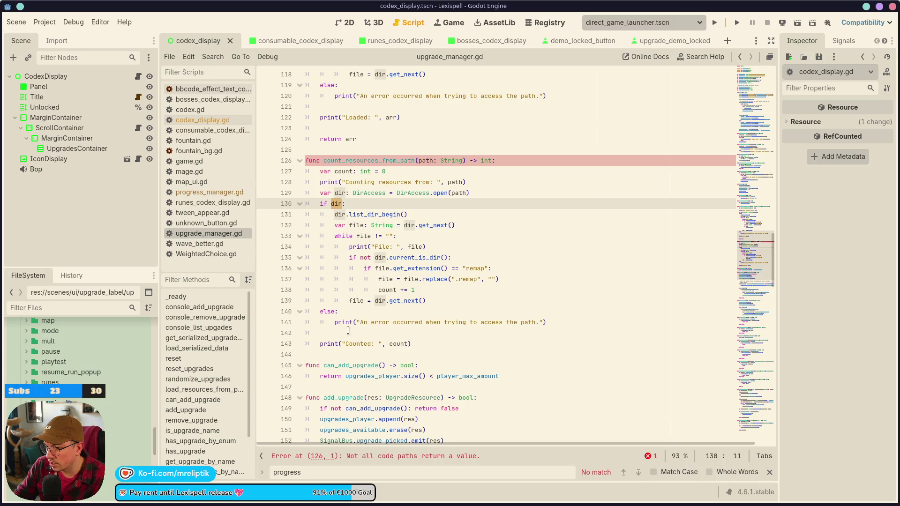
left_click(562, 325)
key("Return")
type("return count")
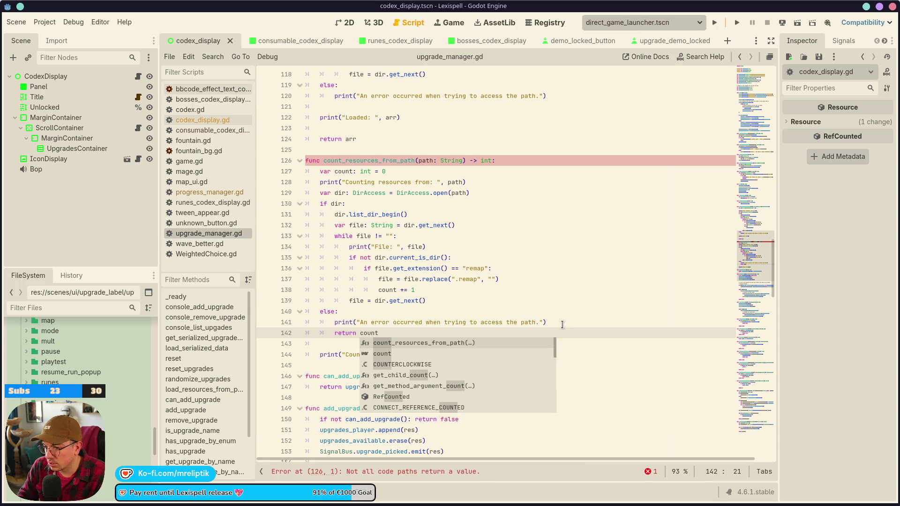
key("Escape")
key("ctrl+alt+Down")
key("alt+Down")
key("alt+Down")
key("shift+Tab")
key("ctrl+s")
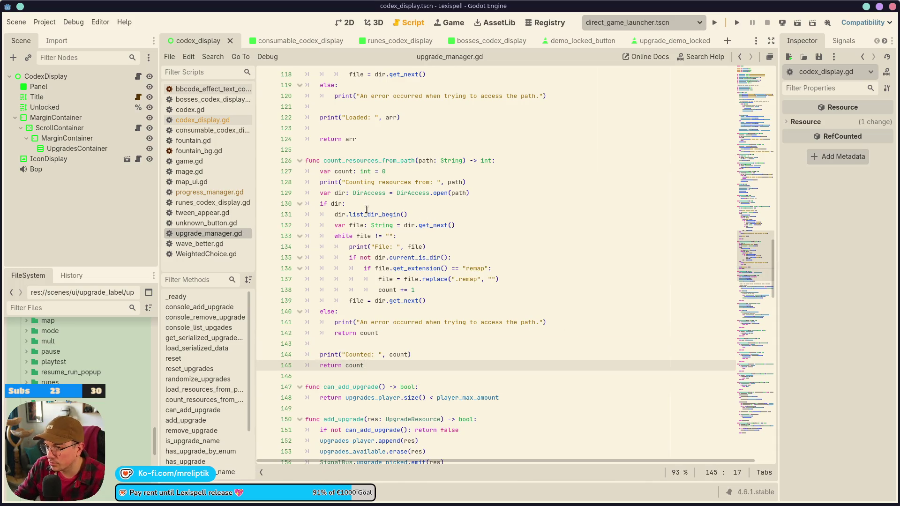
- Remove the leftover return in the else branch and save the script
left_click(399, 333)
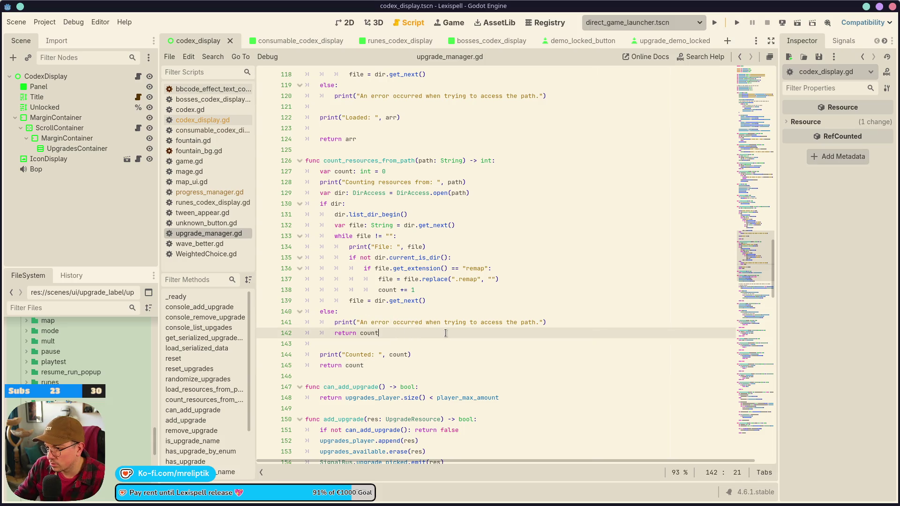
key("ctrl+shift+k")
key("ctrl+s")
left_click(350, 160)
- Uncomment the 'is_demo = true' override in globals.gd and save it
double_click(350, 160)
scroll(443, 310, "up", 20)
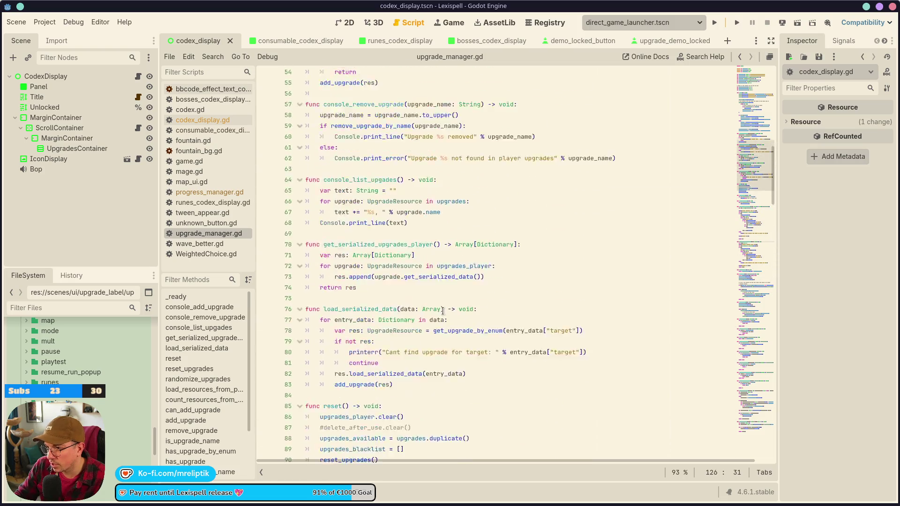
scroll(443, 310, "up", 12)
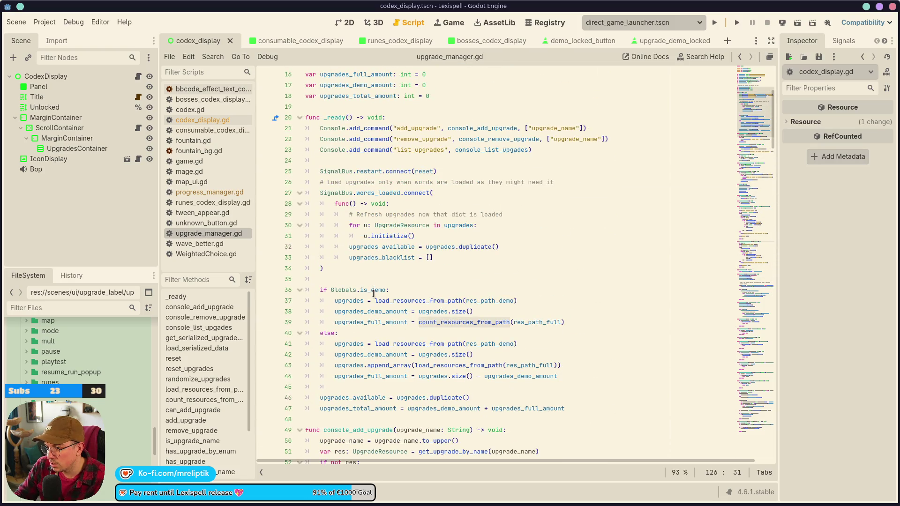
left_click(365, 294, "ctrl")
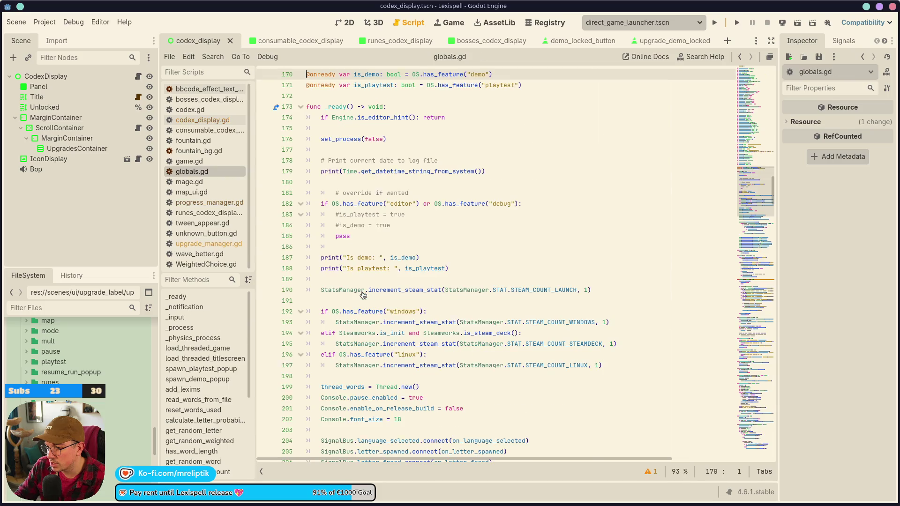
left_click(359, 221)
key("ctrl+k")
key("ctrl+s")
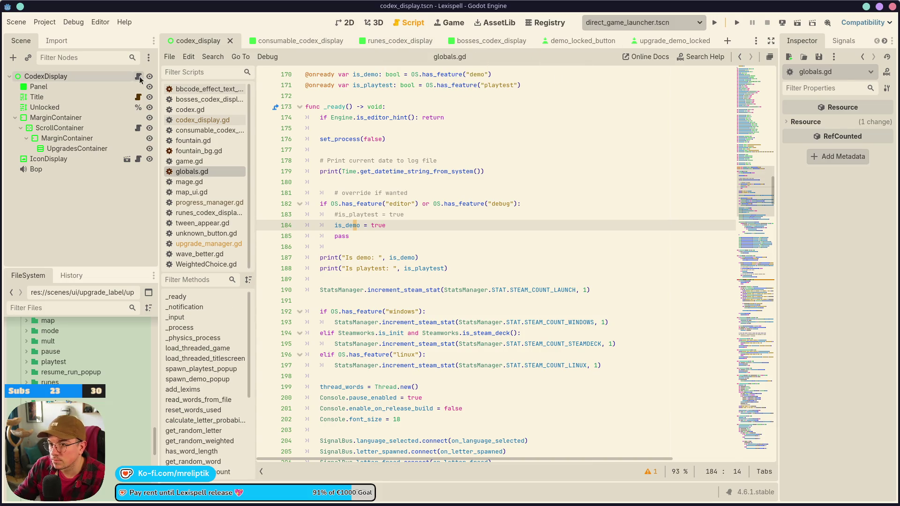
- Return to upgrade_manager.gd and jump to the count_resources_from_path definition
key("alt+Left")
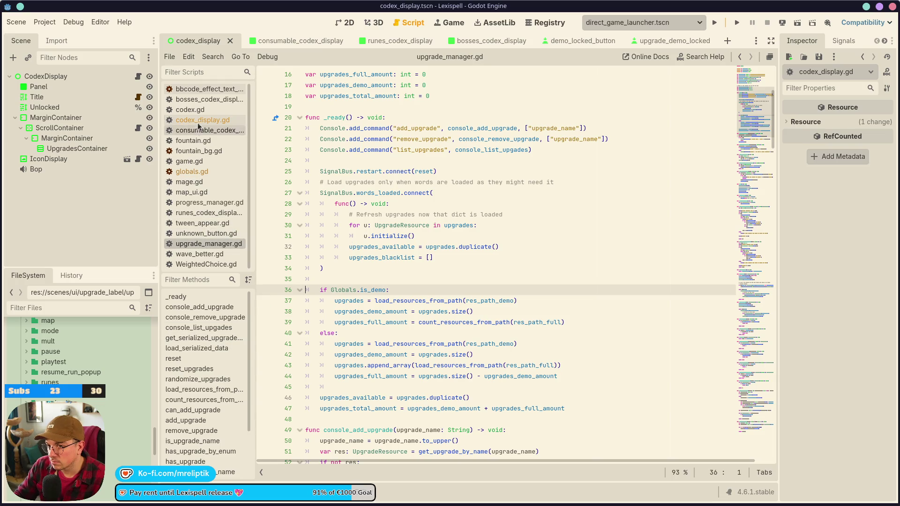
scroll(380, 295, "down", 6)
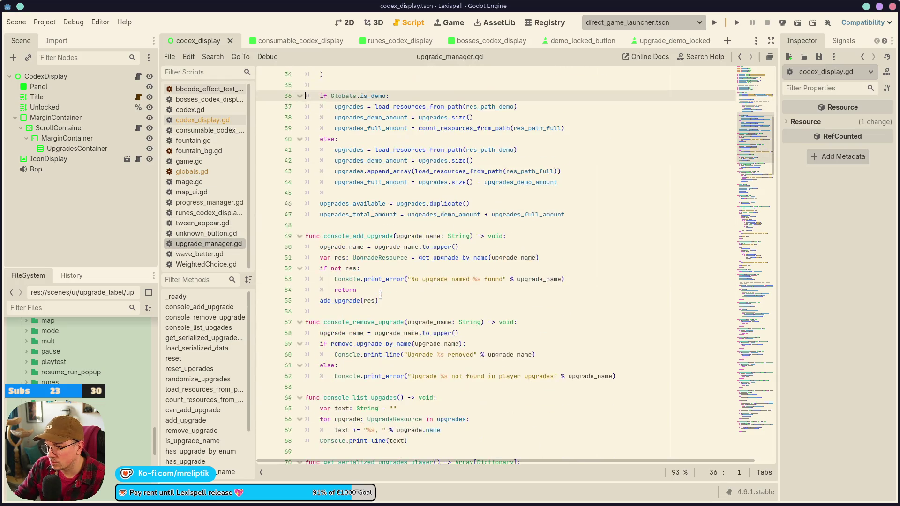
scroll(431, 154, "up", 1)
double_click(456, 160)
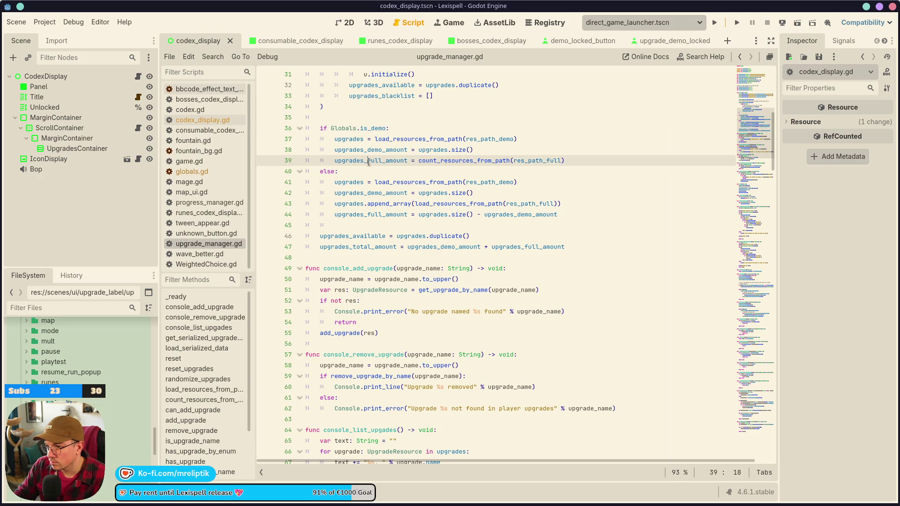
left_click(455, 162, "ctrl")
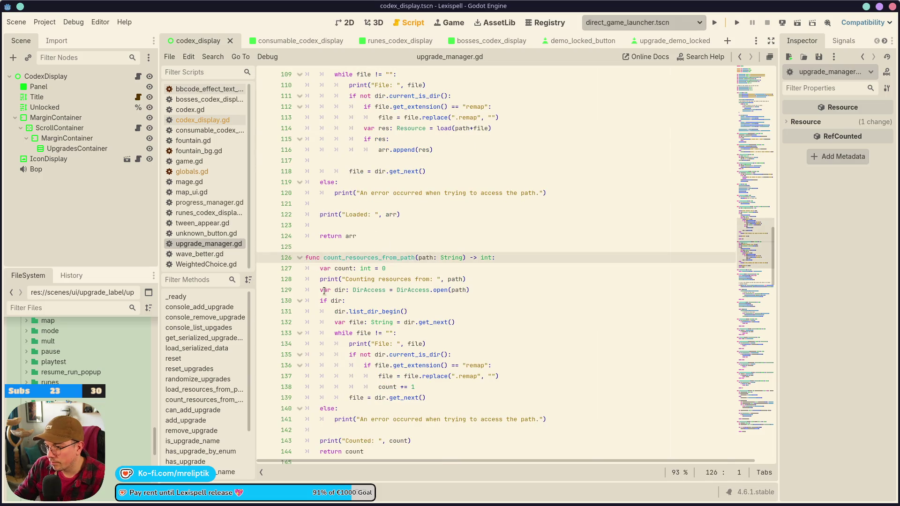
scroll(314, 311, "down", 2)
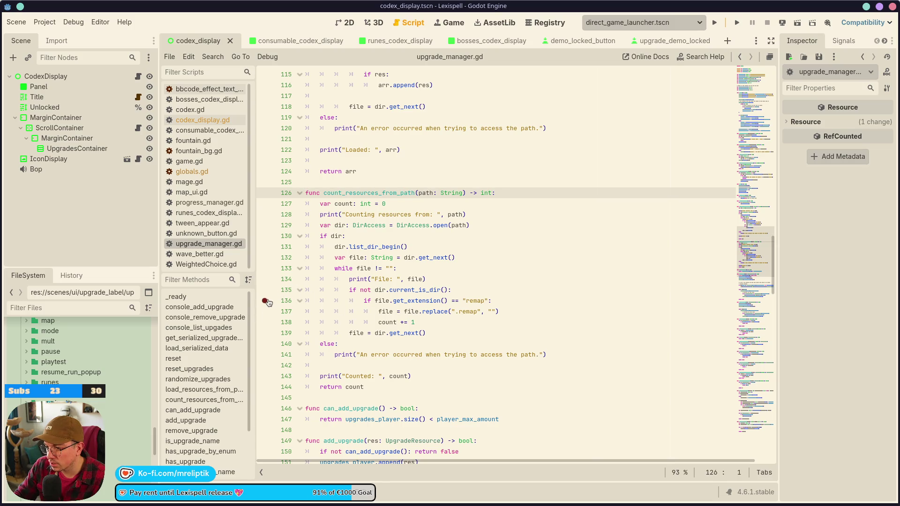
- Run the scene, stop it after the line 132 'upgrades' key error, and list the errors
left_click(797, 23)
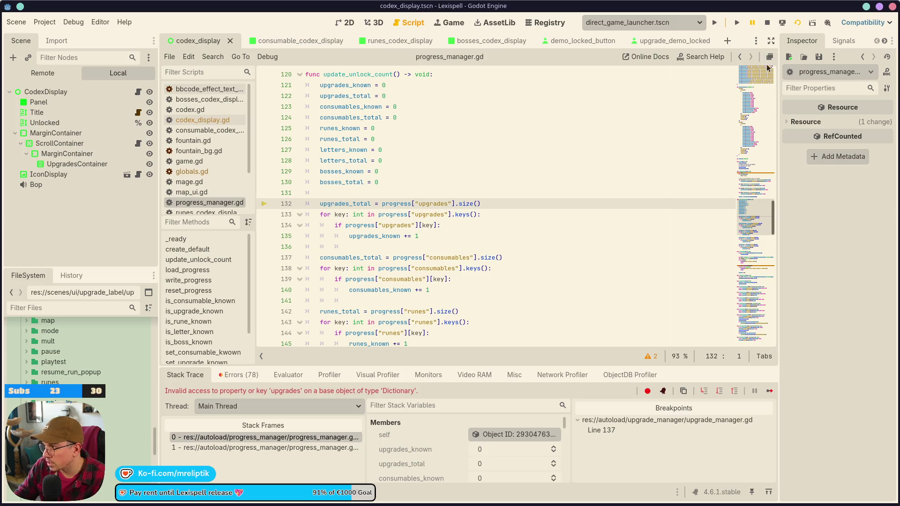
left_click(767, 23)
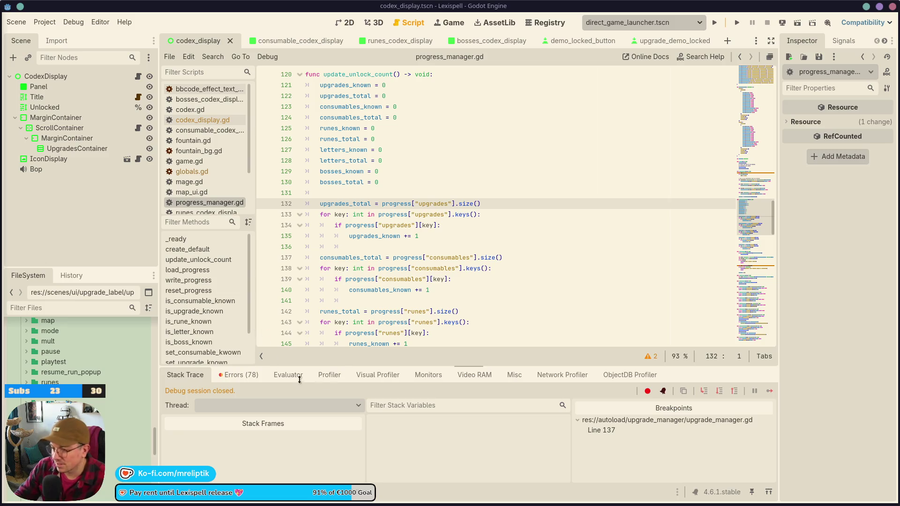
left_click(237, 375)
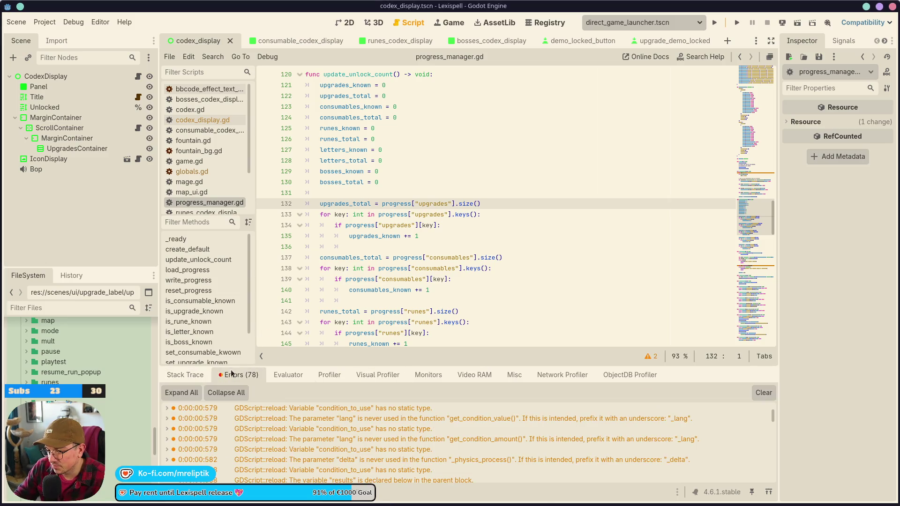
- Collapse the bottom panel and trace update_unlock_count and its progress uses in progress_manager.gd
key("ctrl+j")
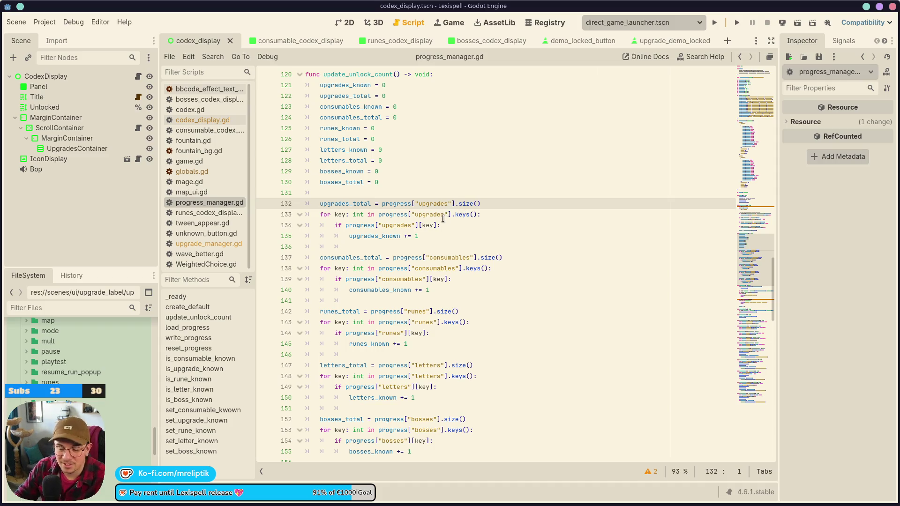
left_click(468, 236)
left_click(415, 205)
scroll(401, 297, "up", 4)
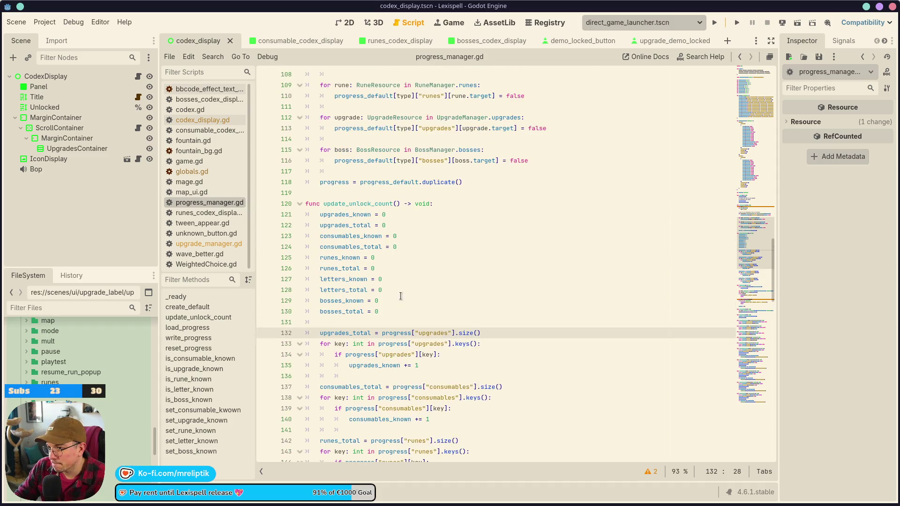
double_click(356, 205)
scroll(376, 297, "down", 2)
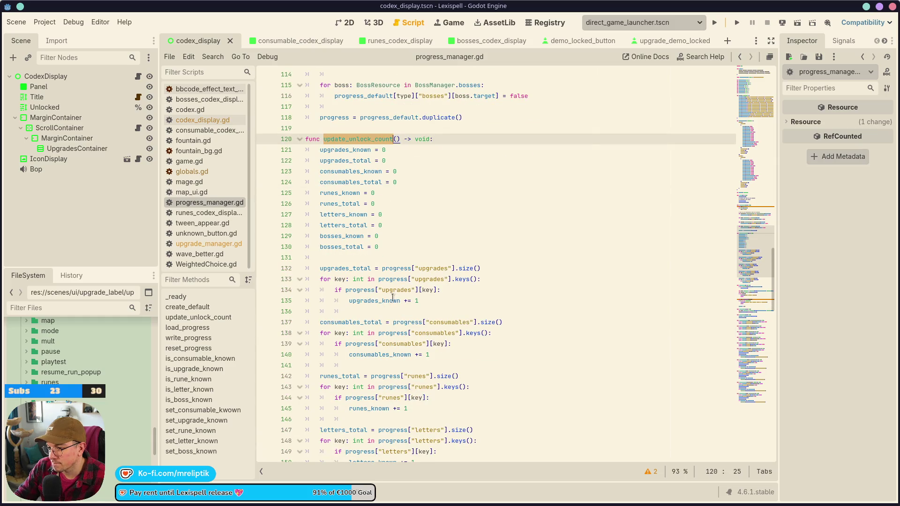
left_click(393, 298)
double_click(401, 263)
left_click(412, 265)
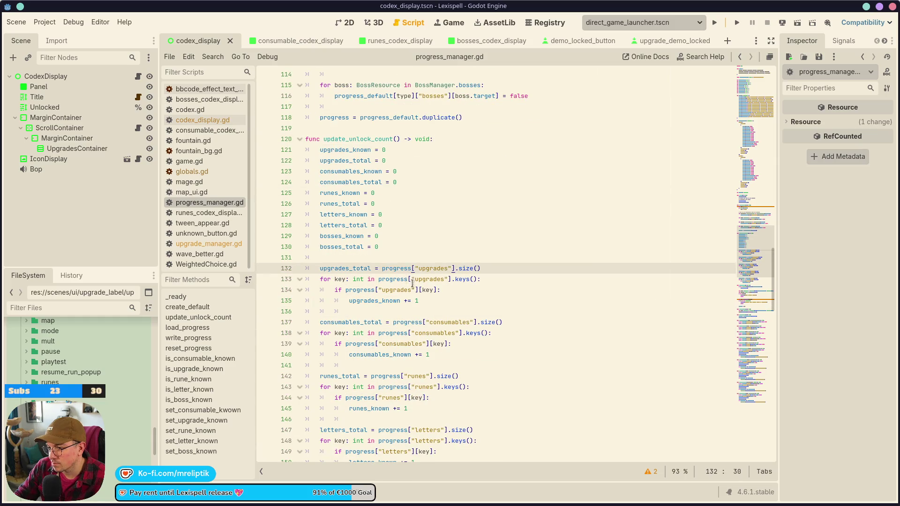
scroll(410, 291, "up", 12)
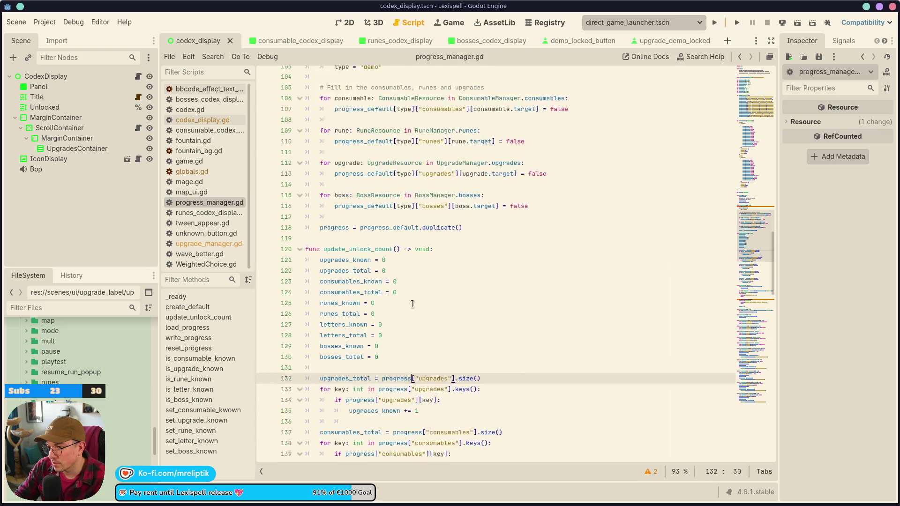
scroll(407, 282, "down", 4)
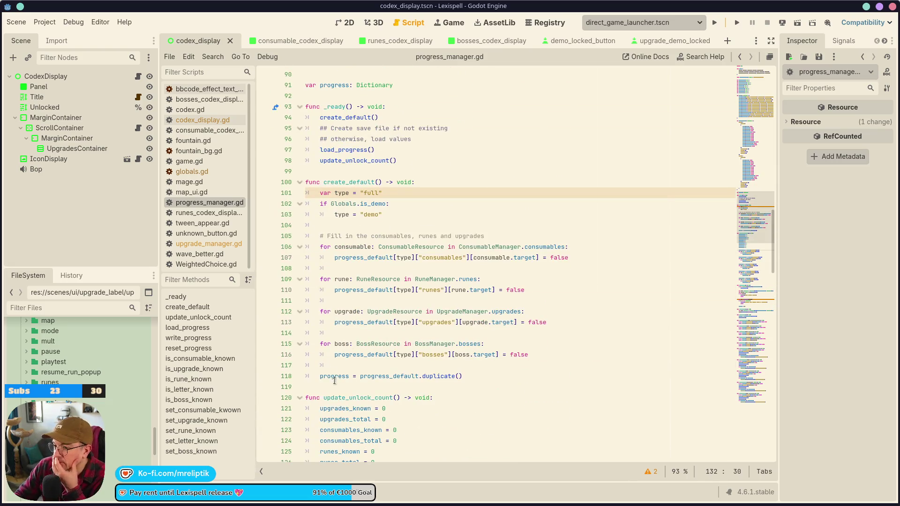
double_click(338, 398)
- Comment out the update_unlock_count() call on line 98 and save
left_click(429, 161)
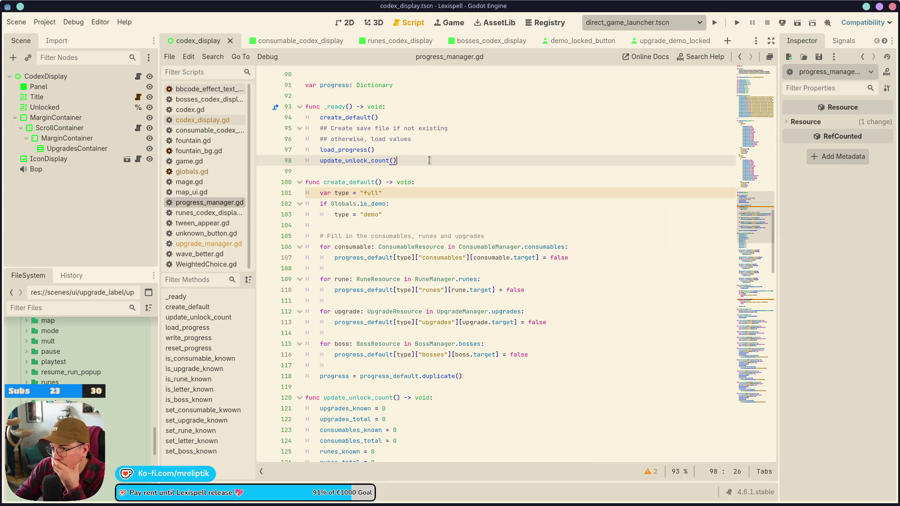
key("ctrl+k")
key("ctrl+s")
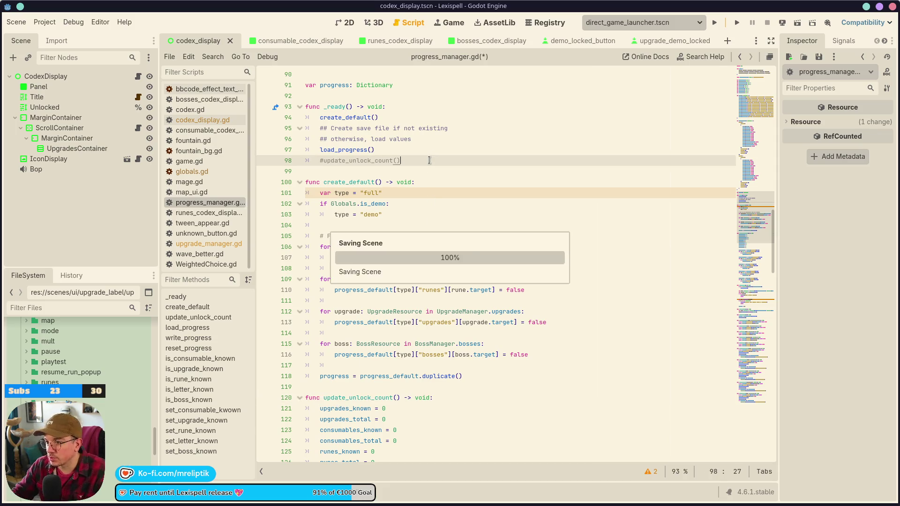
- Run the scene and resume seven times past the line 187 'upgrades' key error
left_click(797, 22)
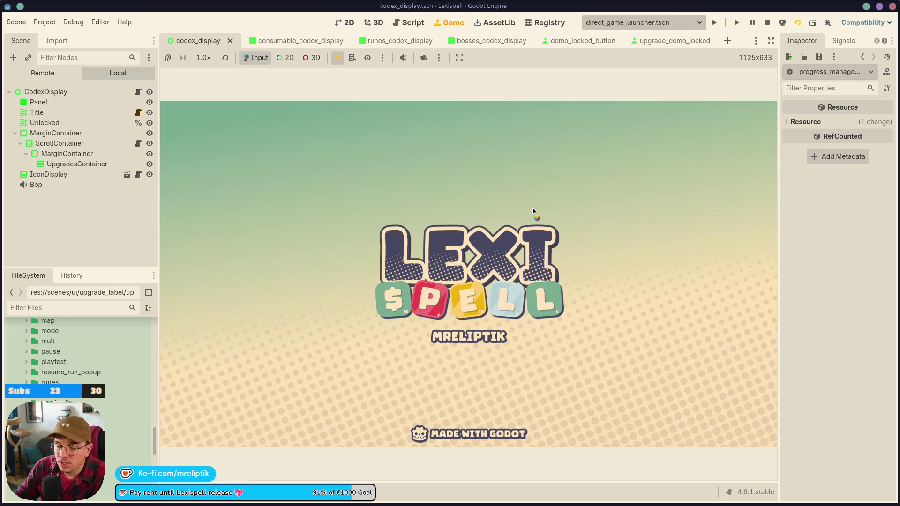
mouse_move(469, 505)
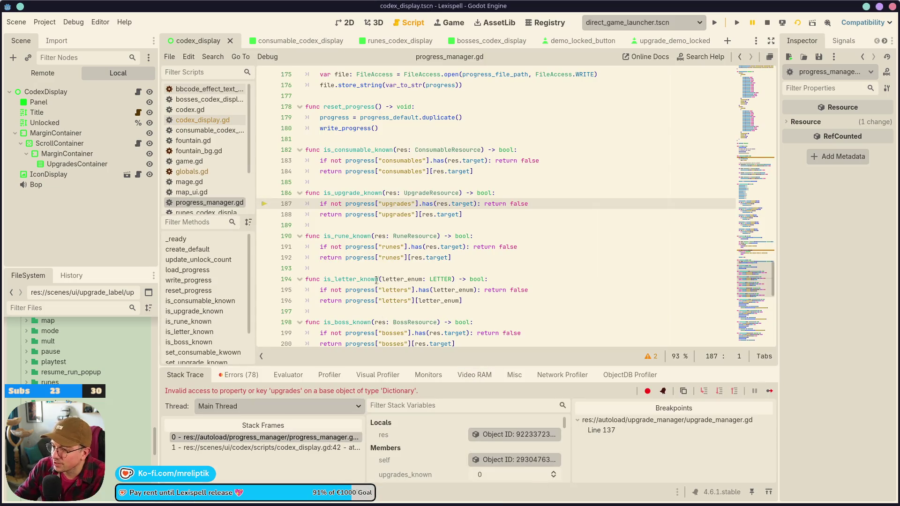
scroll(452, 261, "up", 6)
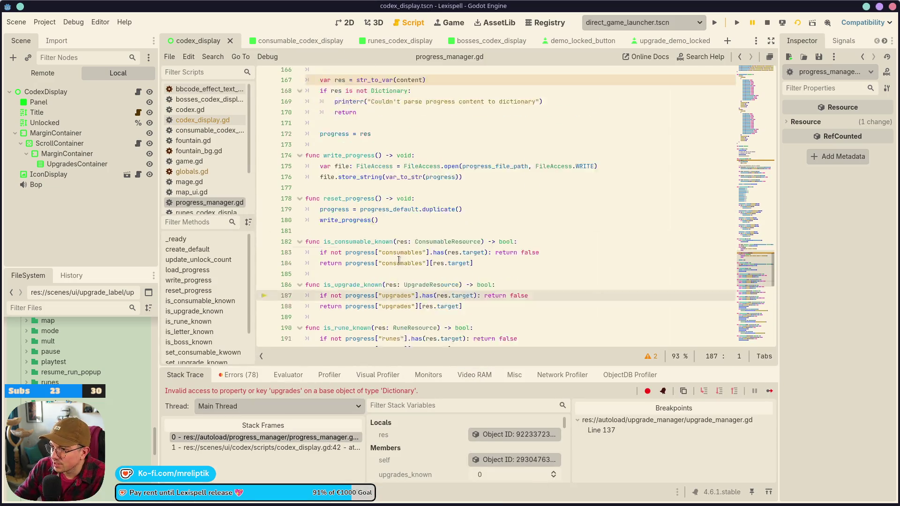
scroll(453, 261, "down", 4)
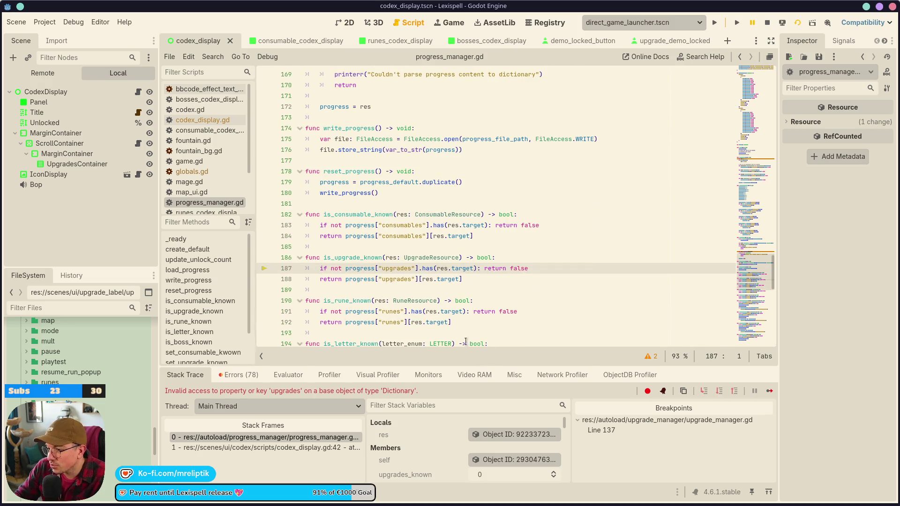
left_click(771, 393)
left_click(772, 395)
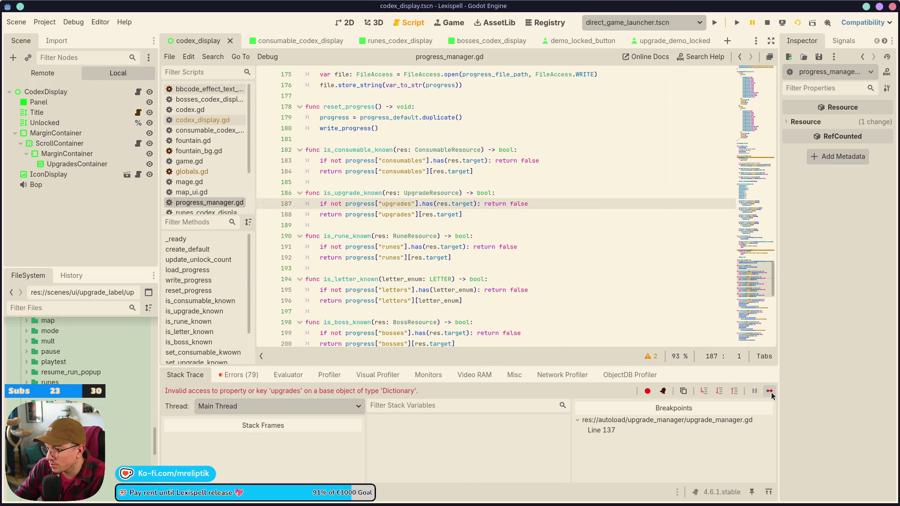
left_click(770, 394)
left_click(770, 395)
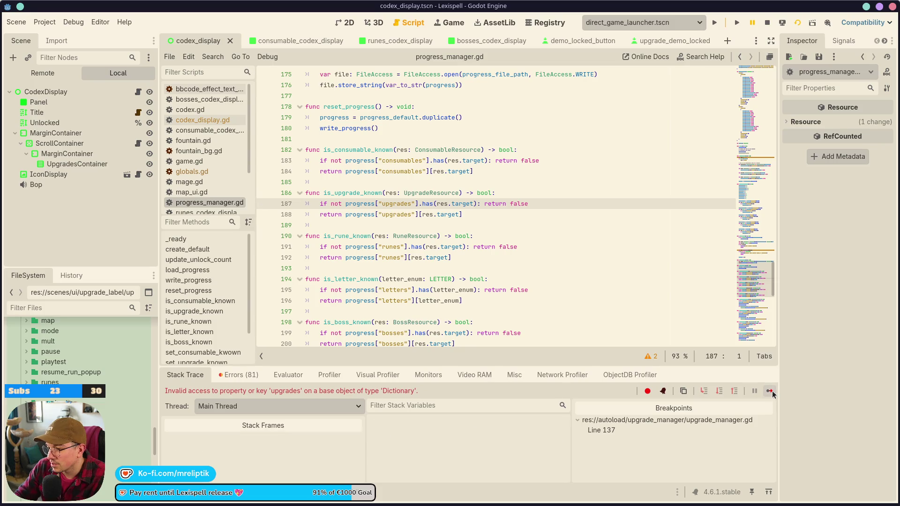
left_click(770, 395)
left_click(771, 395)
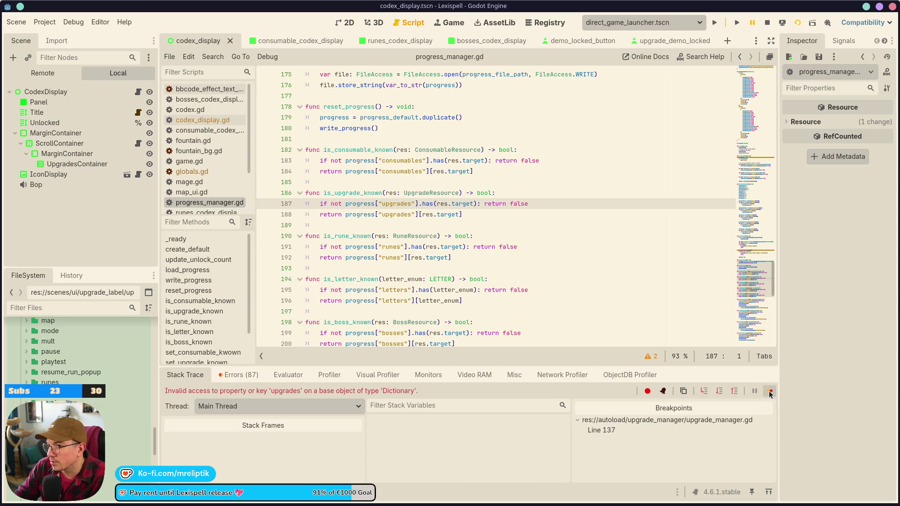
left_click(772, 393)
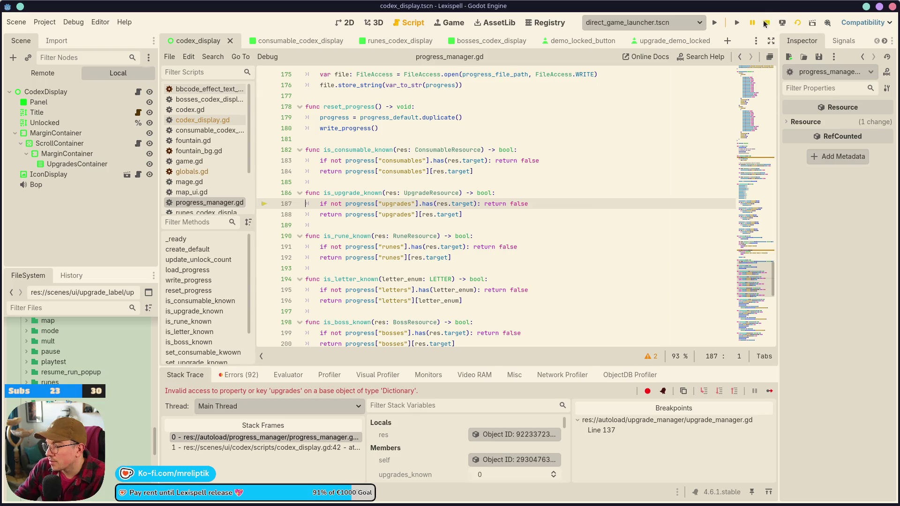
- Review progress_default and show the documentation tooltip for Globals.is_demo on line 102
scroll(392, 258, "up", 10)
scroll(392, 257, "up", 13)
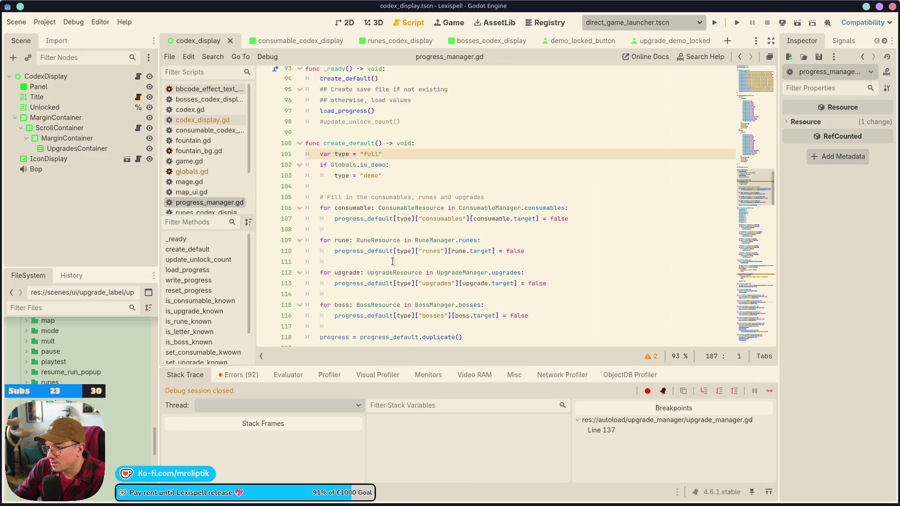
scroll(397, 267, "down", 2)
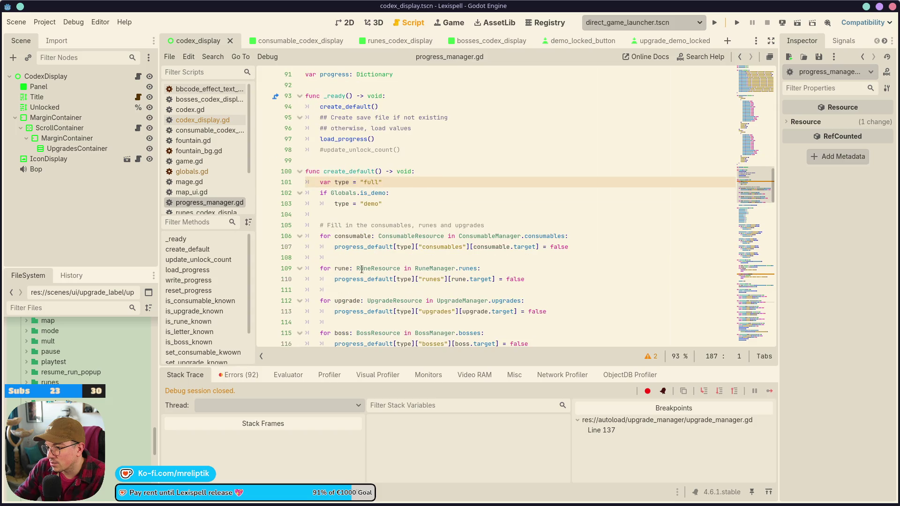
scroll(415, 253, "up", 12)
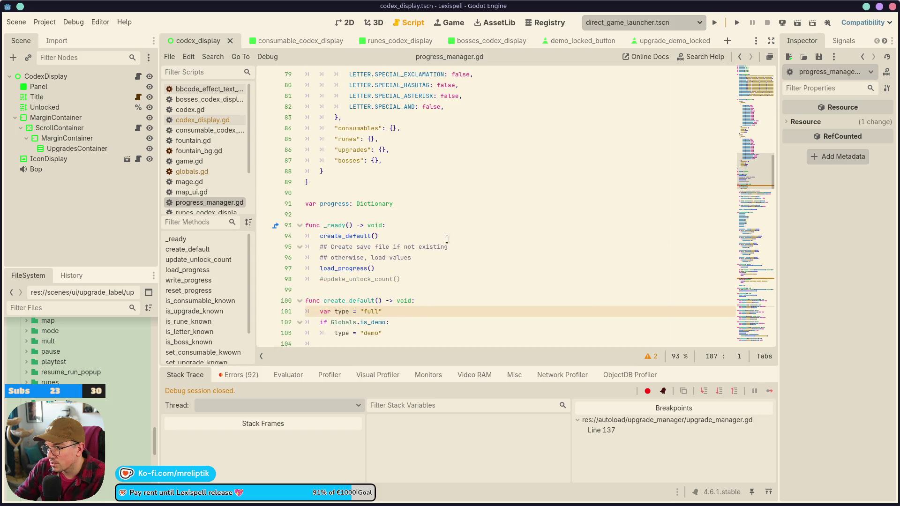
scroll(449, 266, "up", 6)
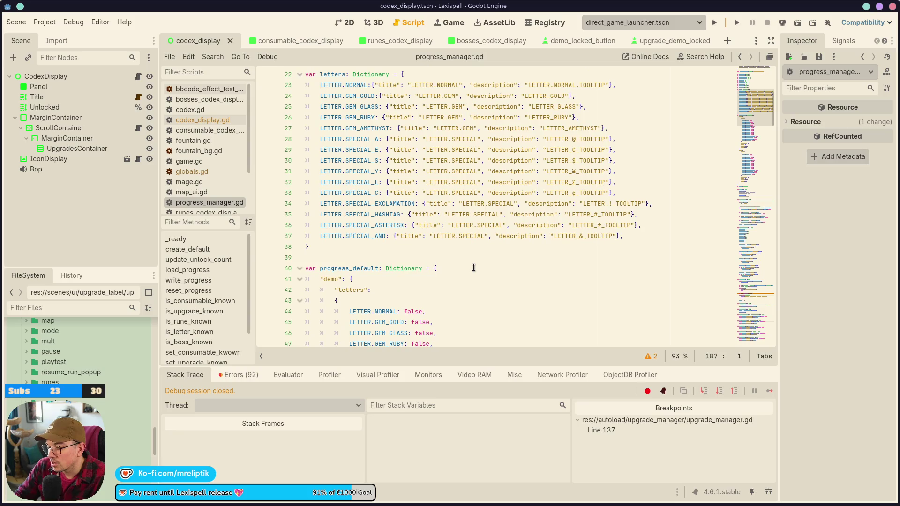
scroll(430, 265, "down", 8)
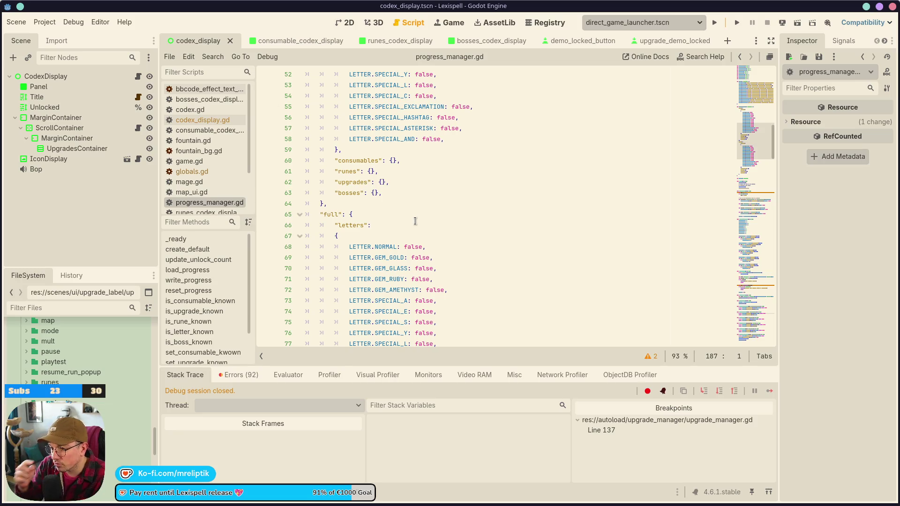
scroll(416, 221, "down", 9)
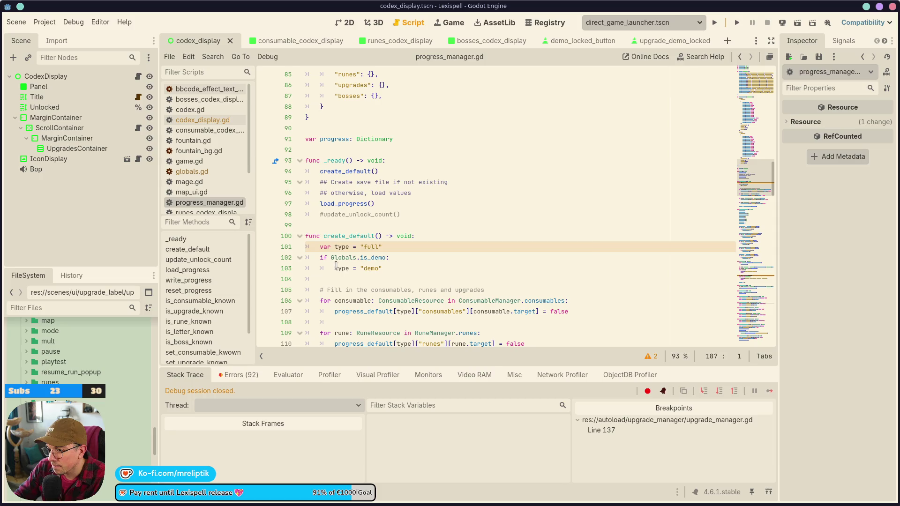
double_click(341, 269)
left_click(381, 257)
double_click(371, 258)
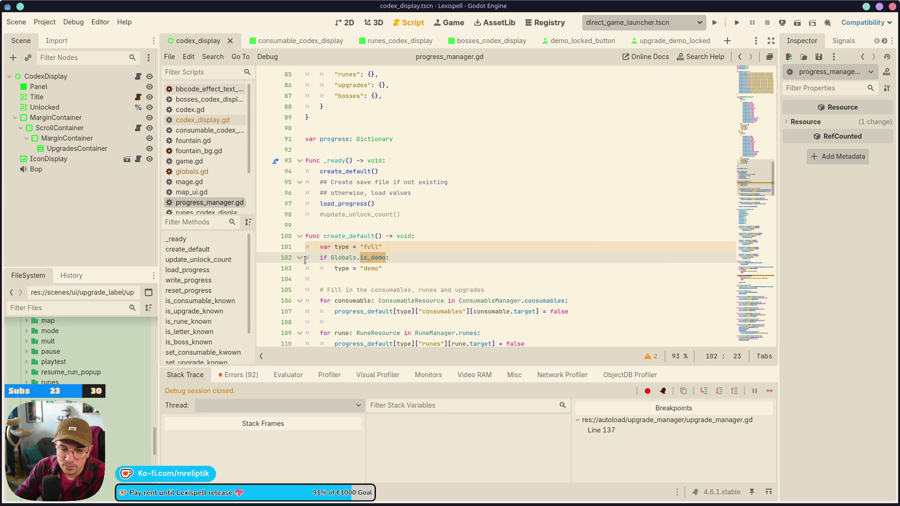
- Inspect the is_demo check on lines 102–103 of create_default
key("Down")
key("Home")
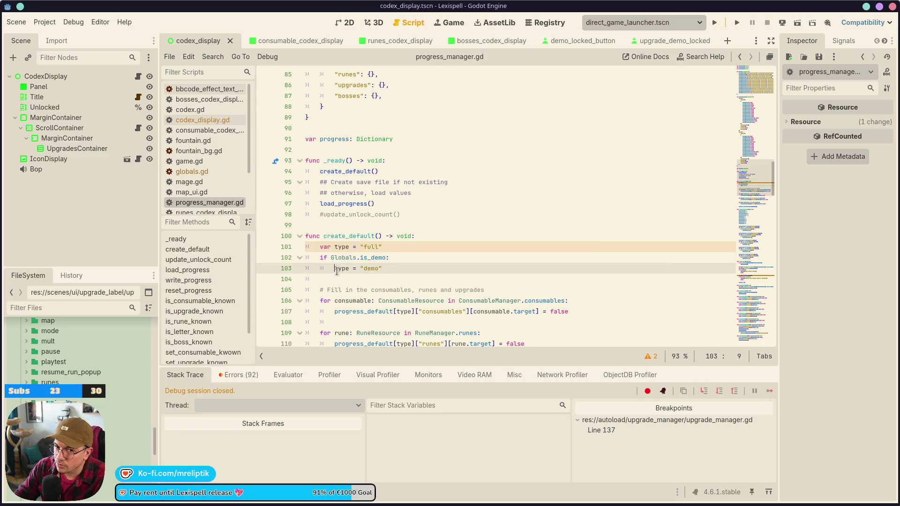
mouse_move(337, 271)
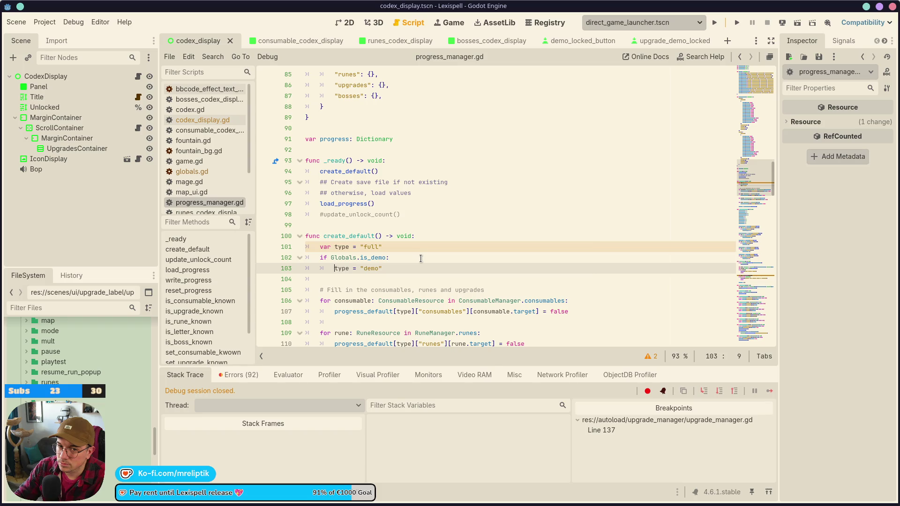
left_click(392, 248)
left_click(423, 265)
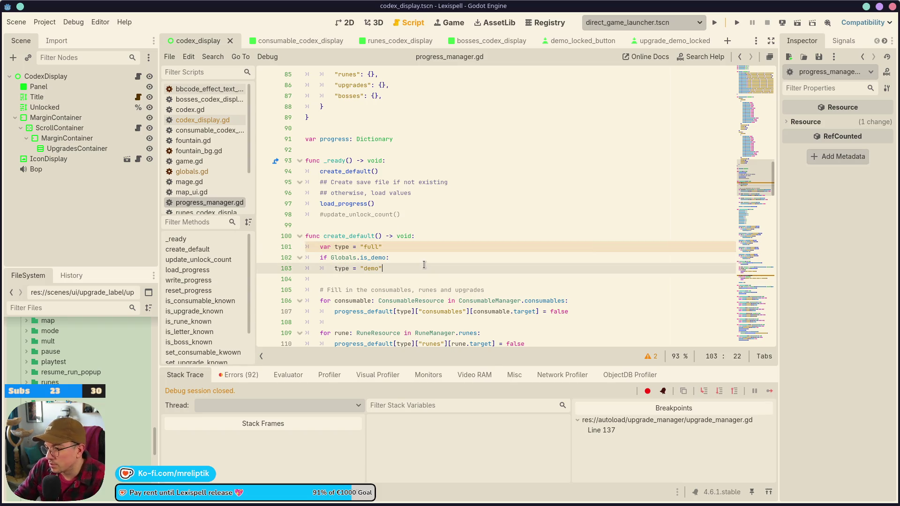
left_click(414, 259)
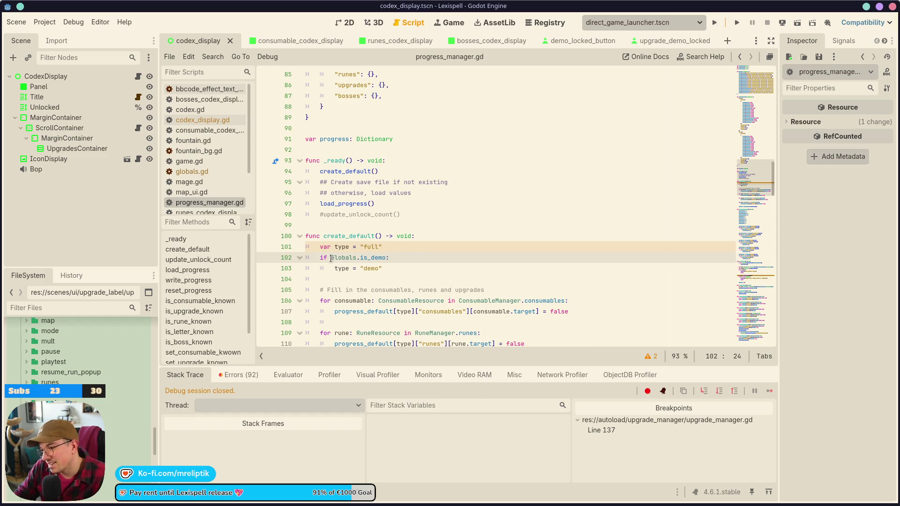
double_click(361, 236)
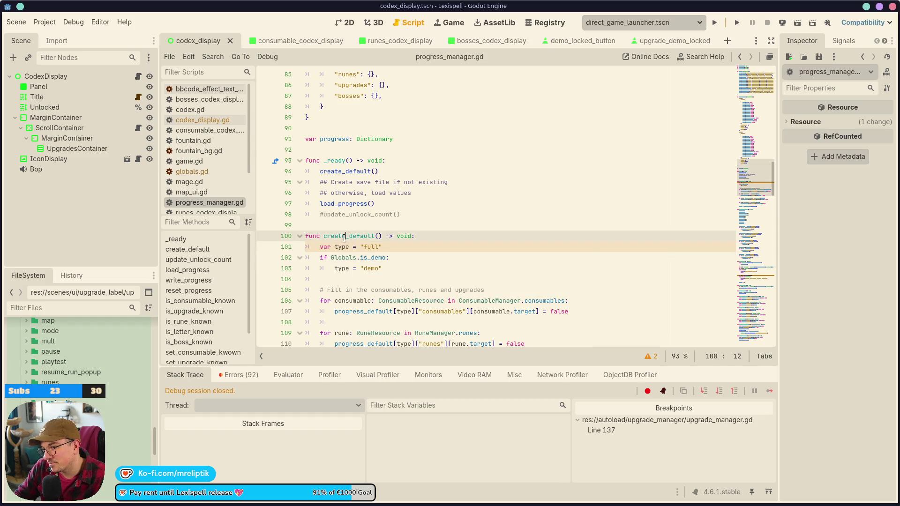
scroll(407, 242, "down", 2)
- Keep a commented copy of the is_demo check, replace Globals.is_demo with true, and run the scene
left_click(408, 194)
key("ctrl+shift+d")
key("ctrl+k")
key("Down")
key("Left")
key("ctrl+shift+Left")
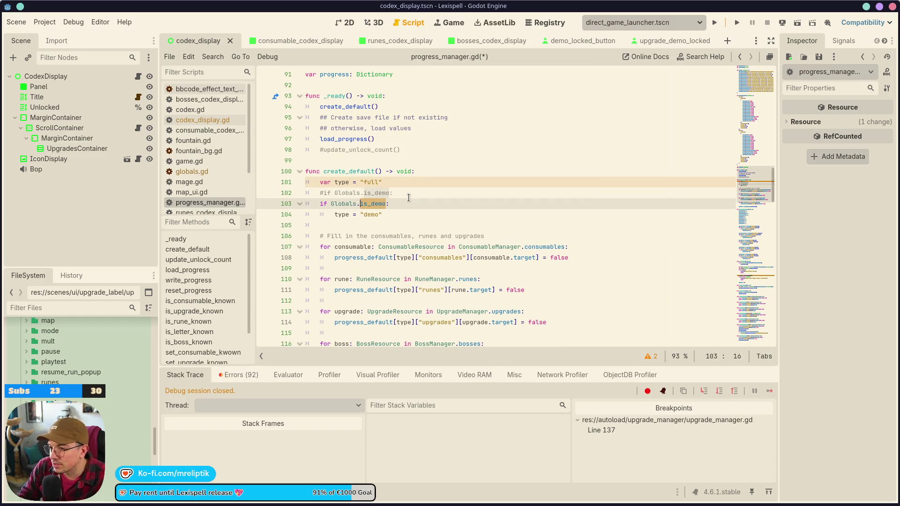
key("ctrl+shift+Left")
type("true:")
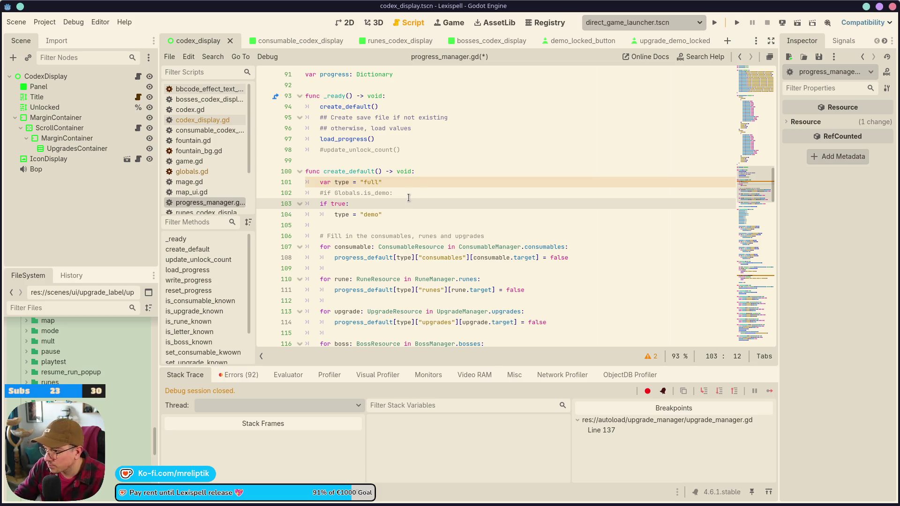
left_click(797, 24)
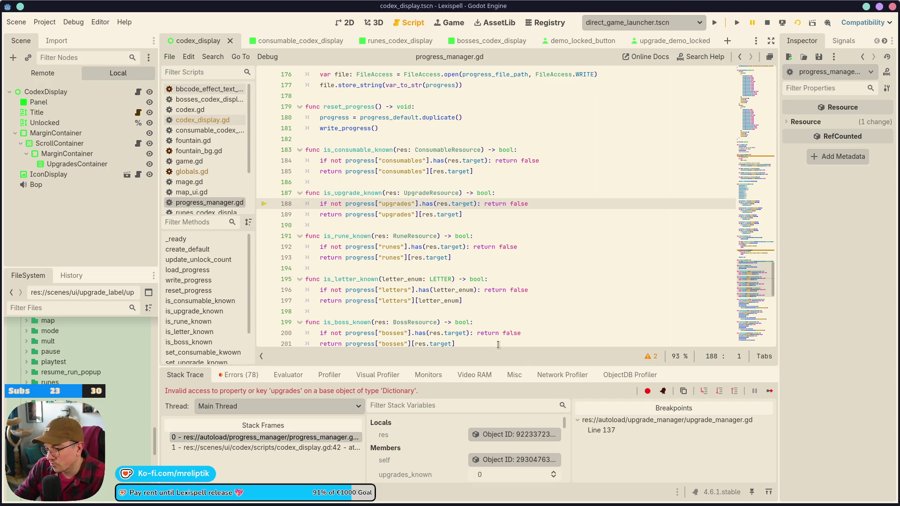
- Resume twice past the 'upgrades' key error, review progress_manager.gd, and stop the run with F8
left_click(770, 396)
left_click(770, 395)
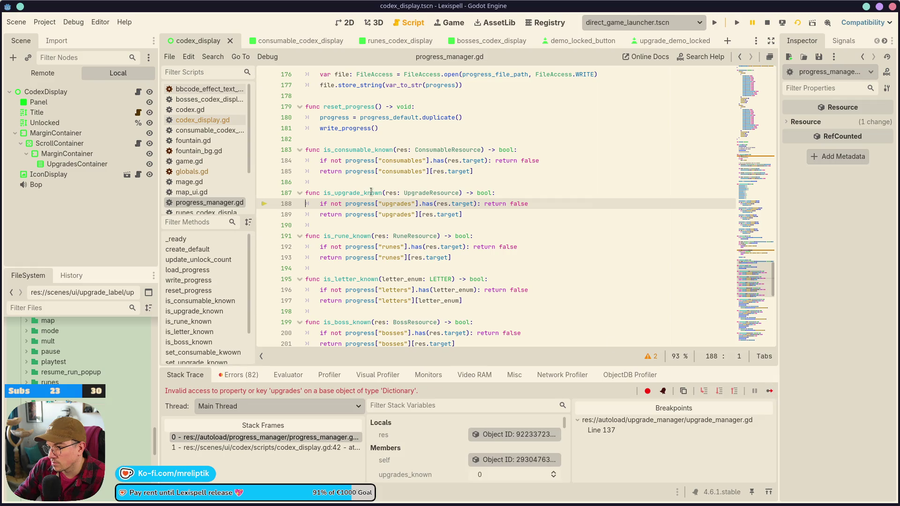
scroll(404, 281, "up", 8)
scroll(422, 281, "up", 15)
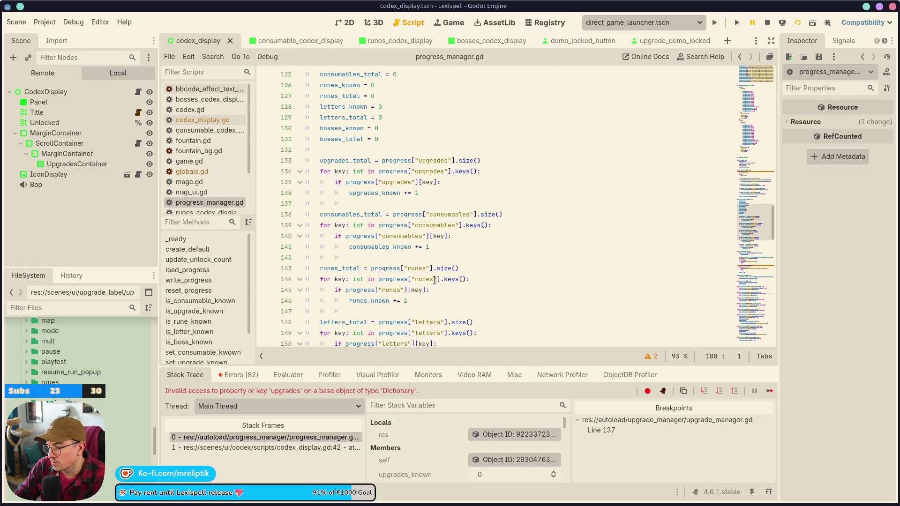
scroll(446, 282, "down", 20)
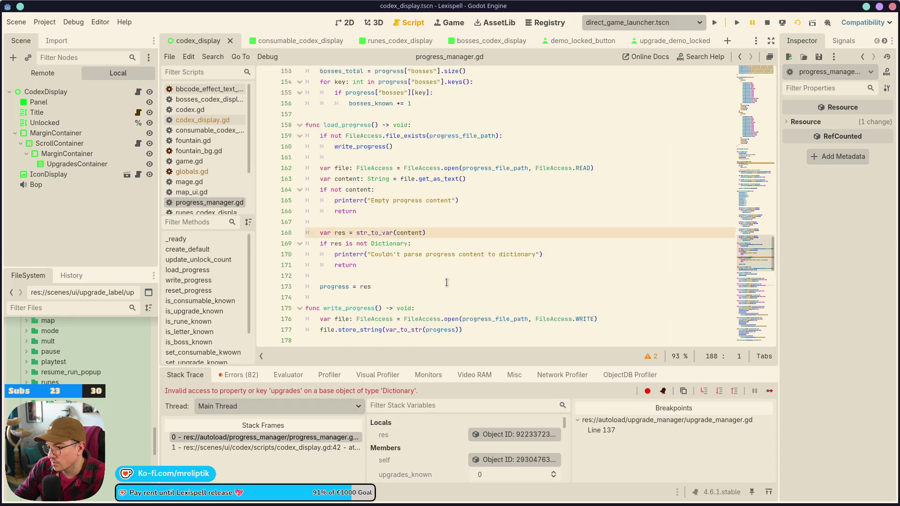
scroll(447, 283, "down", 3)
key("F8")
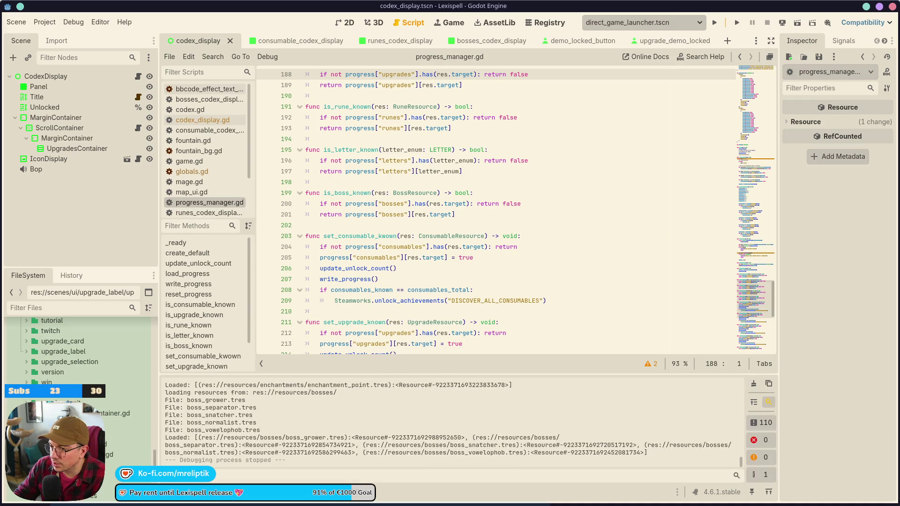
scroll(455, 274, "up", 3)
key("Left")
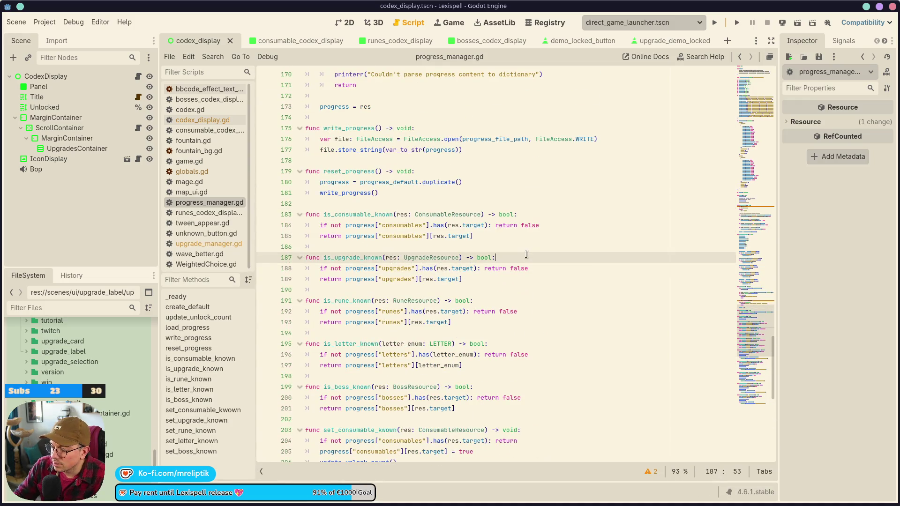
left_click(375, 224)
double_click(375, 224)
left_click(375, 224)
scroll(371, 244, "up", 1)
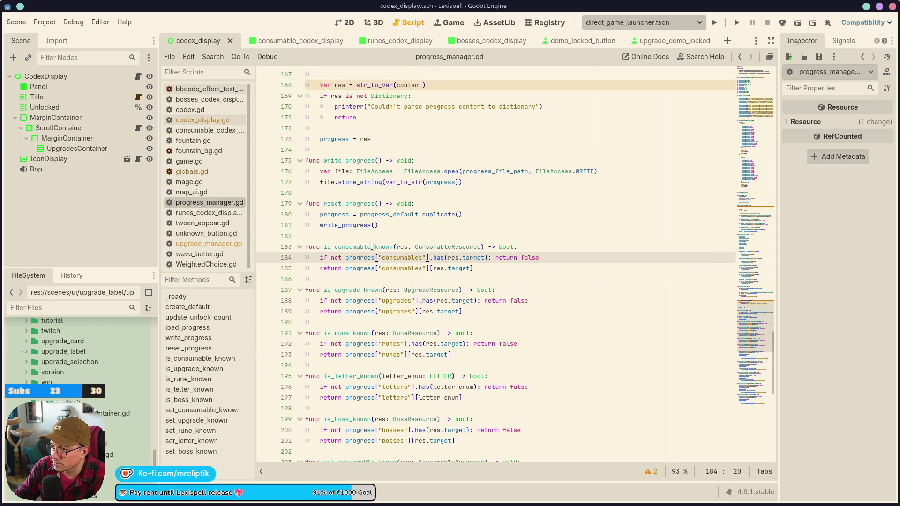
double_click(369, 247)
scroll(369, 246, "up", 4)
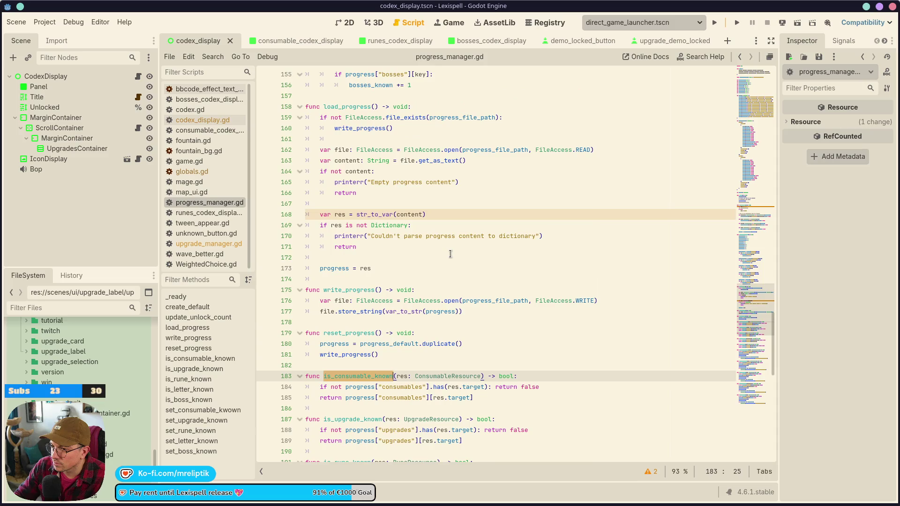
scroll(464, 219, "up", 15)
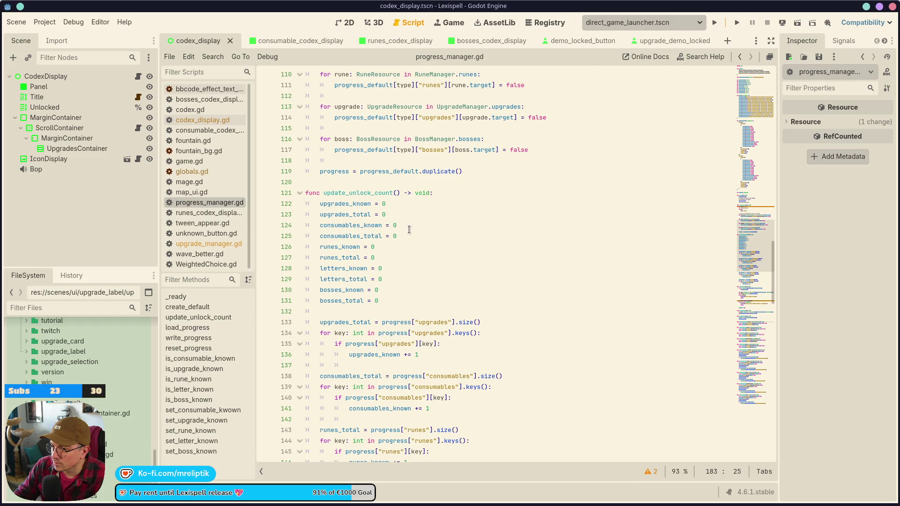
scroll(410, 230, "down", 4)
scroll(398, 241, "up", 12)
scroll(386, 254, "down", 2)
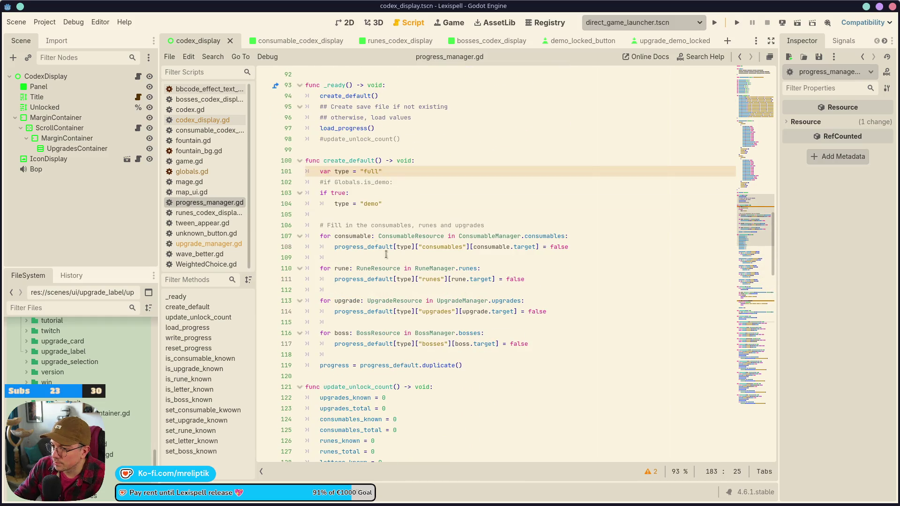
left_click_drag(409, 204, 306, 171)
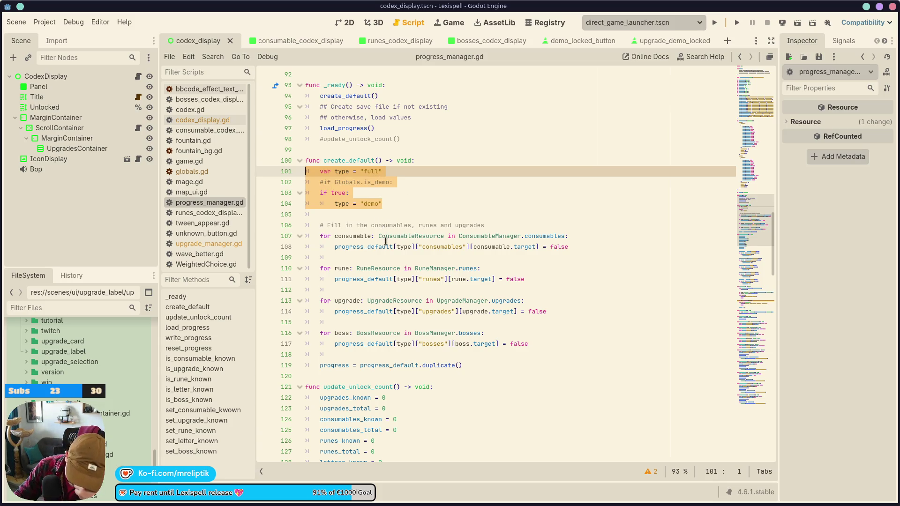
mouse_move(385, 241)
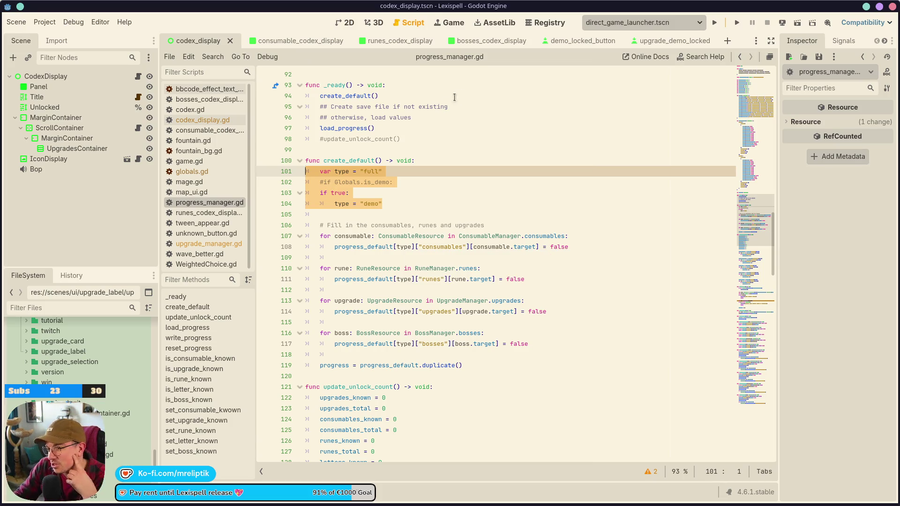
left_click(419, 206)
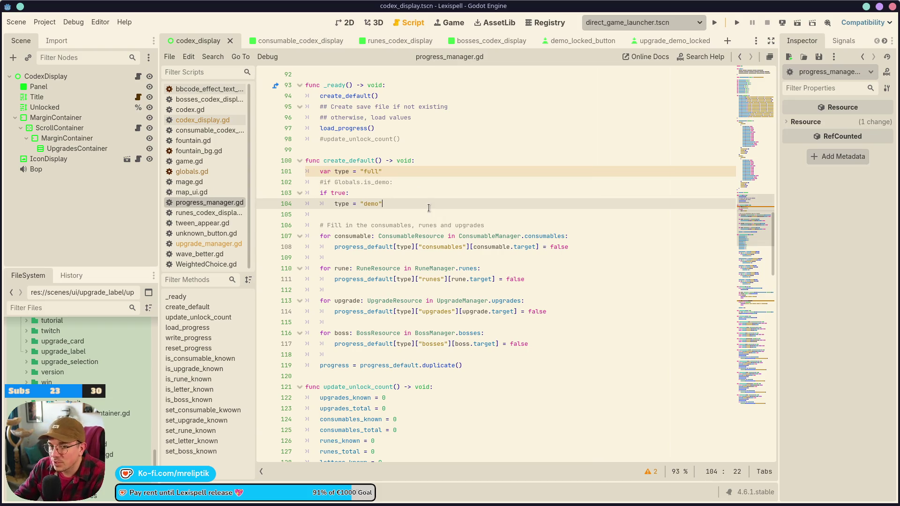
left_click(429, 210)
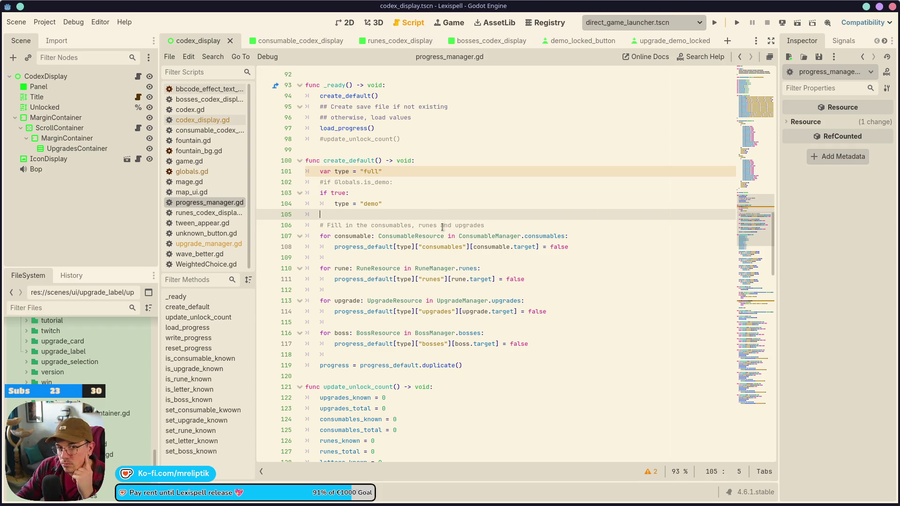
left_click(474, 206)
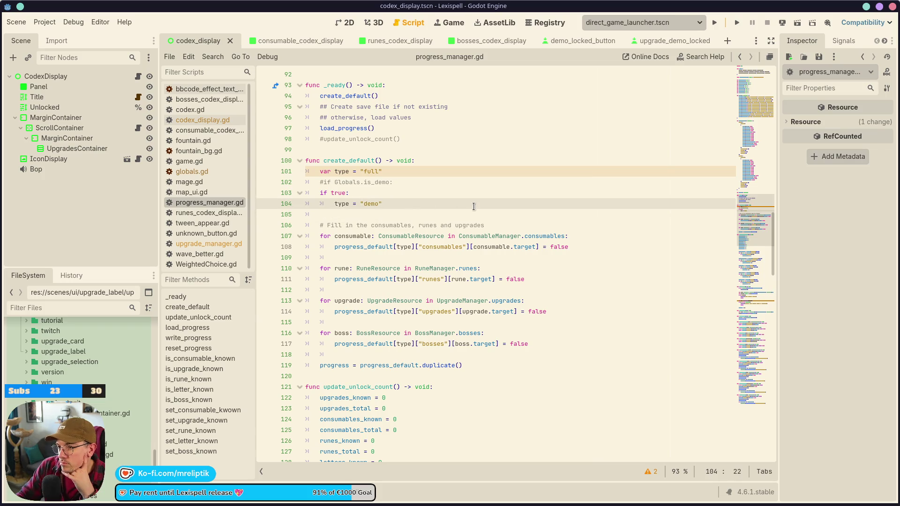
double_click(341, 162)
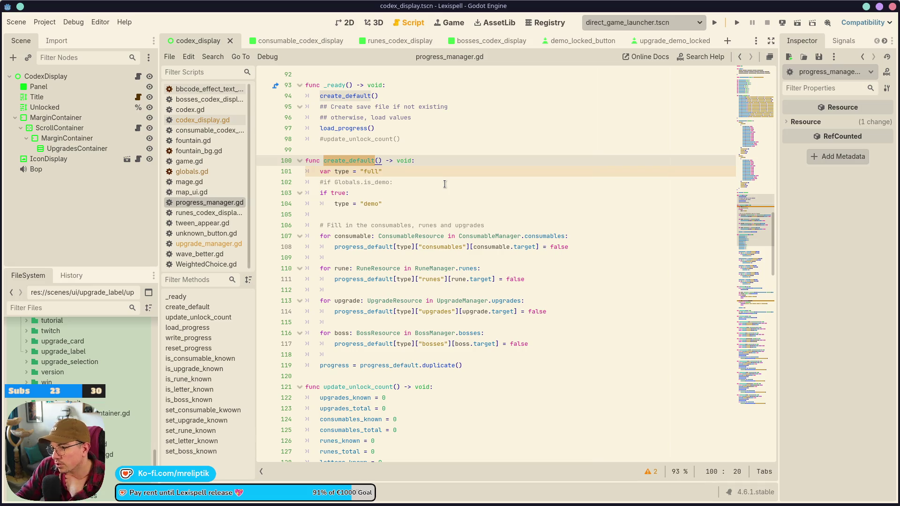
- Remove the type-choosing lines and leftover empty lines from create_default
left_click(342, 153)
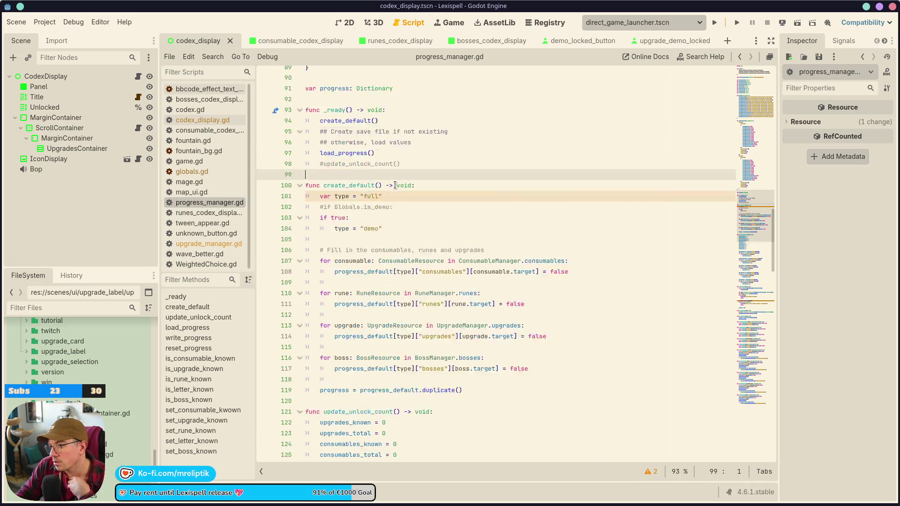
scroll(398, 265, "up", 5)
scroll(398, 265, "down", 3)
mouse_move(398, 265)
left_mouse_down()
mouse_move(301, 255)
mouse_move(285, 233)
left_mouse_up()
key("ctrl+c")
key("Delete")
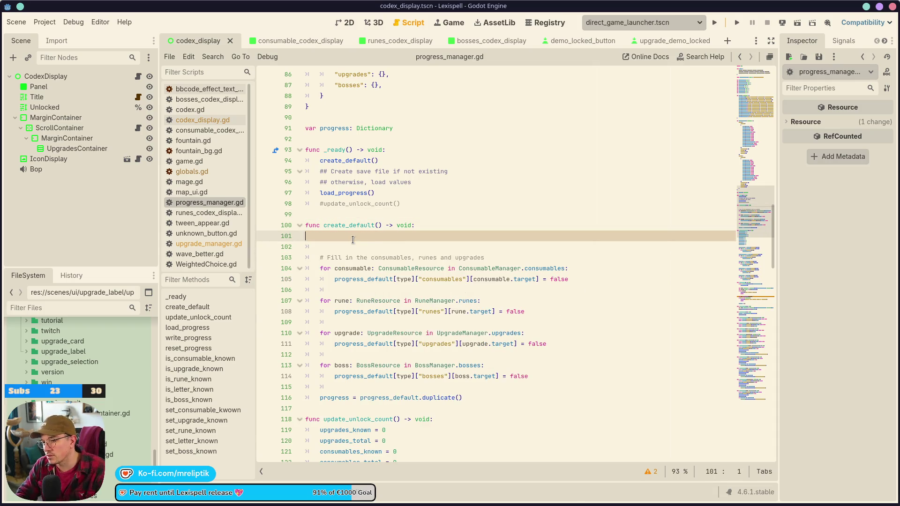
key("Down")
key("BackSpace")
key("BackSpace")
- Paste the type-choosing block at the start of _ready
scroll(370, 210, "up", 9)
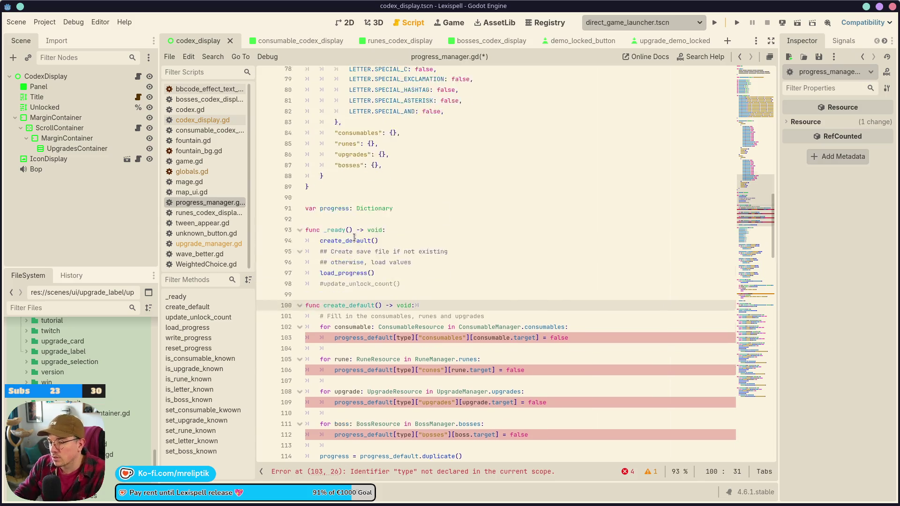
scroll(370, 210, "up", 15)
scroll(348, 323, "down", 20)
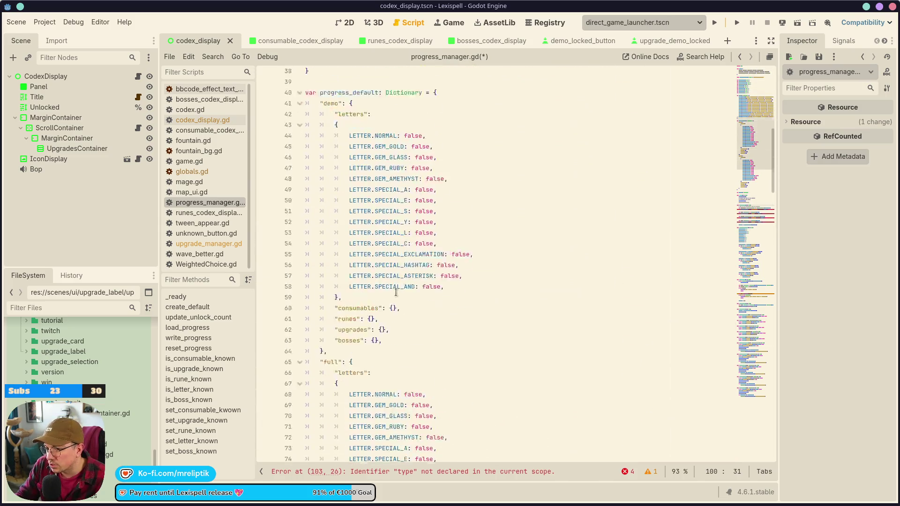
scroll(349, 323, "down", 2)
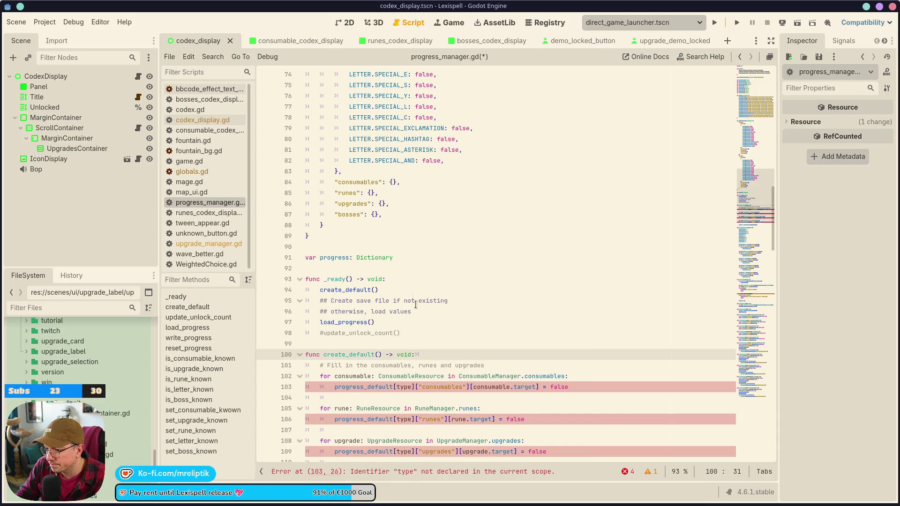
left_click(413, 280)
key("Return")
key("ctrl+v")
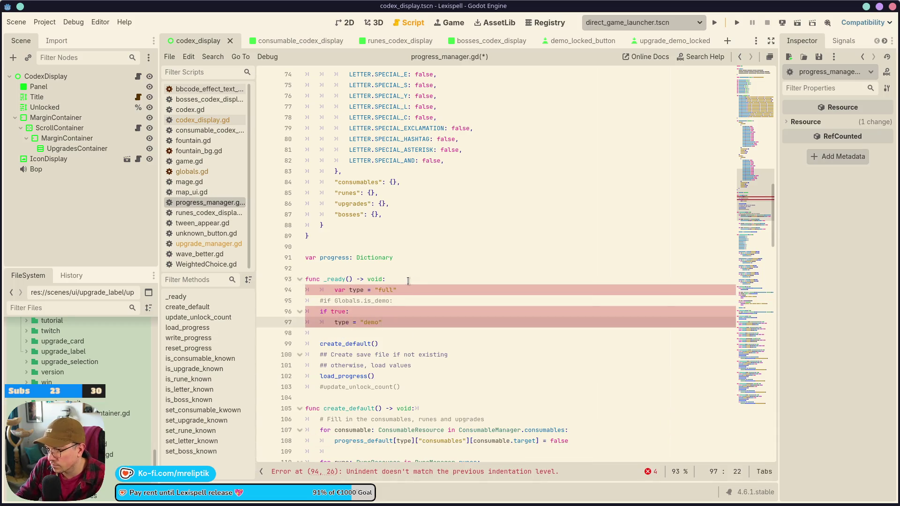
- Move var type = "full" to script level above var progress and save
left_click(399, 290)
left_click_drag(400, 289, 318, 290)
key("ctrl+c")
key("BackSpace")
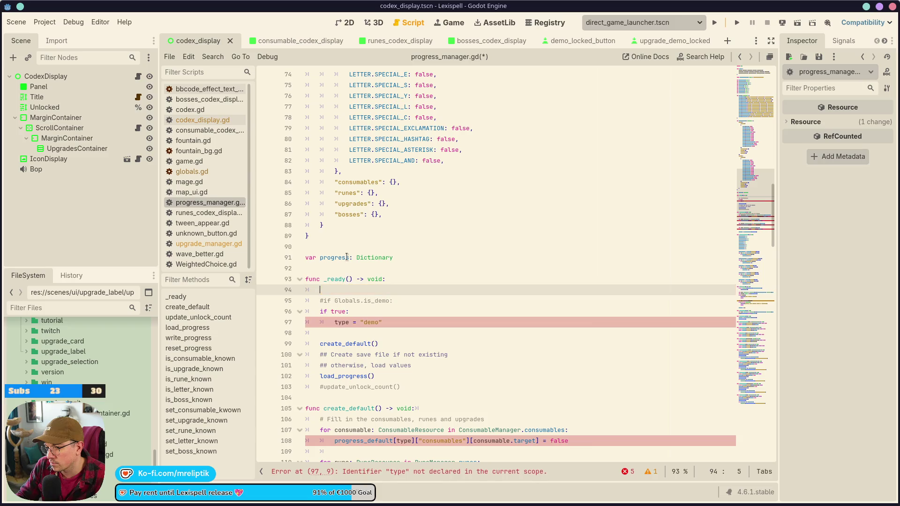
left_click(326, 246)
key("ctrl+v")
key("ctrl+s")
- Delete the empty line in _ready and highlight every use of type
left_click(365, 289)
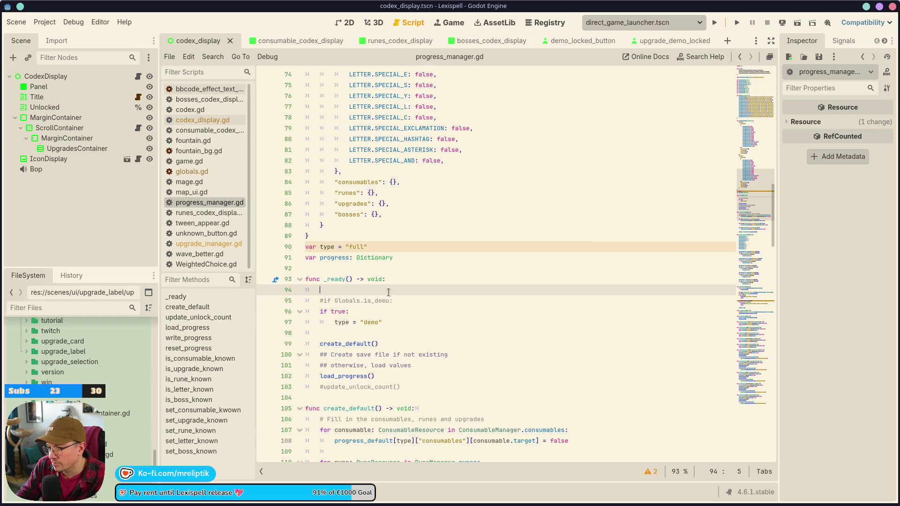
key("ctrl+shift+k")
double_click(337, 311)
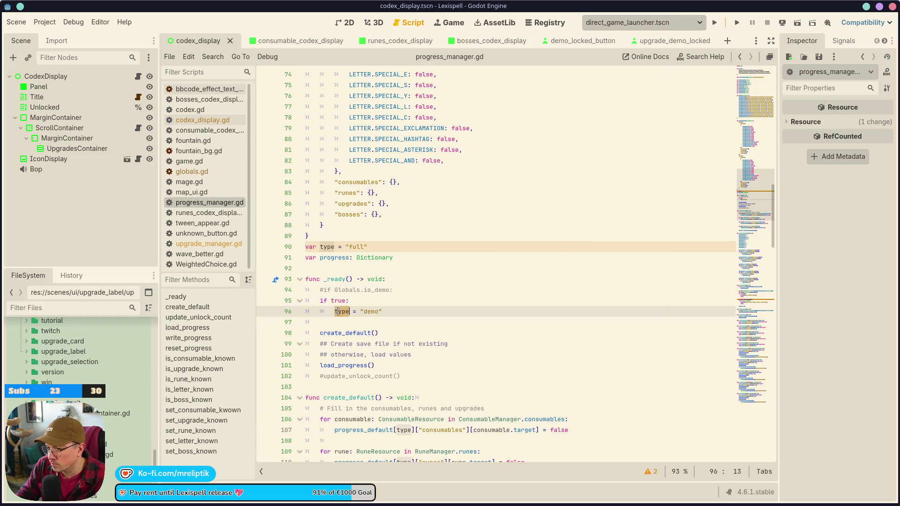
- Insert [type] after progress on lines 132–154 in the upgrade, consumable, rune, letter and boss loops
scroll(396, 281, "down", 9)
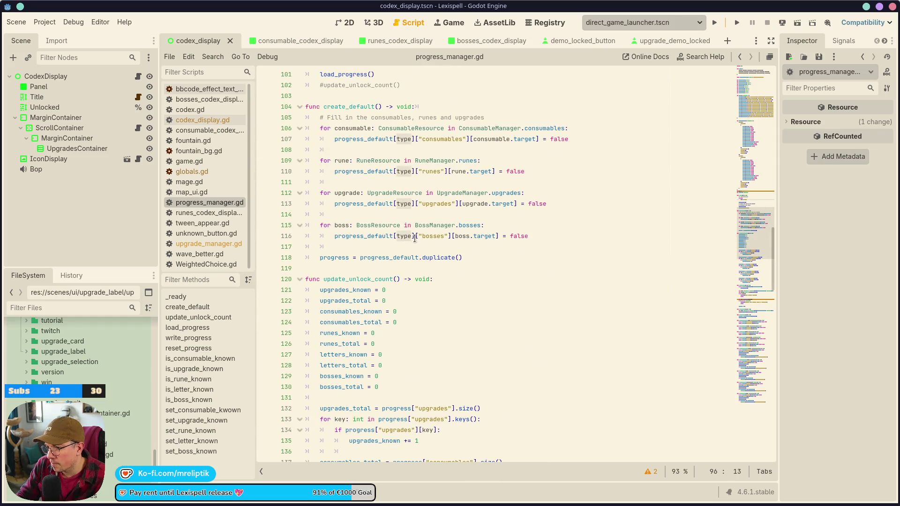
double_click(415, 238)
scroll(421, 288, "down", 8)
scroll(421, 288, "down", 4)
scroll(426, 277, "up", 5)
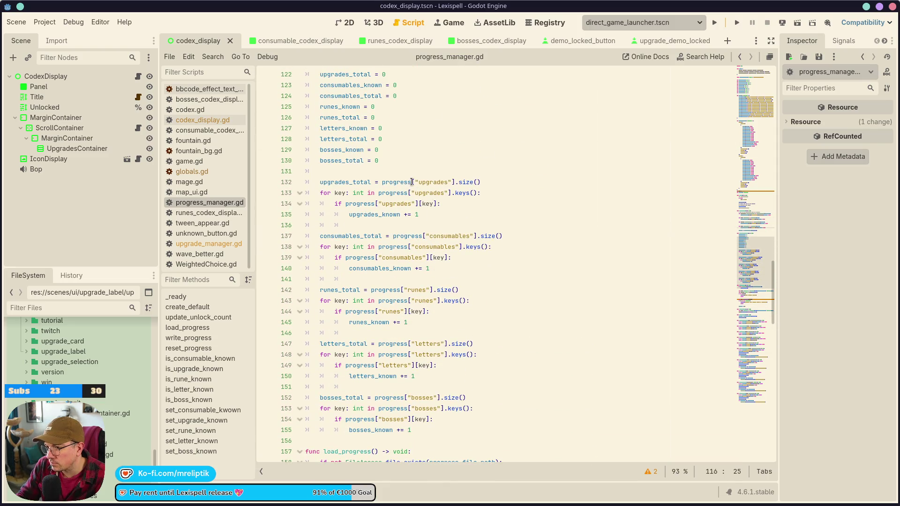
left_click(411, 181)
left_click(408, 193, "alt")
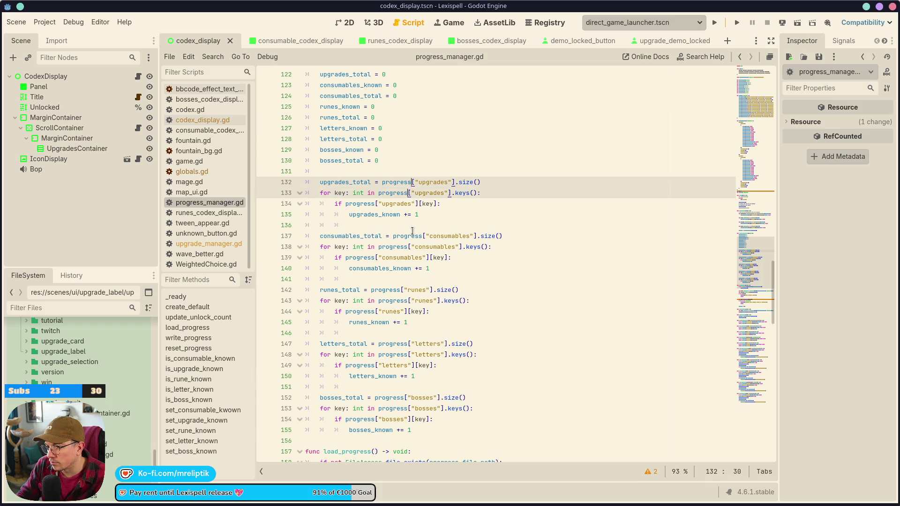
left_click(376, 203, "alt")
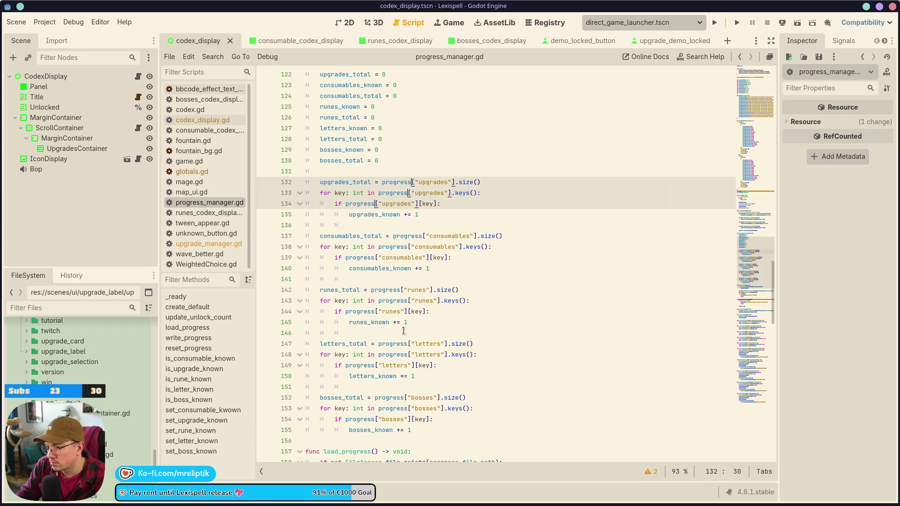
left_click(420, 240, "alt")
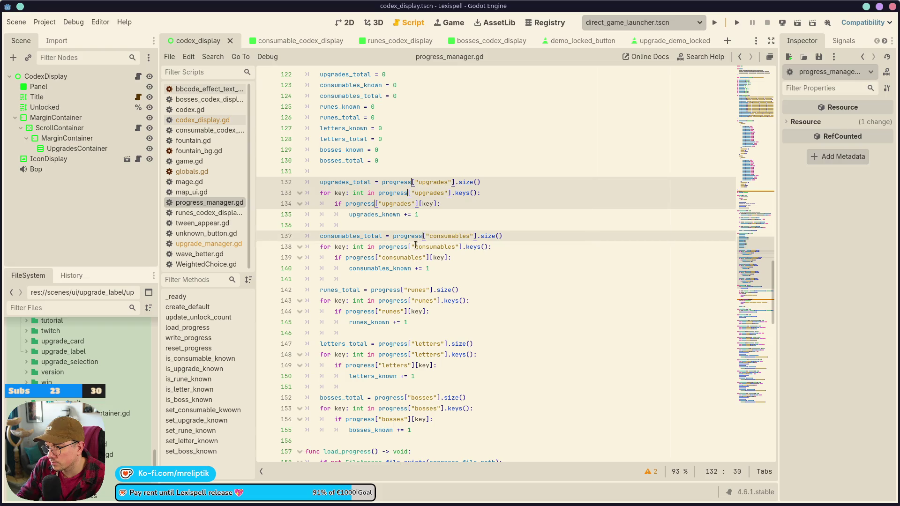
left_click(407, 247, "alt")
left_click(376, 258, "alt")
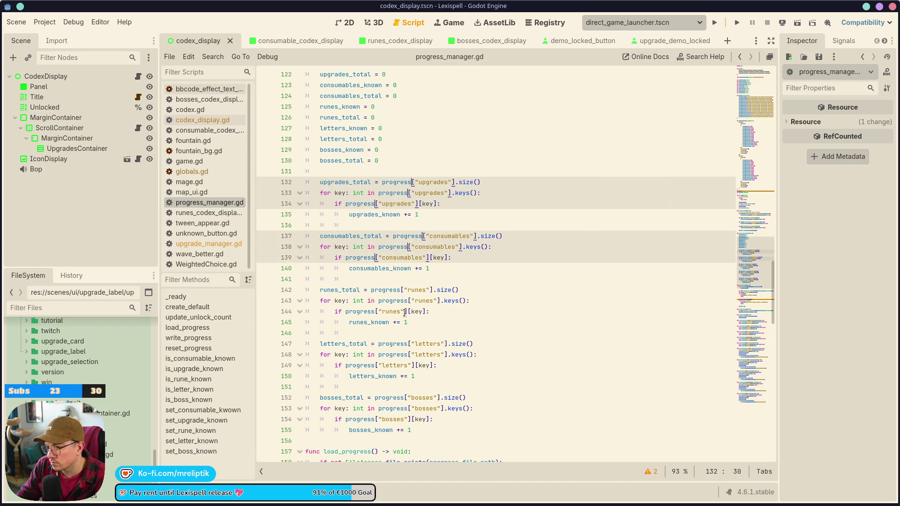
left_click(401, 290, "alt")
left_click(408, 301, "alt")
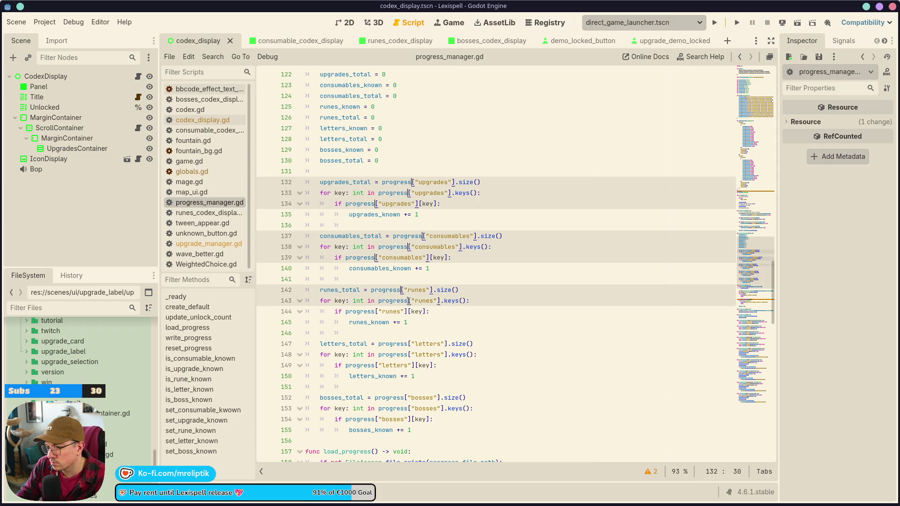
left_click(375, 312, "alt")
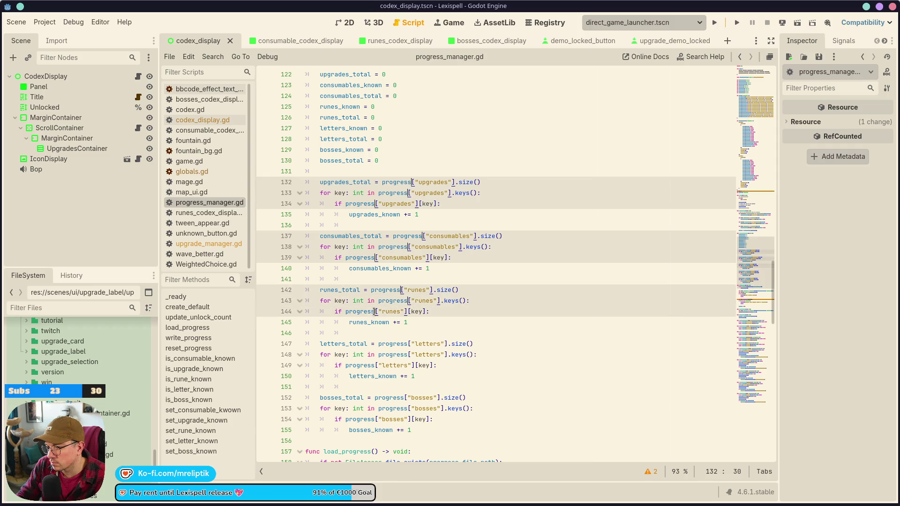
left_click(408, 344, "alt")
left_click(409, 355, "alt")
left_click(373, 366, "alt")
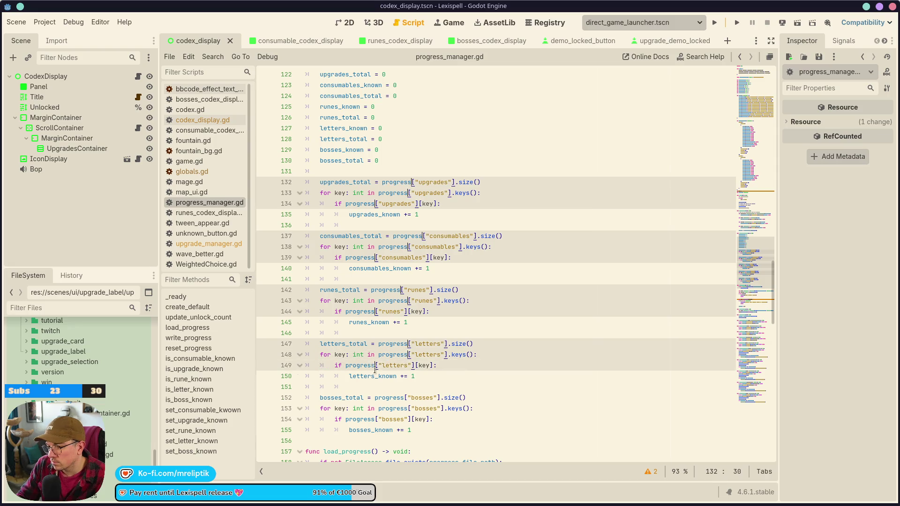
left_click(404, 398, "alt")
left_click(408, 409, "alt")
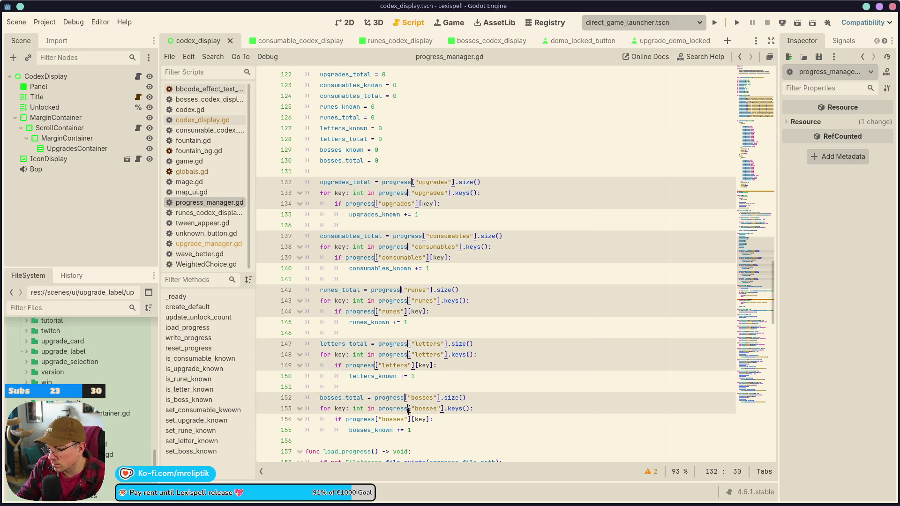
left_click(374, 420, "alt")
type("[type]")
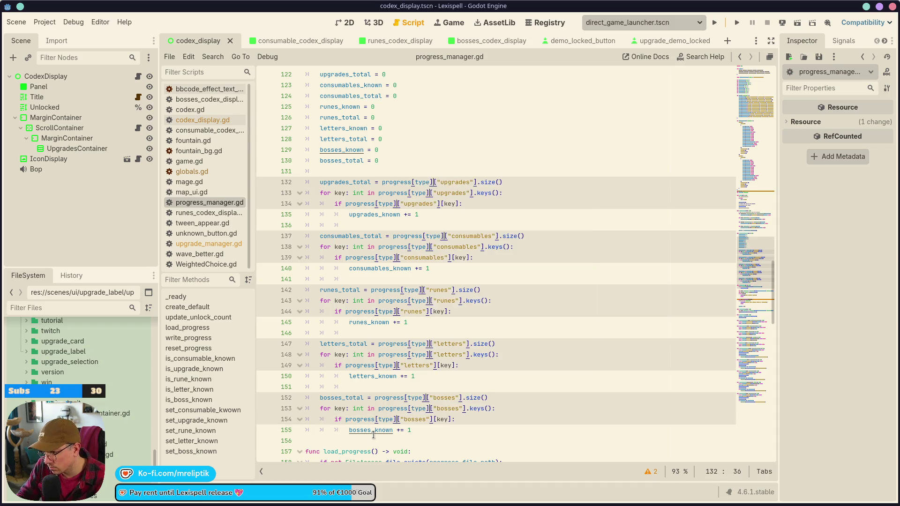
left_click(506, 289)
- Place carets on progress at lines 183, 184, 187, 188 and 191, then enlarge the YouTube window
scroll(417, 343, "down", 6)
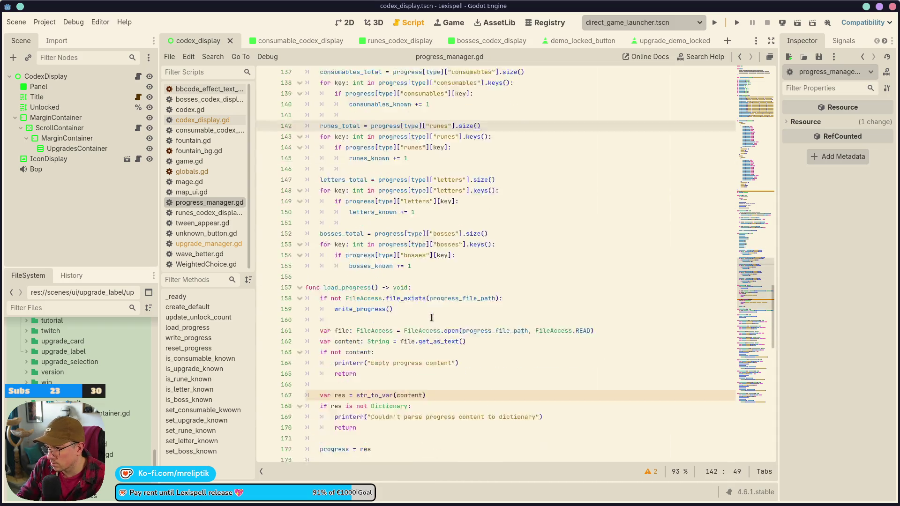
scroll(417, 343, "down", 10)
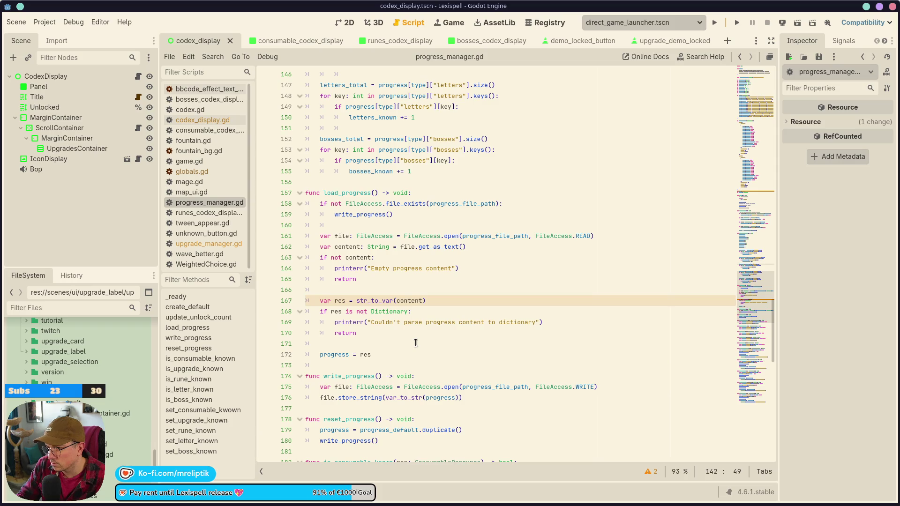
left_click(365, 215)
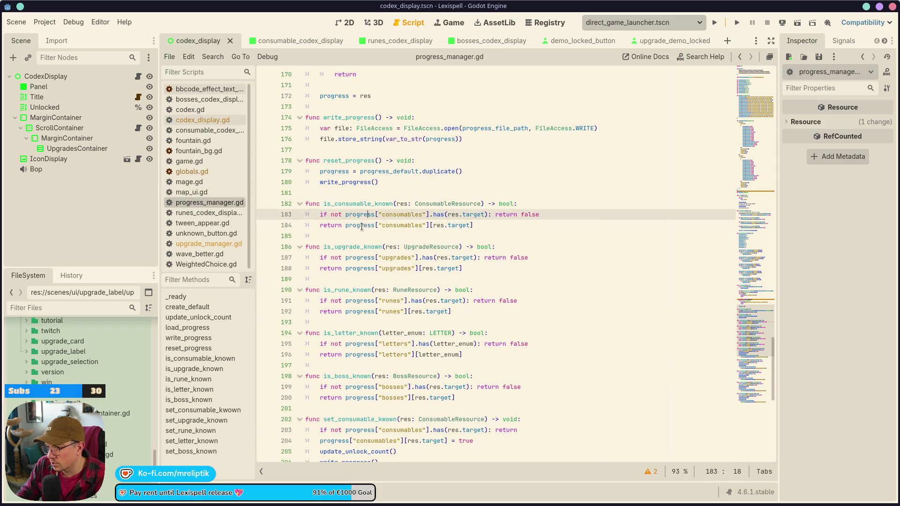
left_click(364, 226, "alt")
left_click(364, 258, "alt")
left_click(365, 269, "alt")
left_click(362, 298, "alt")
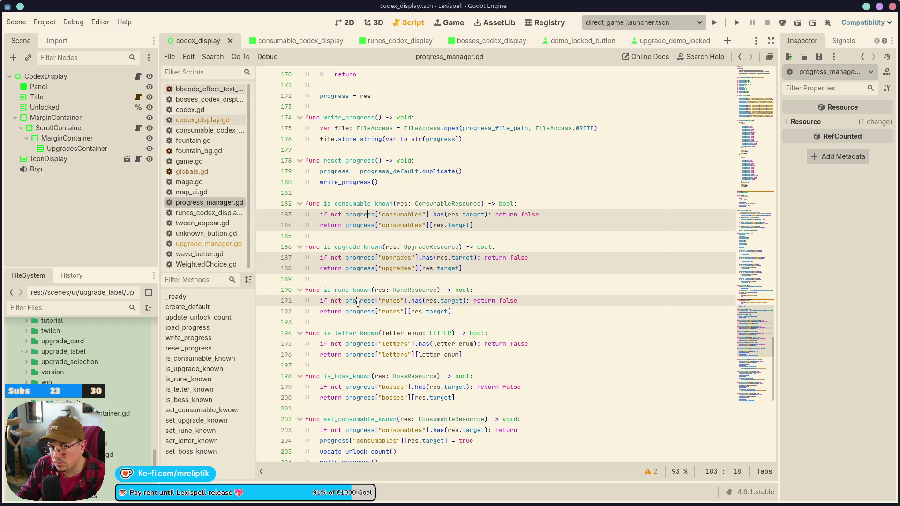
left_click_drag(180, 75, 212, 5)
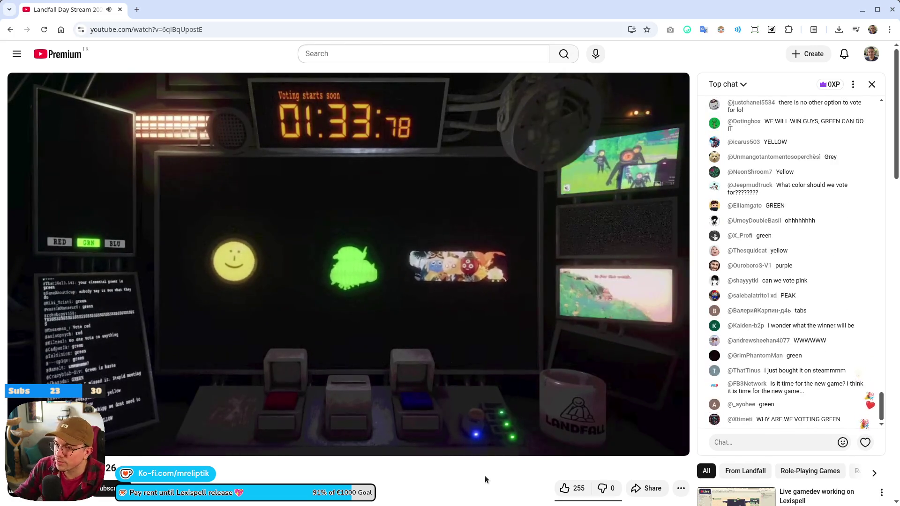
mouse_move(291, 281)
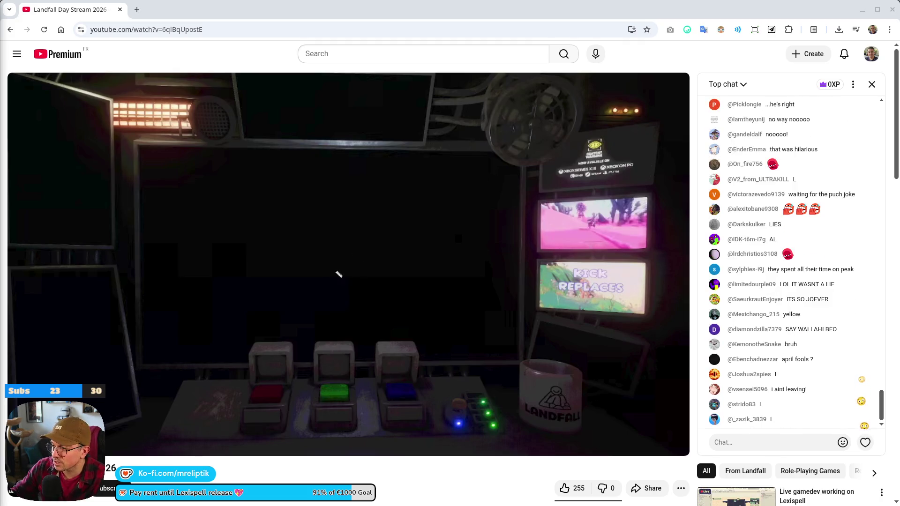
left_click(45, 30)
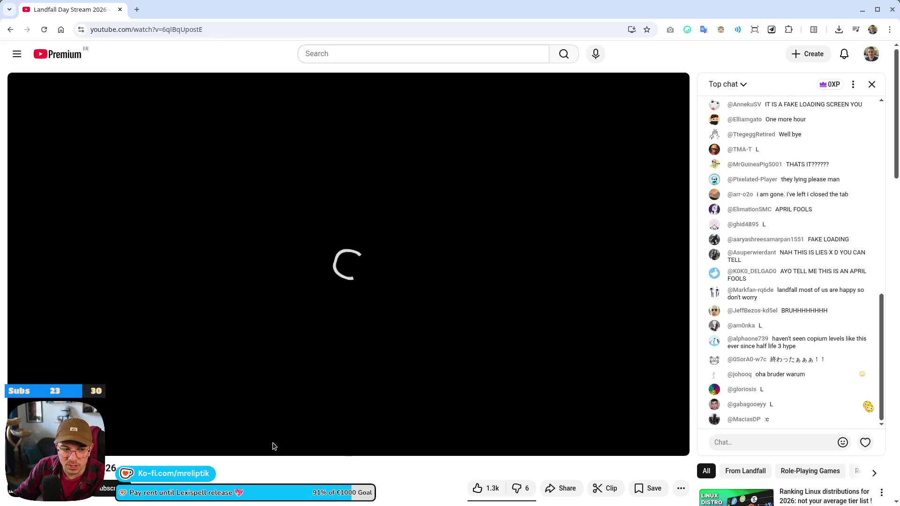
scroll(356, 386, "down", 3)
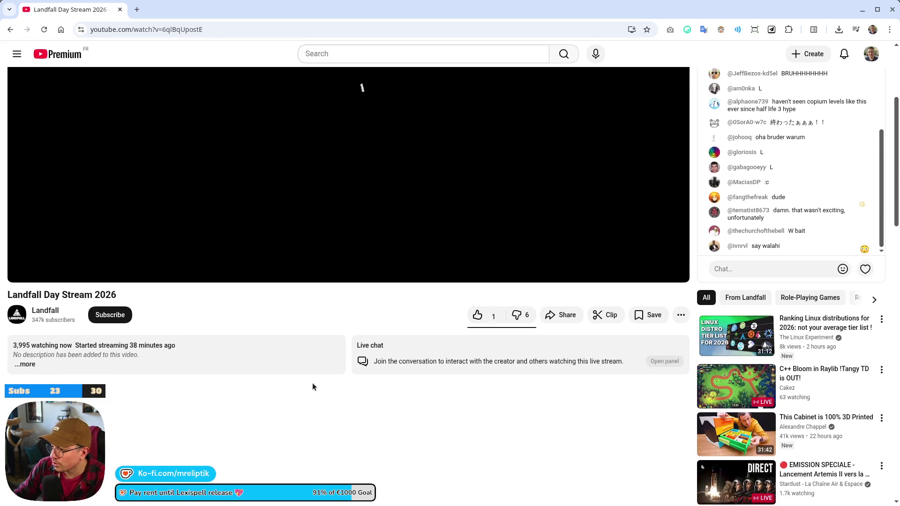
scroll(312, 383, "down", 2)
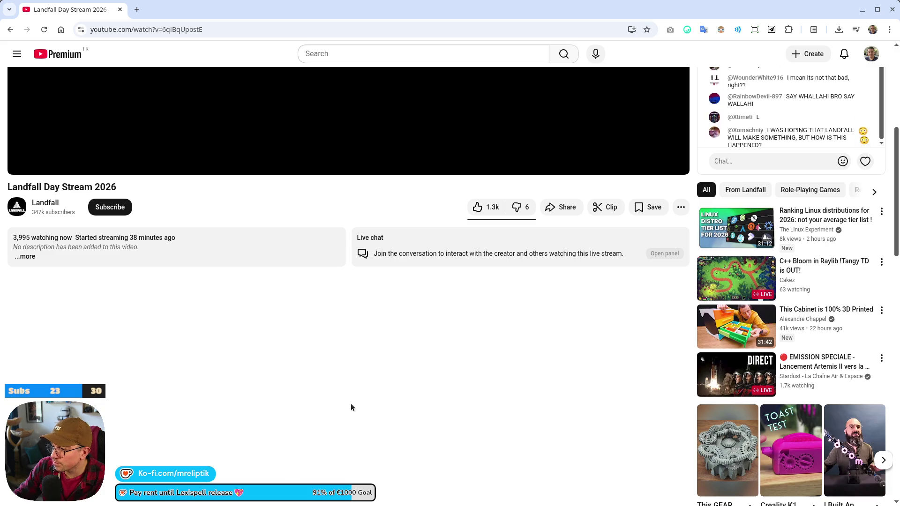
scroll(350, 404, "up", 5)
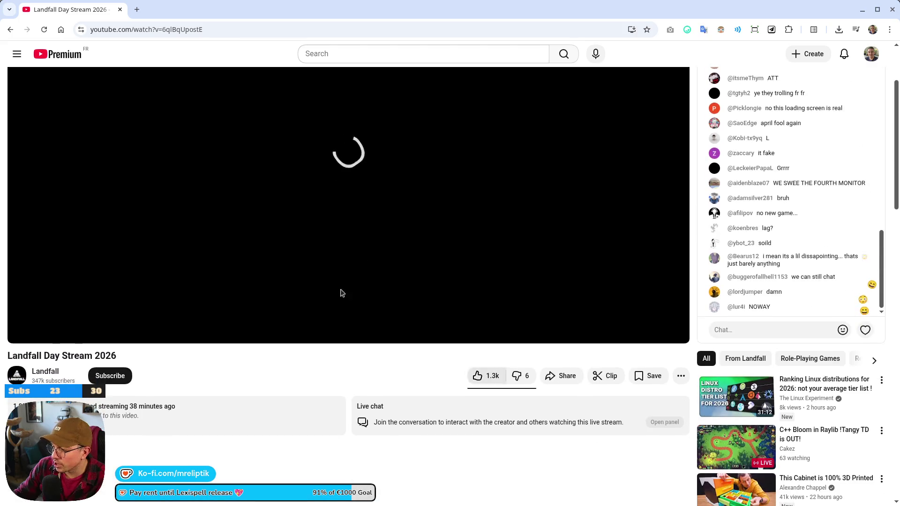
key("alt+Tab")
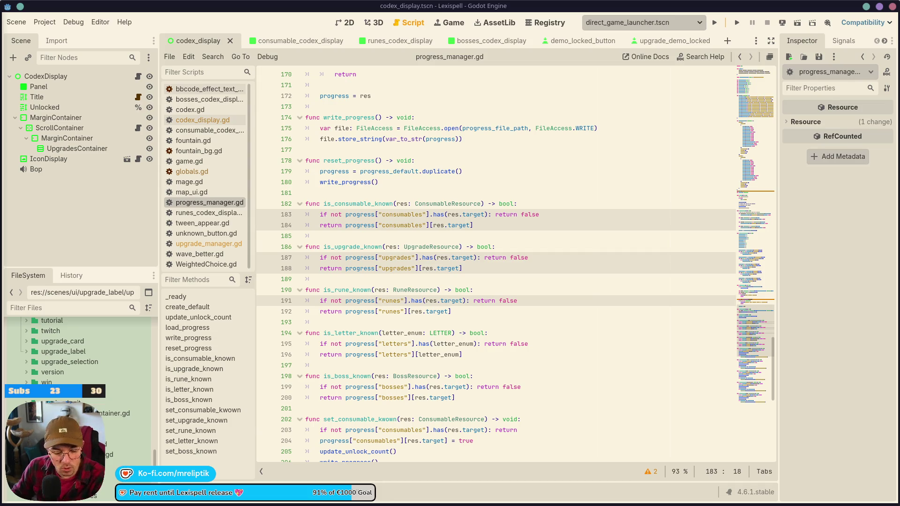
- Add carets after progress on lines 183–200 of the is_*_known and set_*_known functions
key("XF86AudioLowerVolume")
key("XF86AudioLowerVolume")
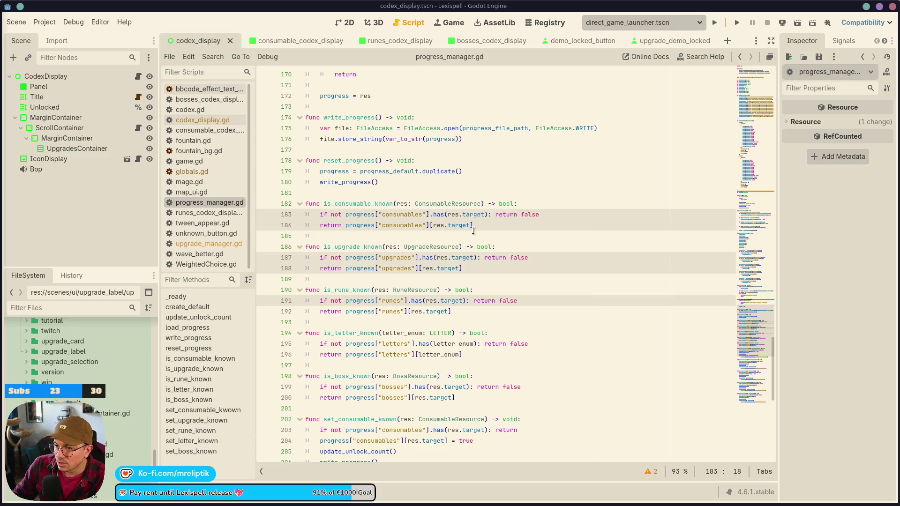
left_click(377, 318)
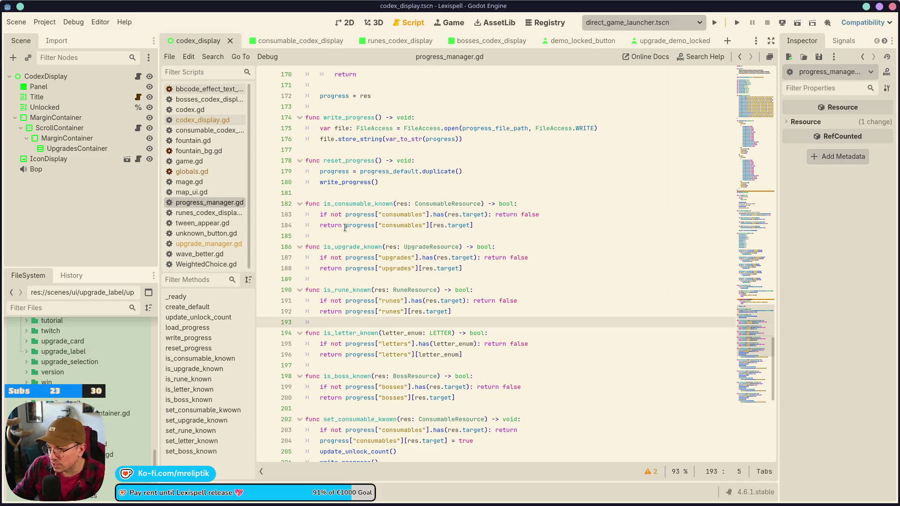
left_click(364, 215)
left_click(365, 226, "alt")
left_click(367, 257, "alt")
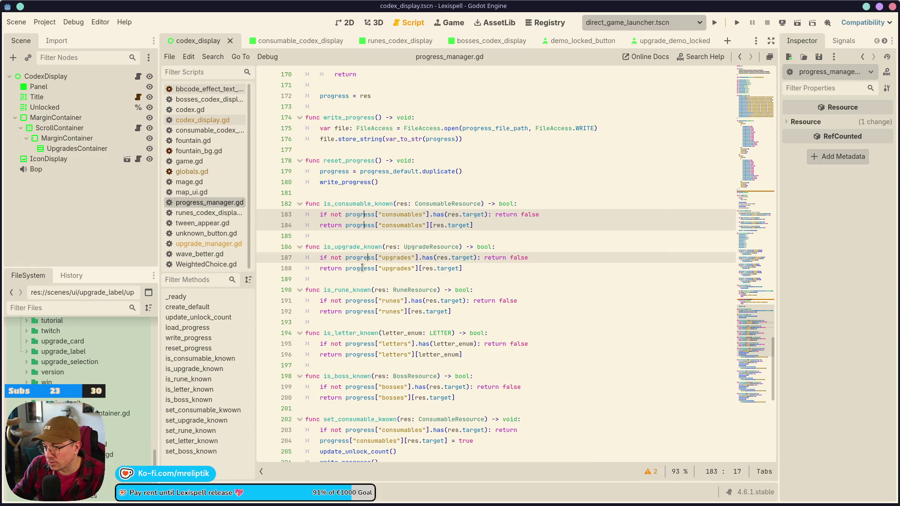
left_click(362, 268, "alt")
left_click(368, 301, "alt")
left_click(362, 311, "alt")
left_click(365, 344, "alt")
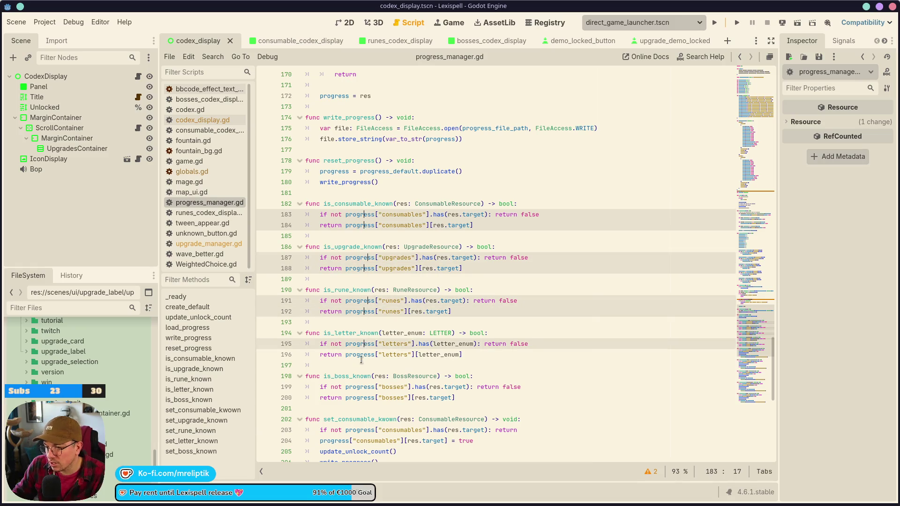
left_click(364, 354, "alt")
left_click(360, 387, "alt")
left_click(353, 397, "alt")
- Extend the carets through lines 203–236 and insert [type] after every progress
scroll(391, 404, "down", 1)
left_click(361, 398, "alt")
left_click(338, 408, "alt")
scroll(338, 406, "down", 4)
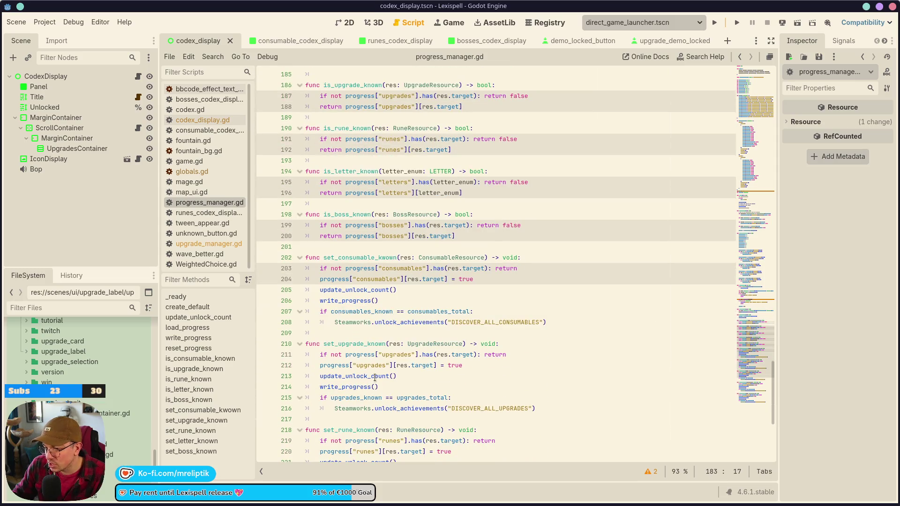
left_click(364, 355, "alt")
left_click(342, 365, "alt")
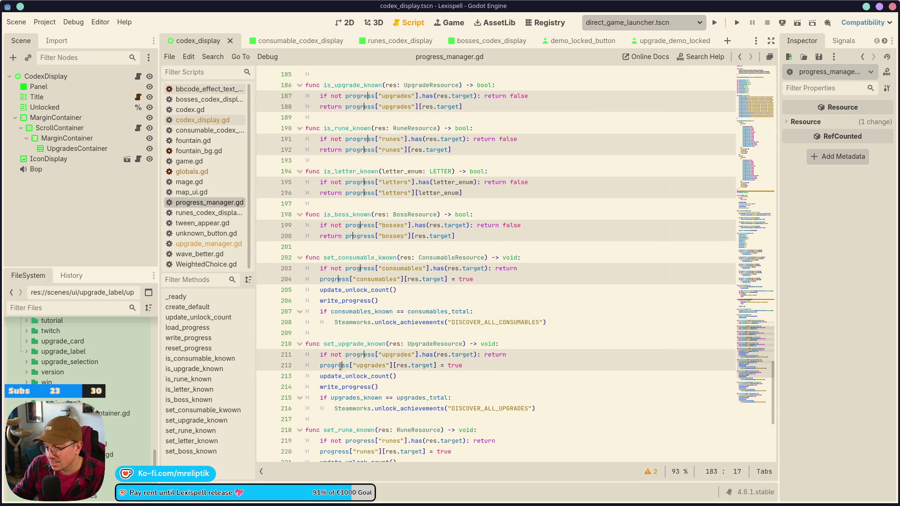
scroll(359, 375, "down", 2)
left_click(360, 377, "alt")
left_click(334, 387, "alt")
scroll(338, 392, "down", 2)
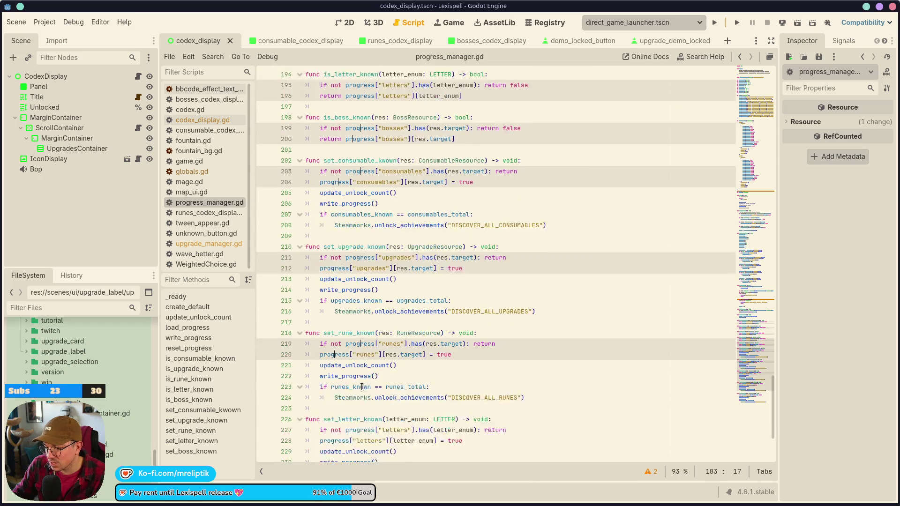
left_click(358, 398, "alt")
left_click(337, 409, "alt")
scroll(347, 403, "down", 3)
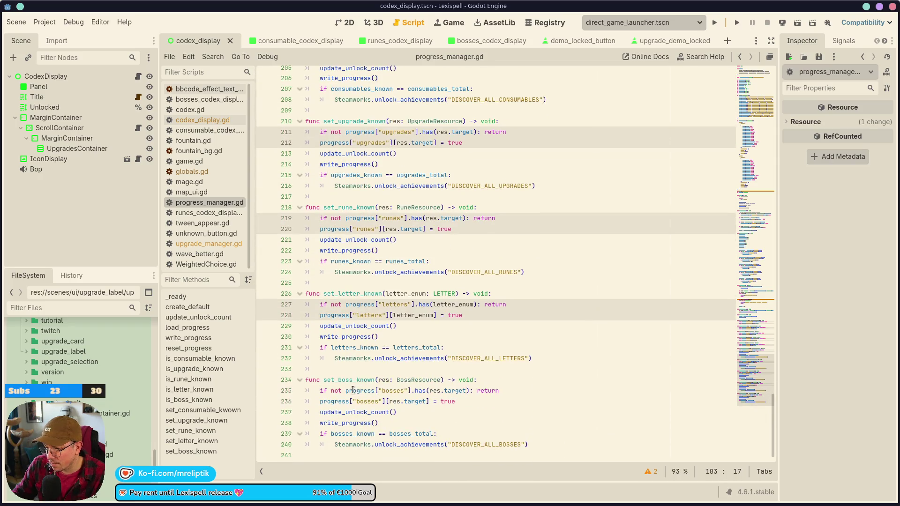
left_click(353, 391, "alt")
left_click(334, 401, "alt")
type("[type]")
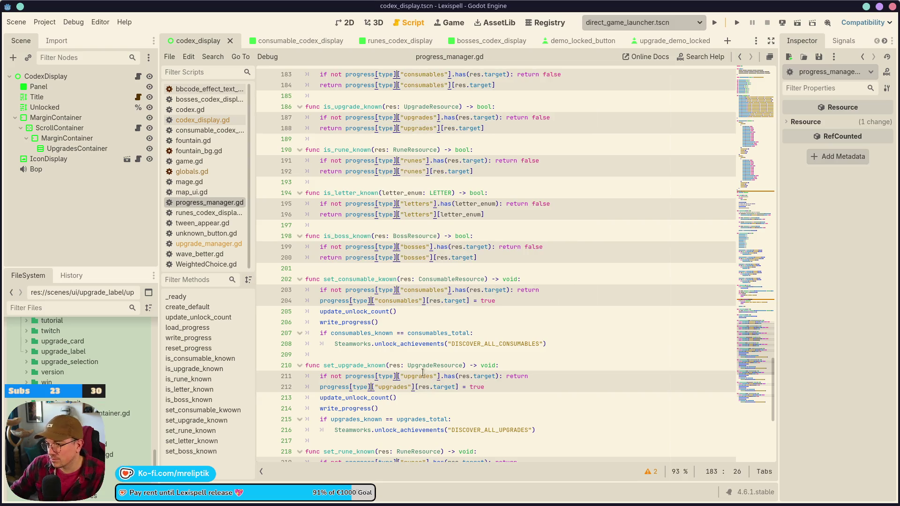
scroll(423, 368, "down", 5)
scroll(456, 365, "down", 2)
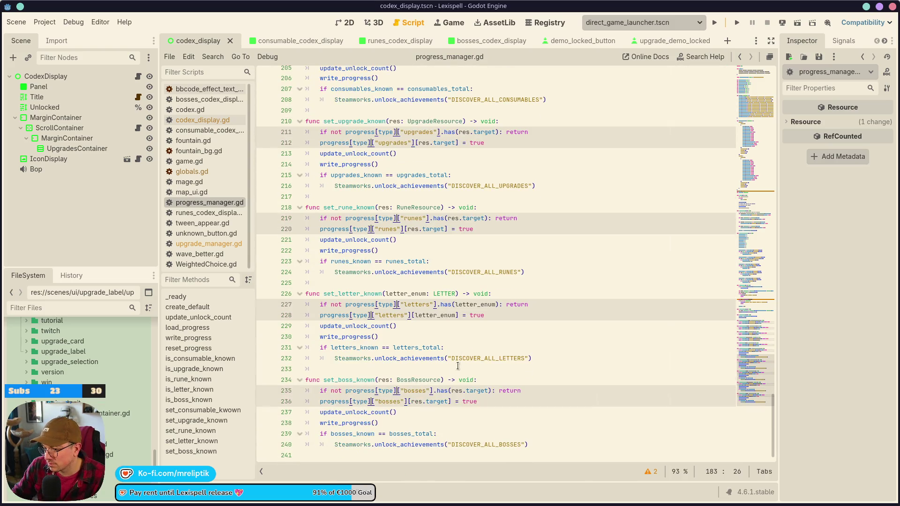
left_click(525, 358)
scroll(524, 361, "up", 20)
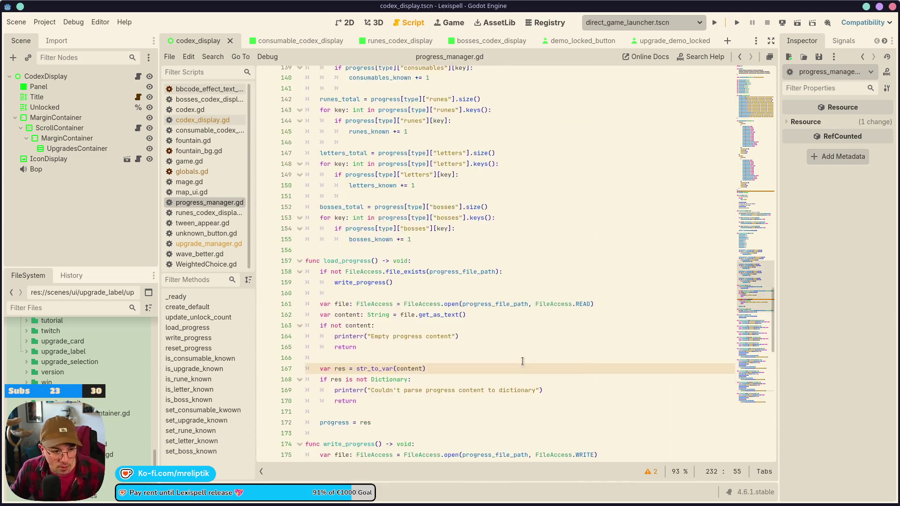
scroll(525, 362, "up", 16)
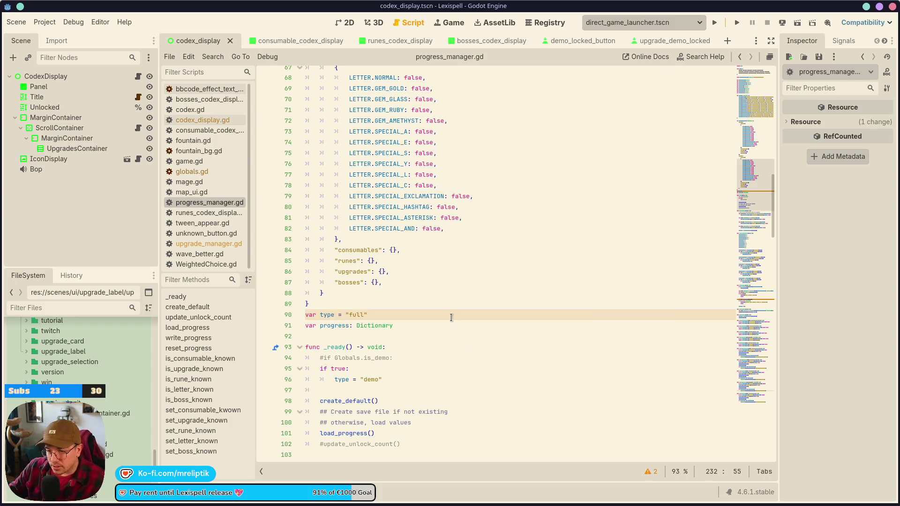
left_click(428, 305)
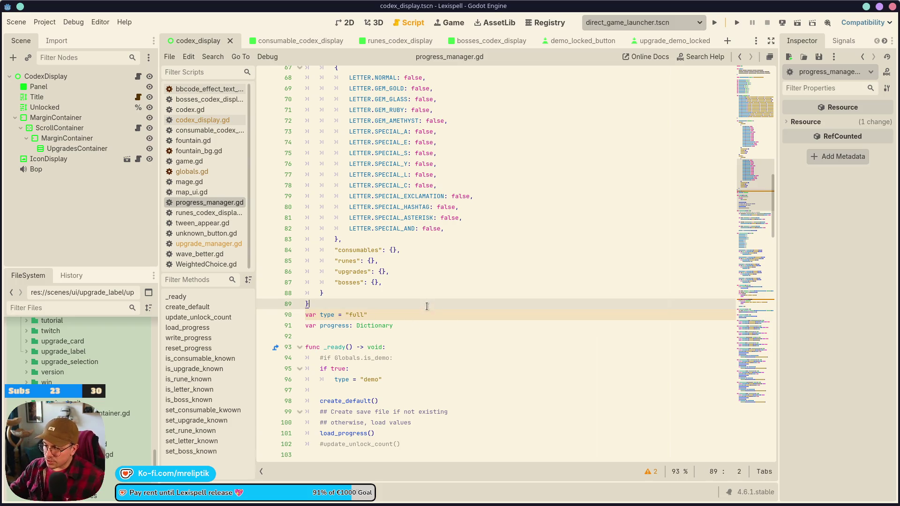
- Launch the game to check the codex, then open progress_manager.gd
left_click(797, 23)
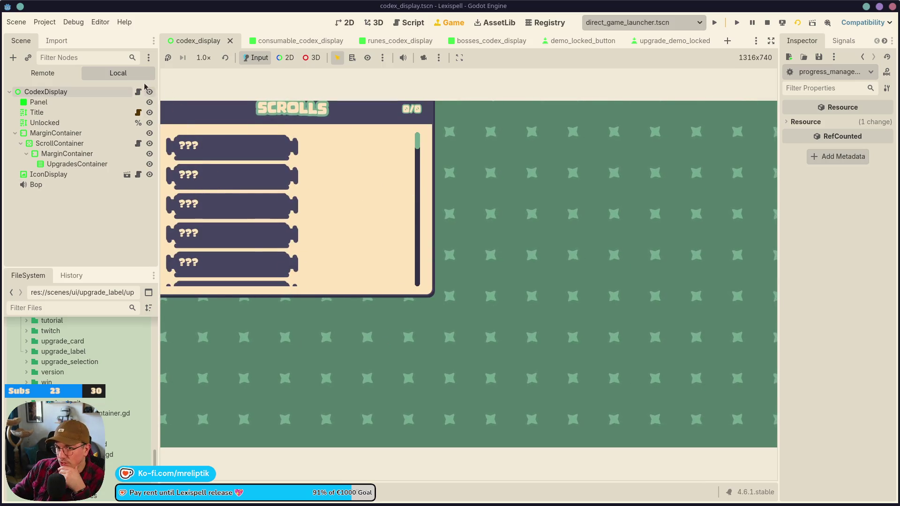
left_click(138, 91)
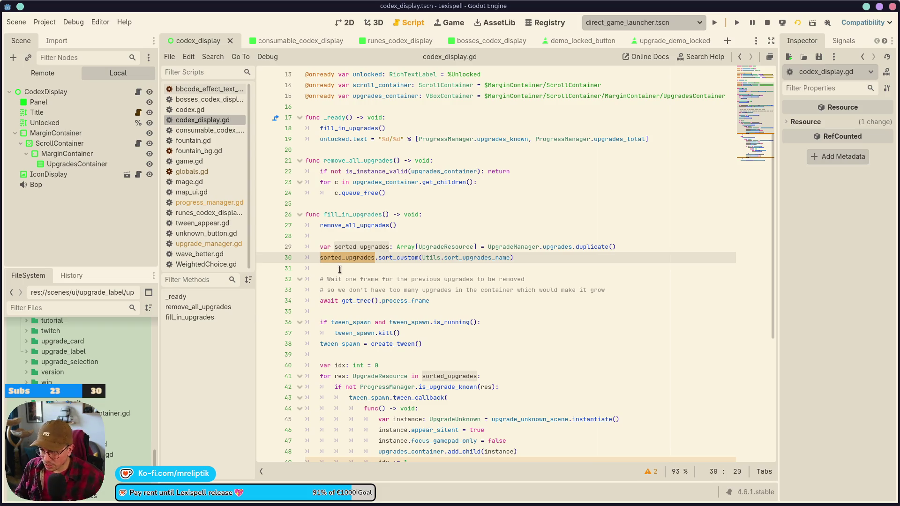
left_click(206, 202)
- Inspect the load_progress call and the commented update_unlock_count call in _ready
scroll(340, 273, "down", 13)
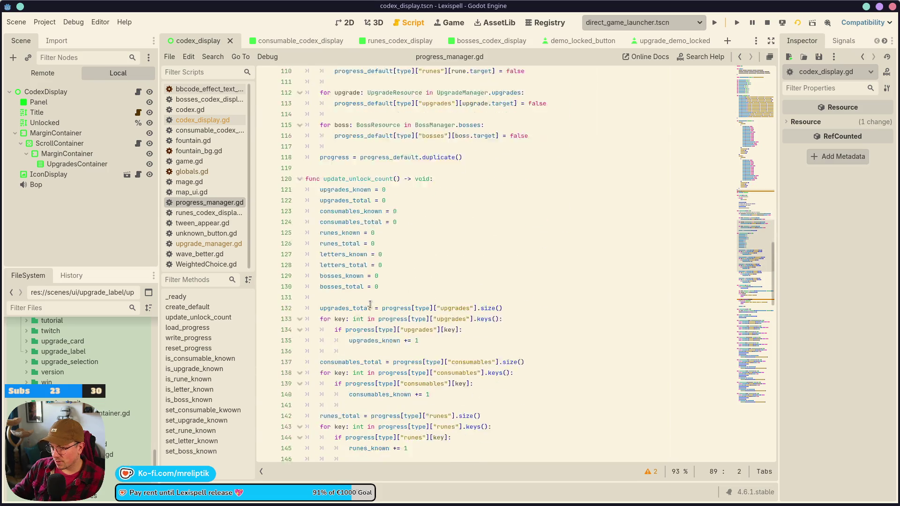
scroll(371, 308, "down", 10)
scroll(378, 319, "up", 14)
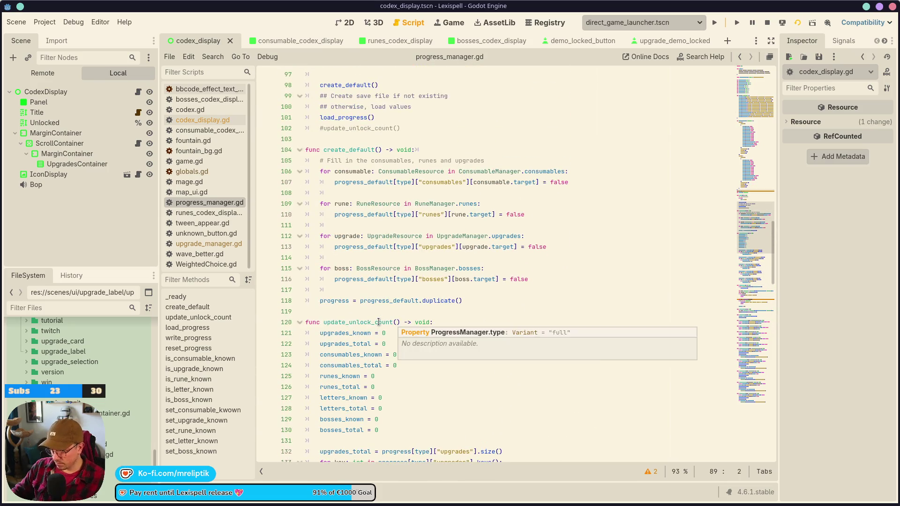
scroll(378, 322, "up", 6)
left_click(343, 330)
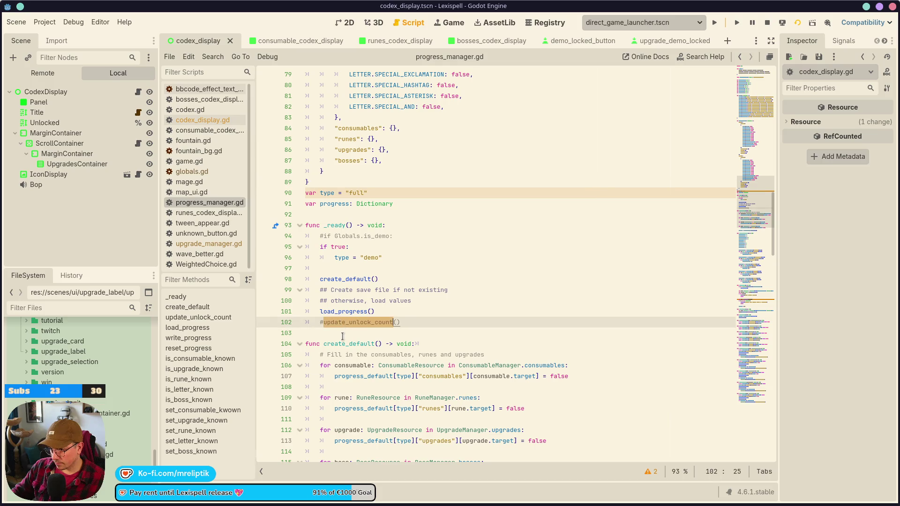
double_click(346, 312)
scroll(346, 314, "down", 4)
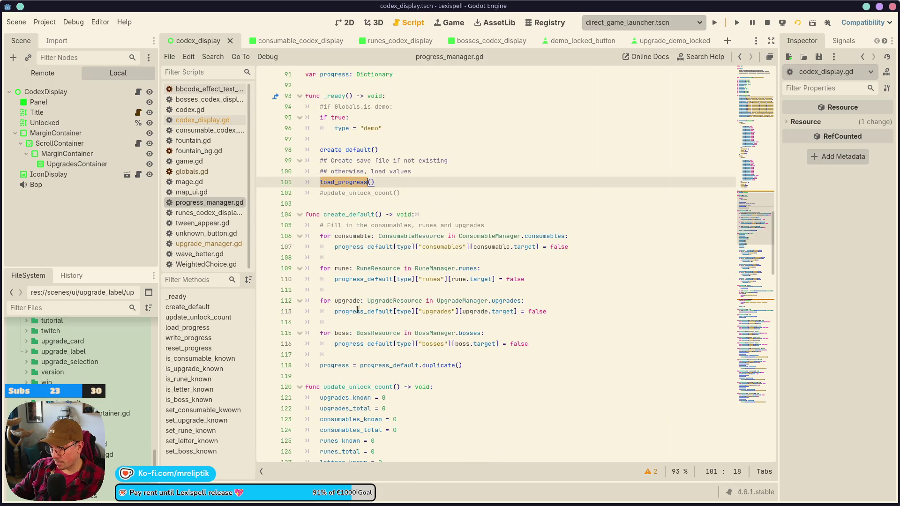
double_click(352, 192)
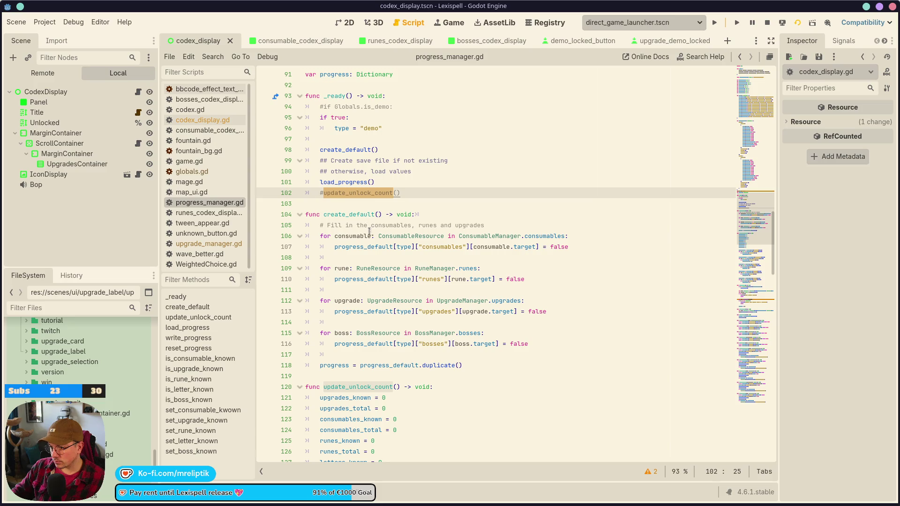
double_click(350, 181)
scroll(361, 258, "down", 18)
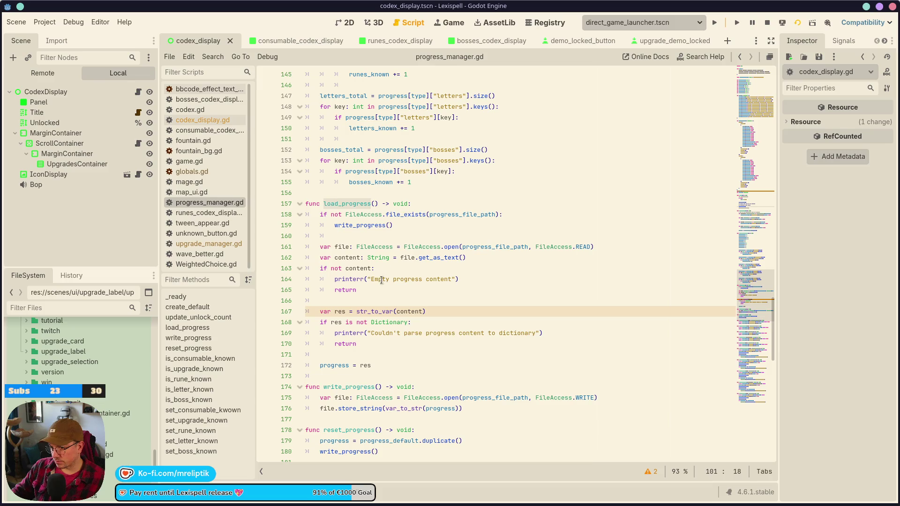
scroll(403, 293, "down", 5)
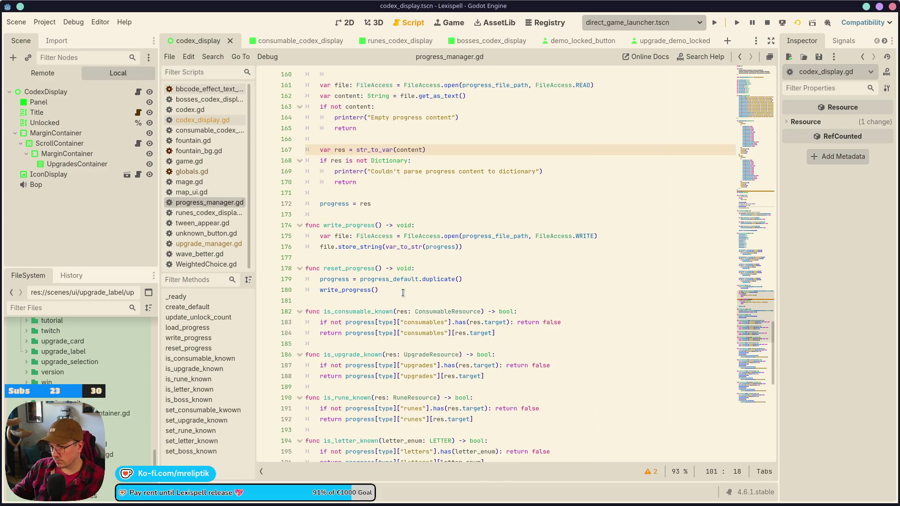
scroll(412, 290, "up", 20)
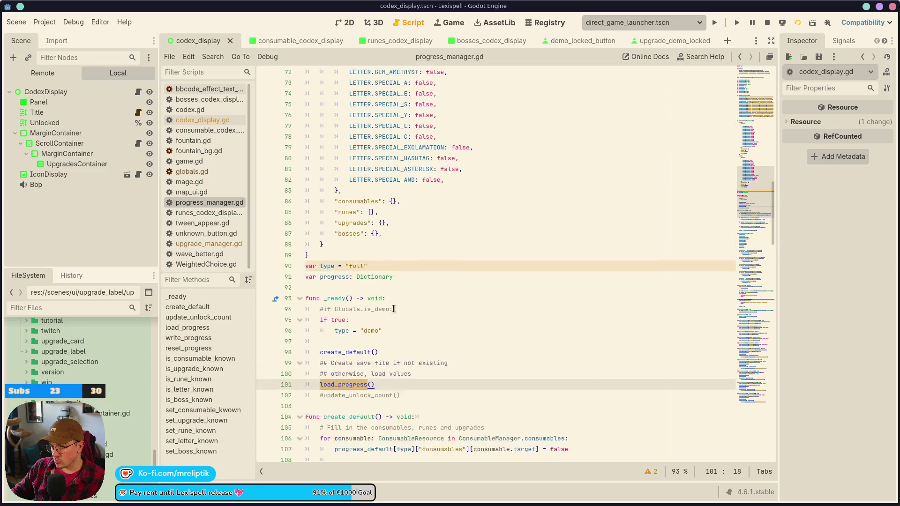
- Check the demo type line 96 and highlight where type is used
left_click(401, 379)
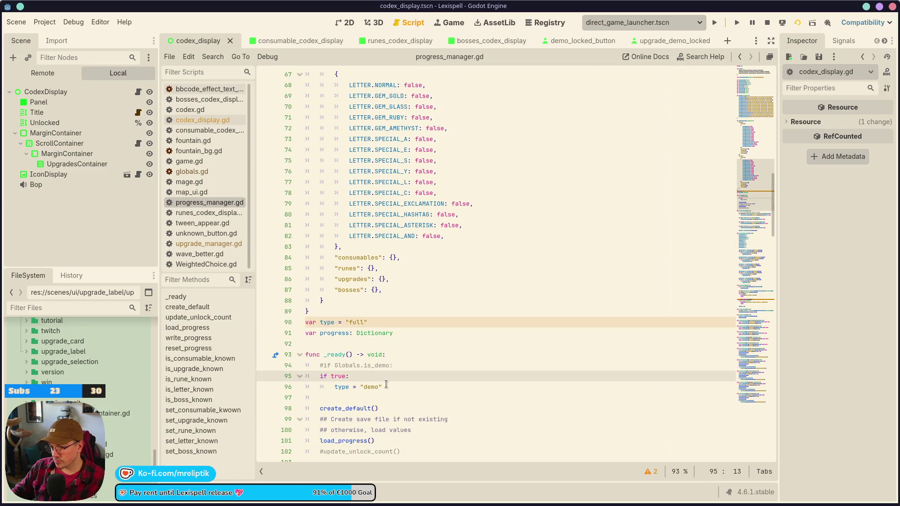
left_click(395, 383)
scroll(395, 382, "down", 2)
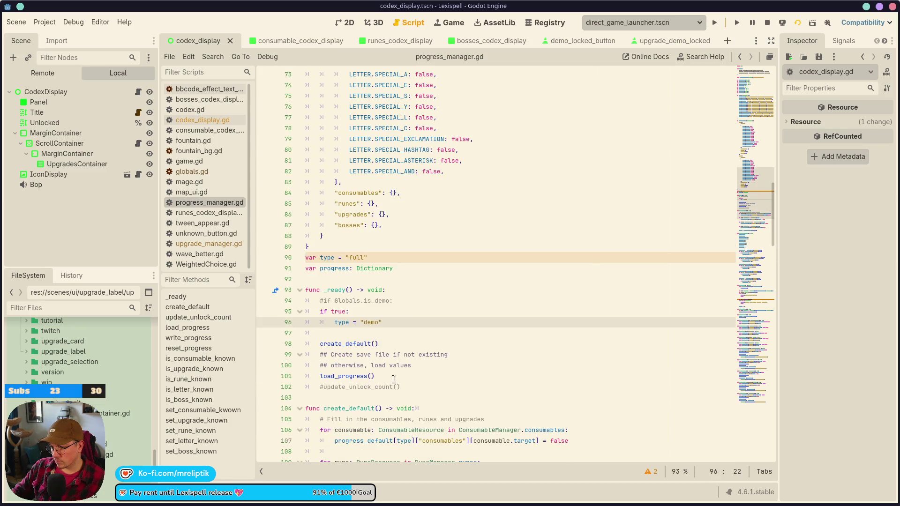
double_click(342, 322)
scroll(422, 328, "down", 5)
scroll(451, 337, "up", 6)
scroll(452, 337, "down", 20)
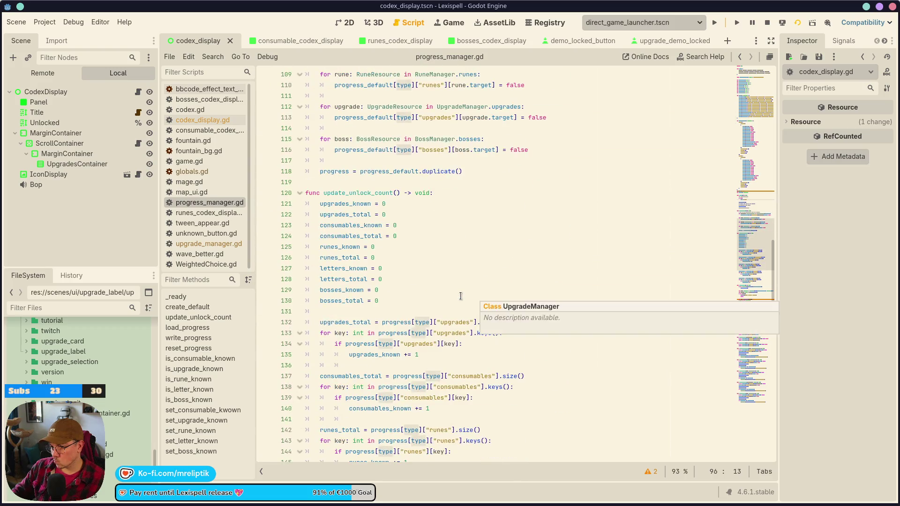
- Go to the load_progress definition and search the script for its other matches
left_click(188, 328)
scroll(470, 294, "down", 3)
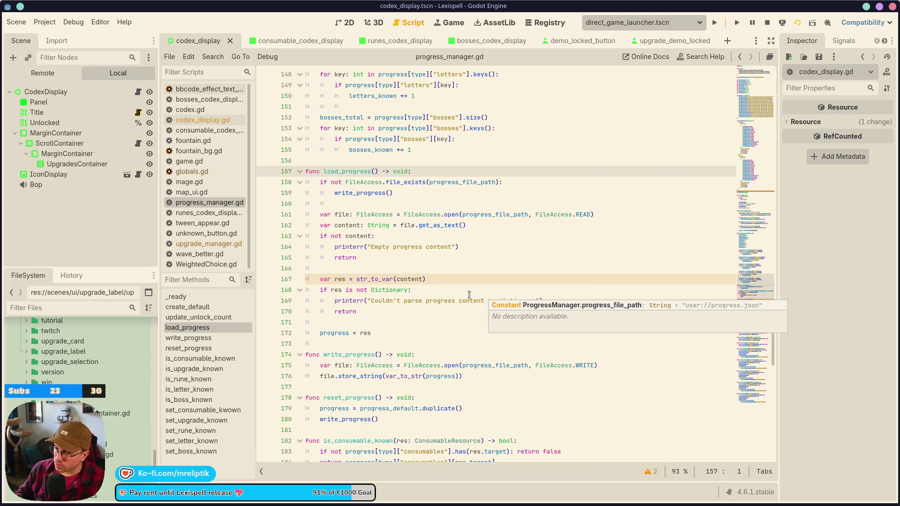
scroll(470, 295, "down", 4)
scroll(427, 286, "up", 4)
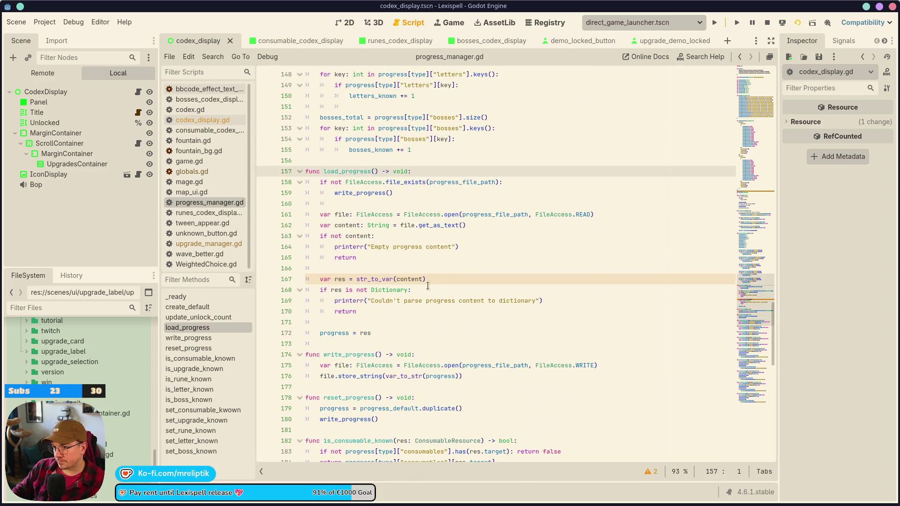
double_click(340, 172)
key("ctrl+f")
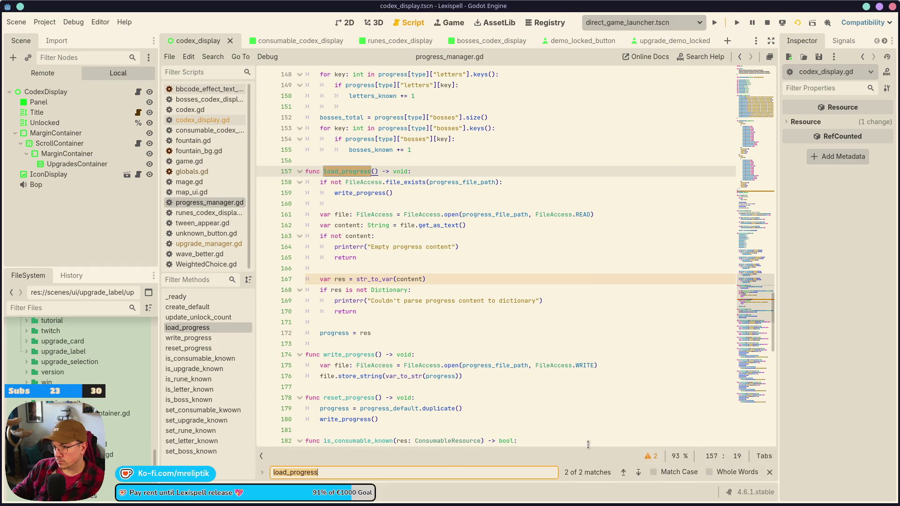
left_click(628, 473)
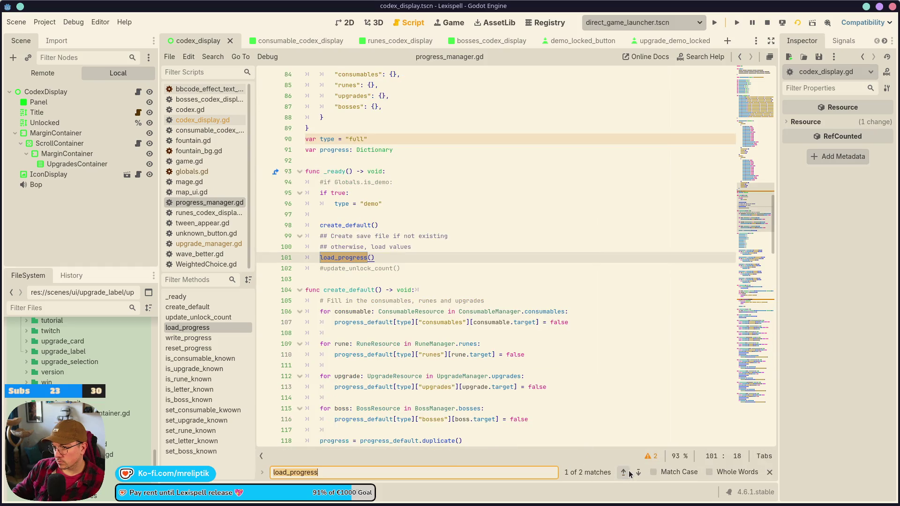
left_click(401, 257)
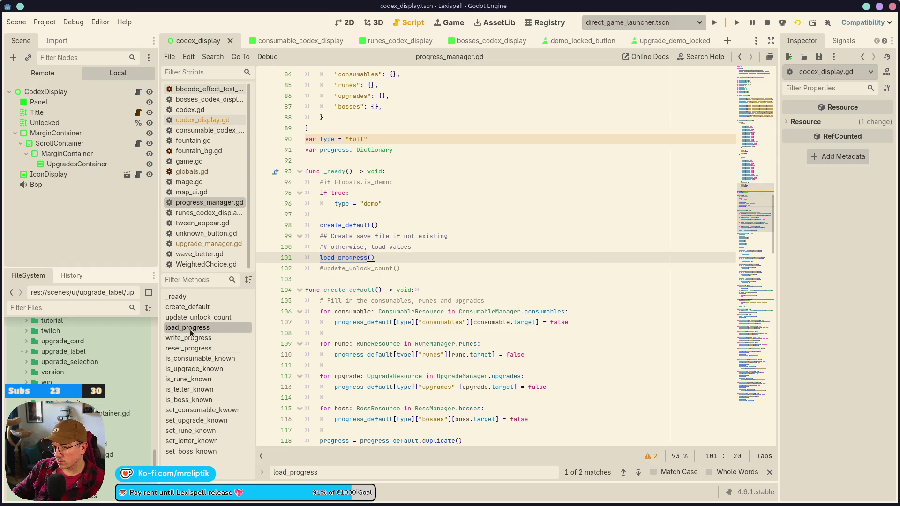
left_click(190, 234)
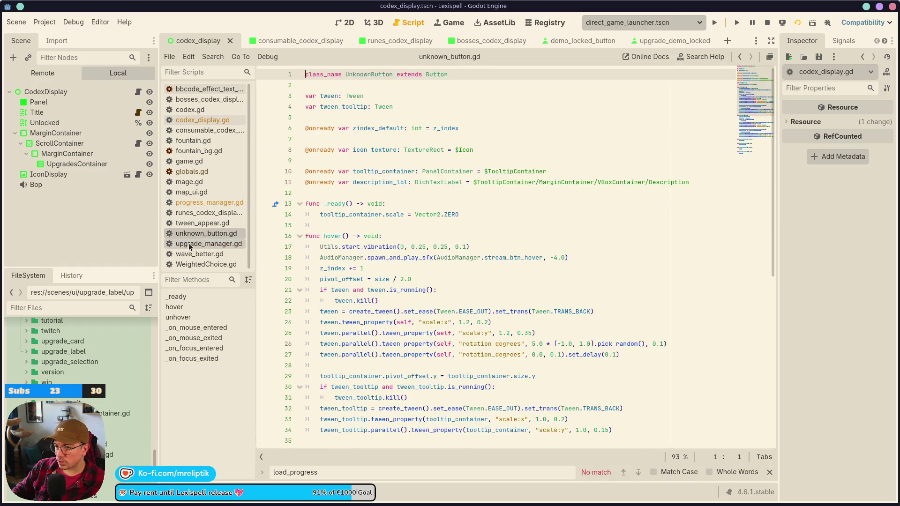
- Open upgrade_manager.gd and highlight uses of count_resources_from_path
left_click(190, 243)
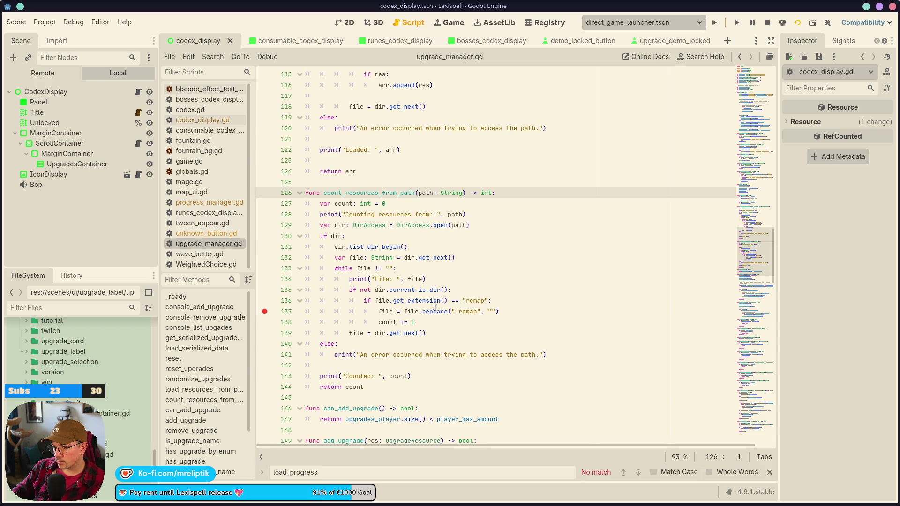
double_click(383, 189)
scroll(432, 307, "up", 10)
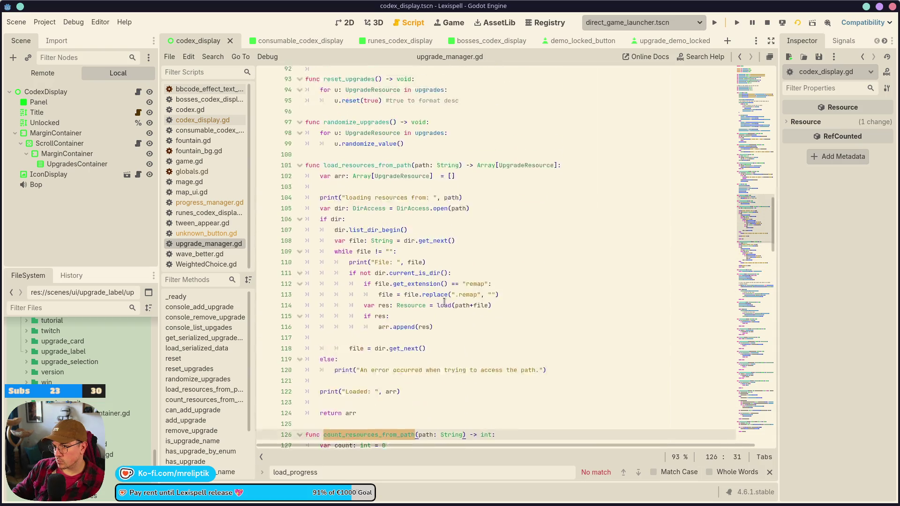
scroll(432, 307, "up", 20)
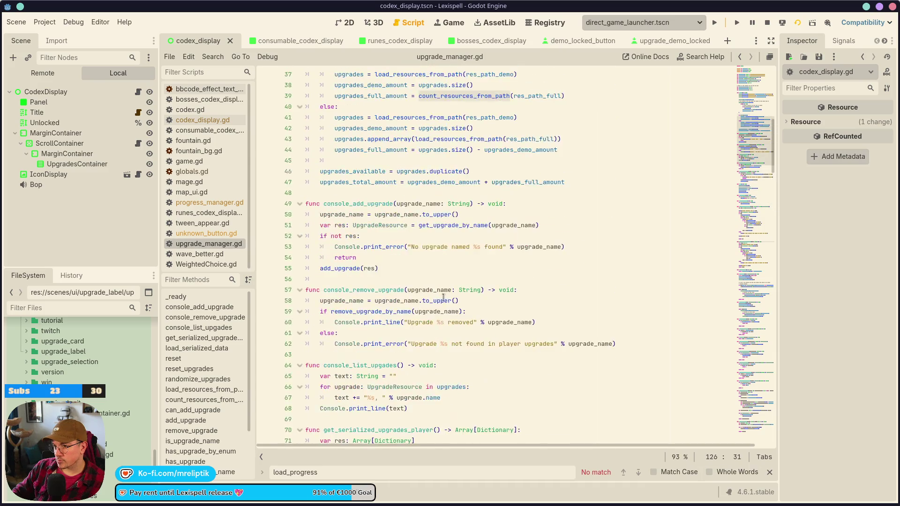
scroll(437, 301, "down", 5)
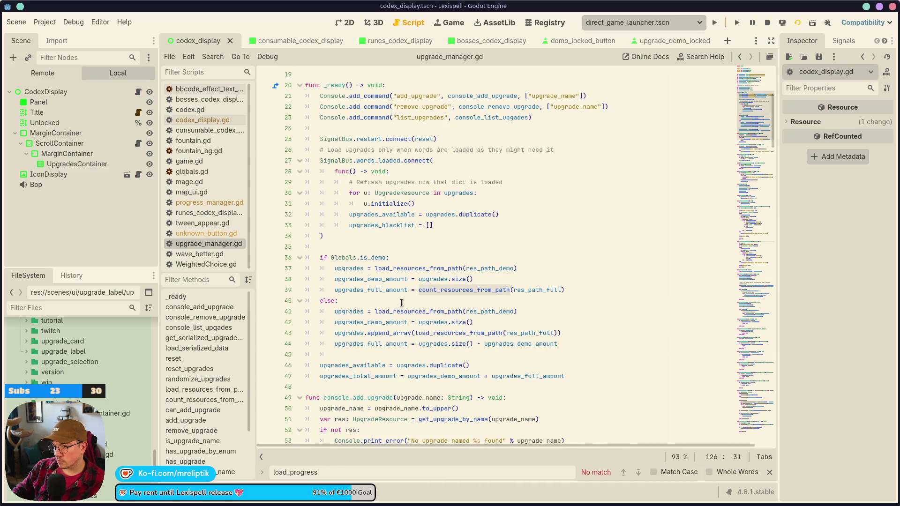
- Replace Globals.is_demo with true, keep the original commented above, save, and relaunch the game
left_click(346, 258)
key("ctrl+shift+d")
left_click(400, 259)
key("ctrl+k")
key("Down")
key("Left")
key("ctrl+shift+Left")
key("ctrl+shift+Left")
key("ctrl+shift+Left")
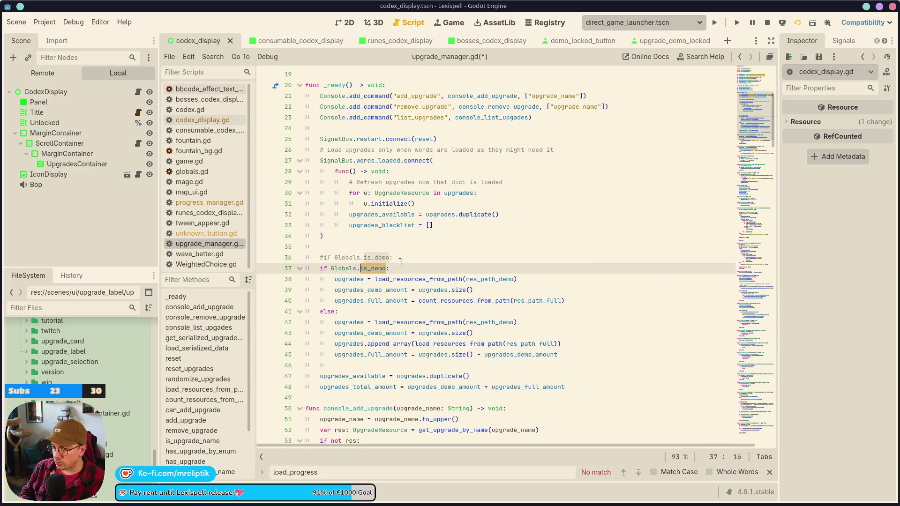
type("true:")
key("ctrl+s")
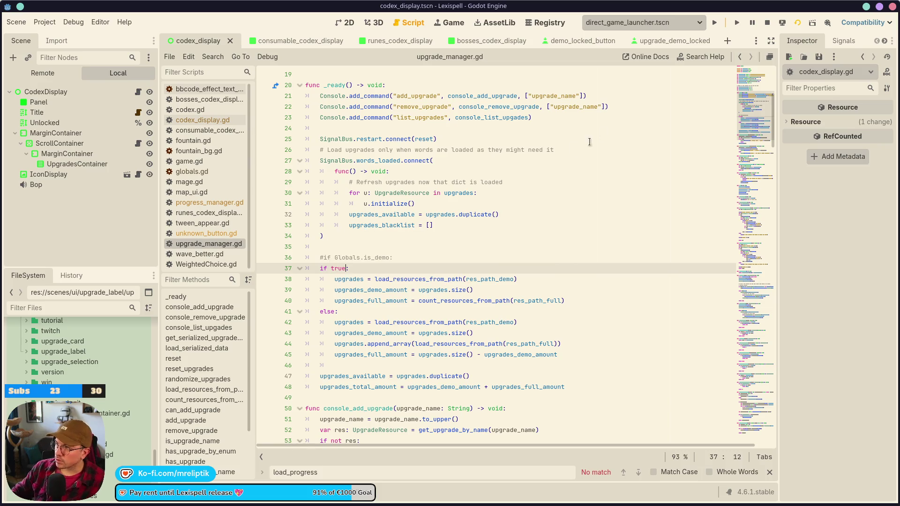
key("F8")
key("F5")
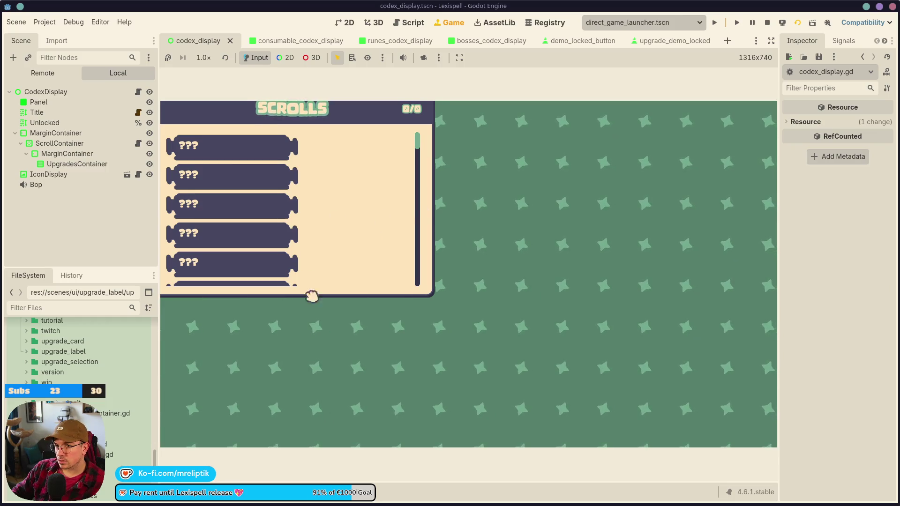
- Stop the running game and return to progress_manager.gd
left_click(138, 92)
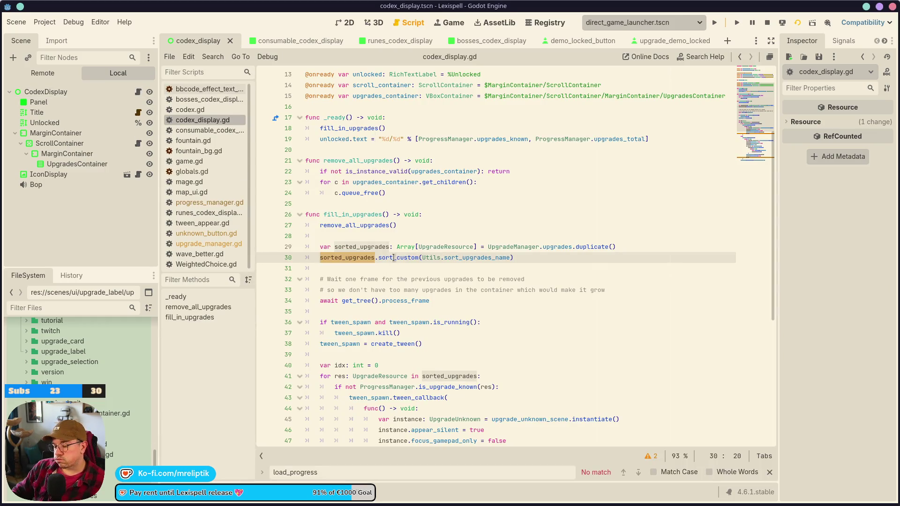
key("F8")
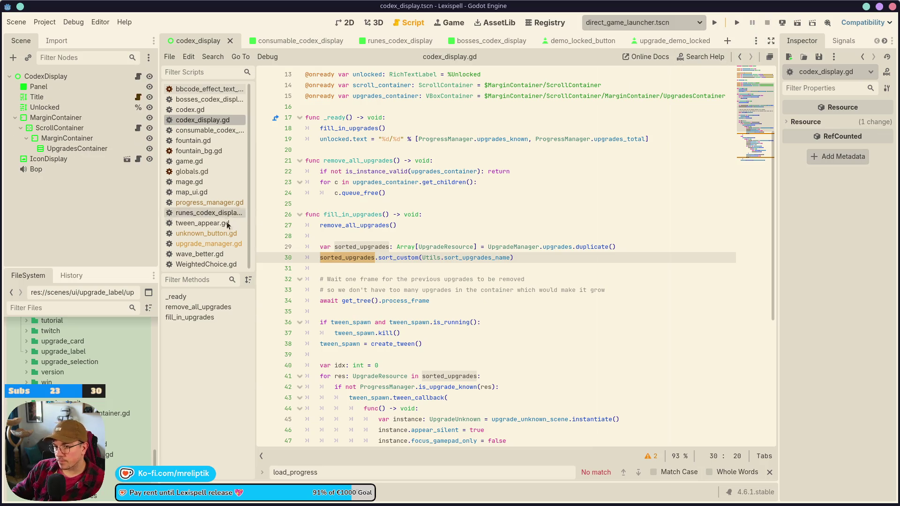
left_click(211, 202)
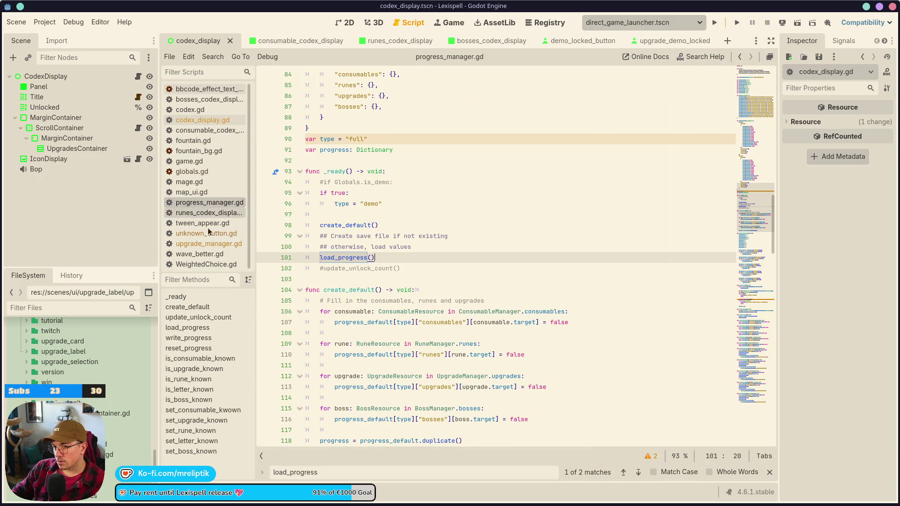
left_click(208, 244)
left_click(199, 203)
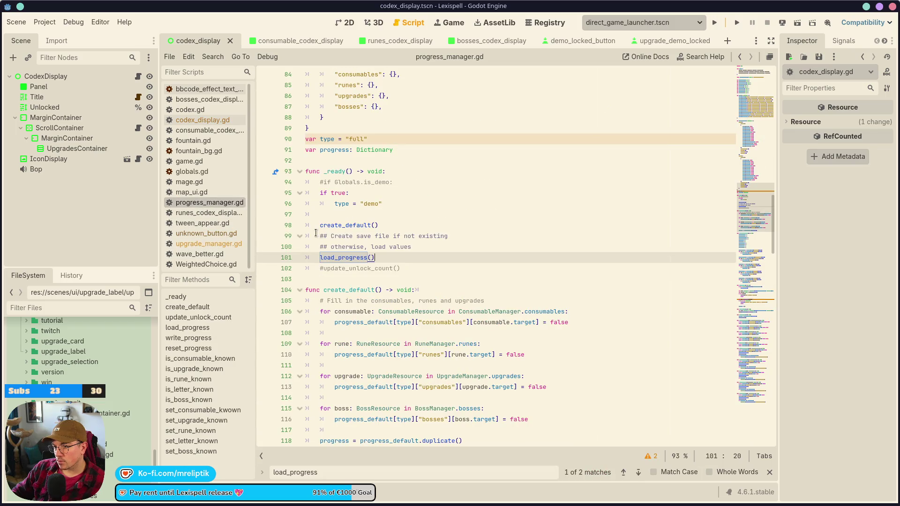
- Uncomment update_unlock_count() on line 102, save, and jump to load_progress's definition
left_click(324, 268)
key("BackSpace")
key("ctrl+s")
left_click(344, 258, "ctrl")
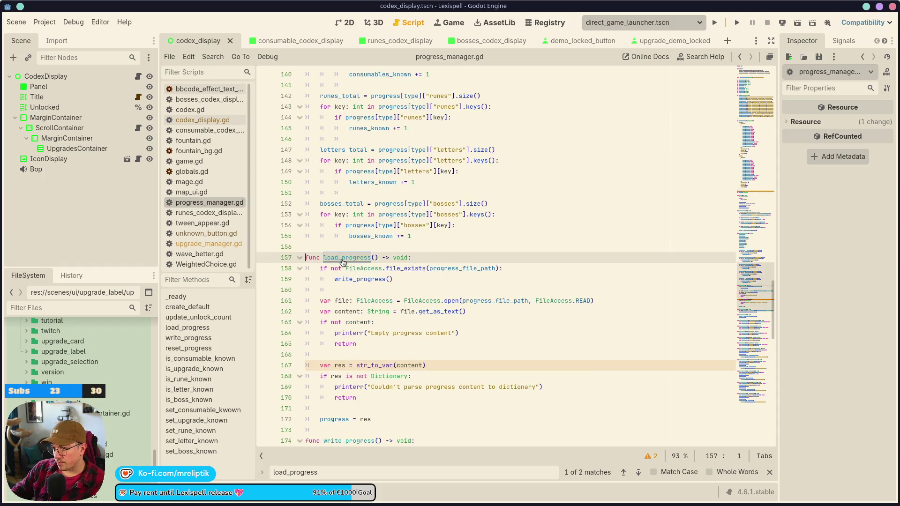
left_click(192, 192)
left_click(206, 202)
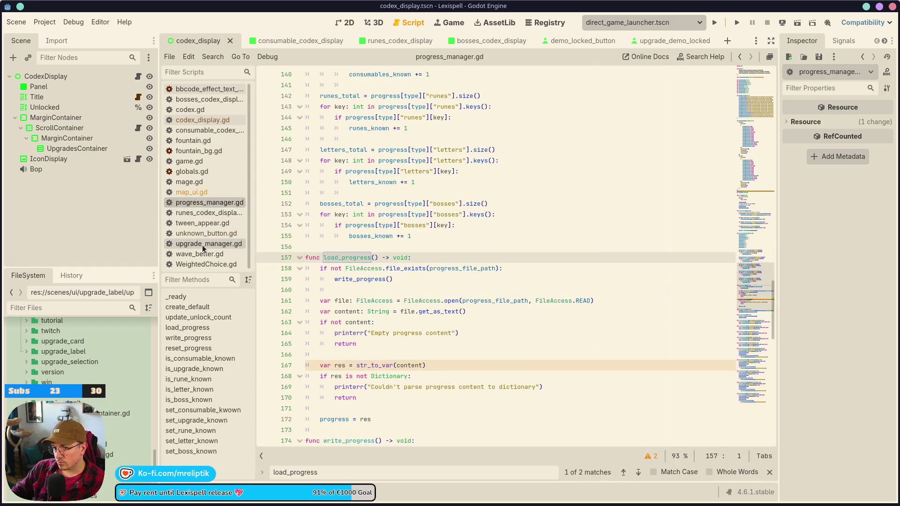
- In upgrade_manager.gd, review count_resources_from_path on line 40 and run the game to hit the breakpoints
left_click(209, 243)
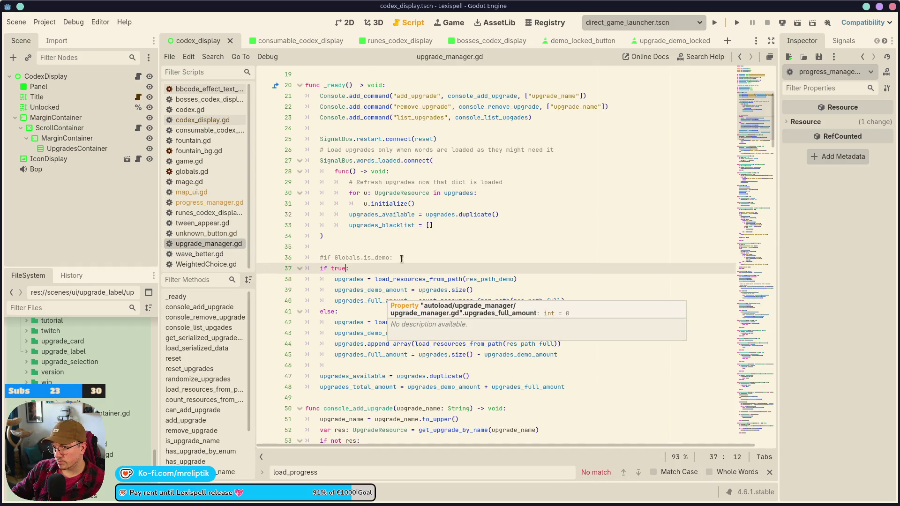
double_click(446, 301)
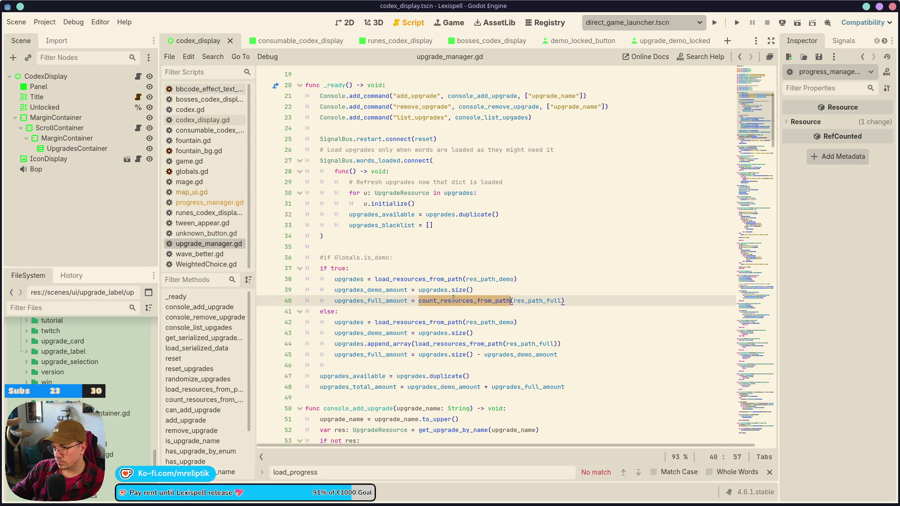
scroll(463, 305, "down", 10)
scroll(463, 305, "down", 20)
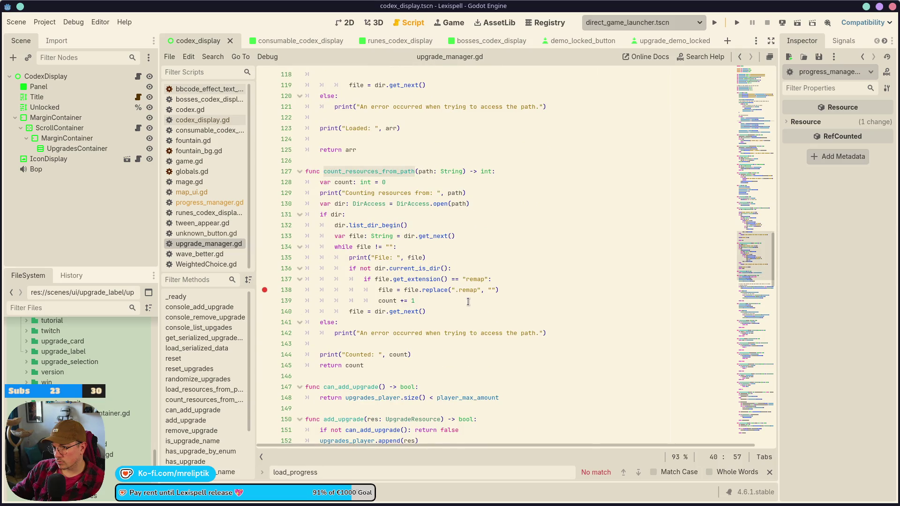
scroll(404, 273, "up", 20)
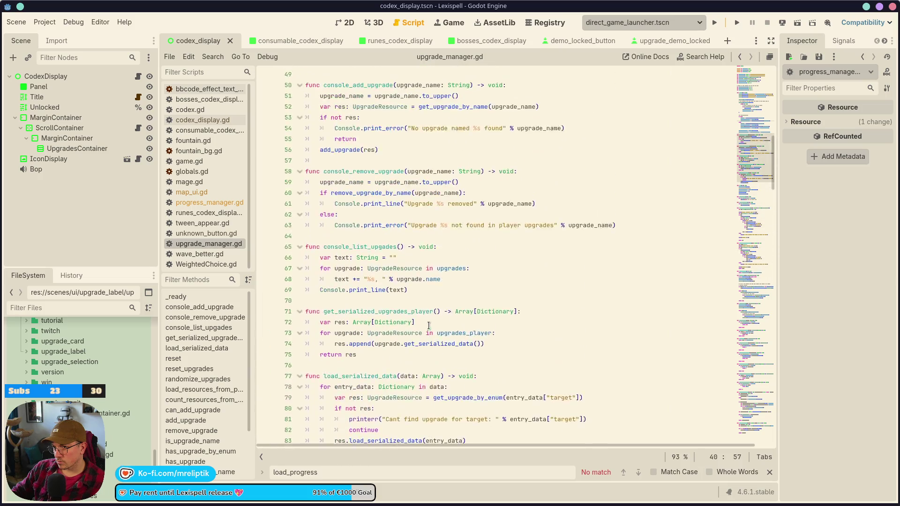
scroll(430, 320, "down", 3)
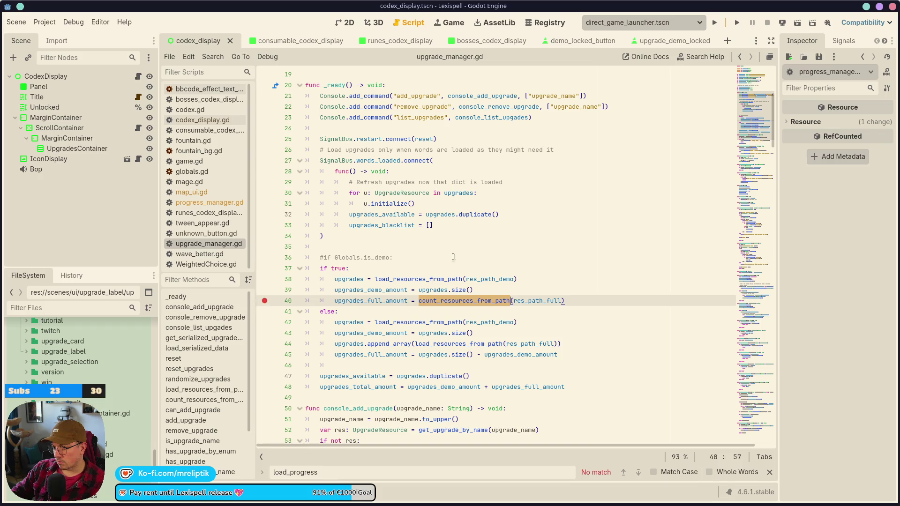
left_click(737, 23)
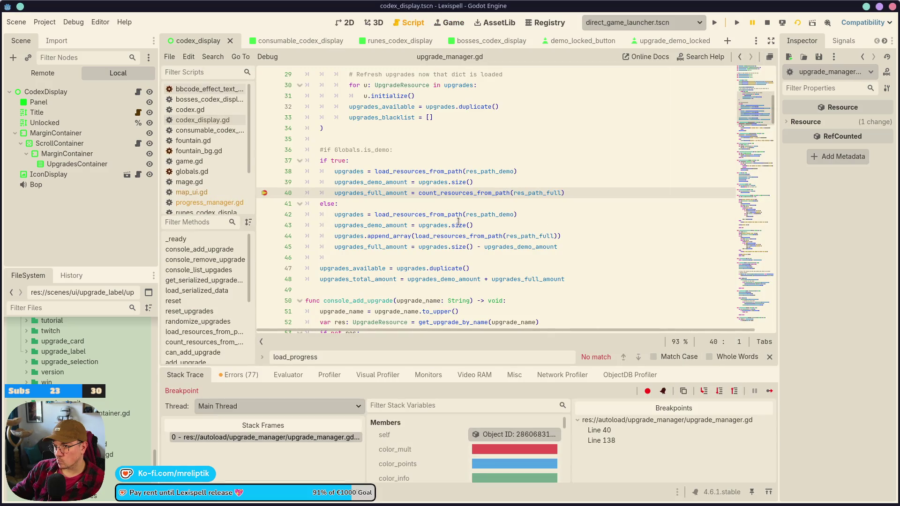
- Step from line 128 through count_resources_from_path's file loop and extension check to line 140
left_click(705, 392)
left_click(705, 392)
left_click(705, 392)
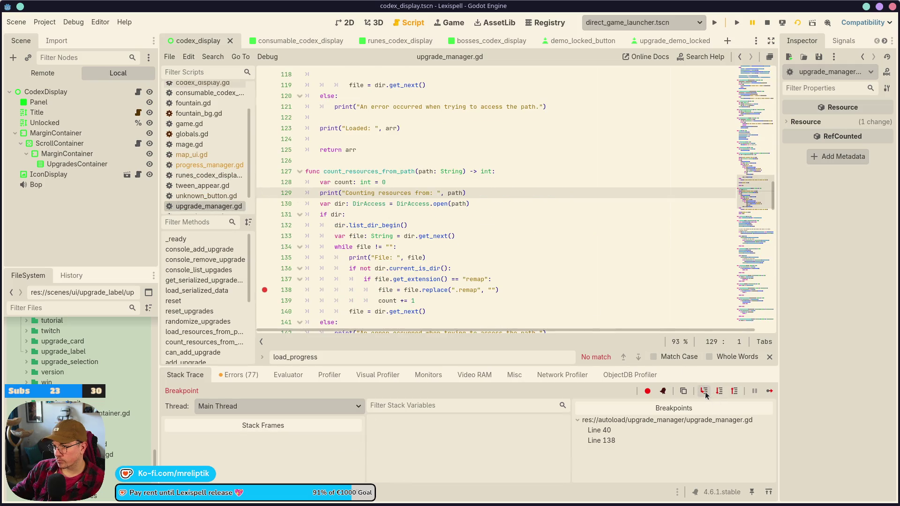
left_click(704, 392)
left_click(704, 392)
left_click(705, 392)
left_click(705, 392)
left_click(705, 392)
left_click(705, 392)
left_click(705, 392)
left_click(705, 392)
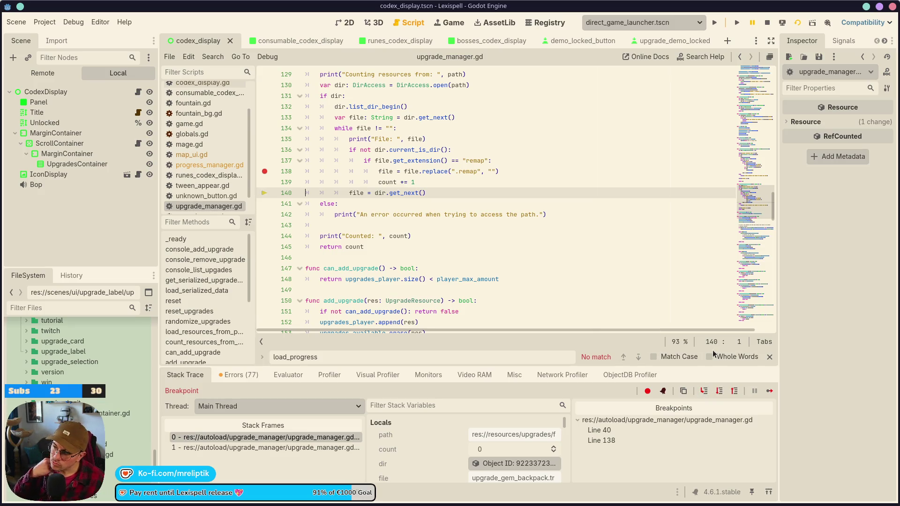
- Confirm count is still 0 while file is upgrade_gem_backpack.tres, then return to the 2D view
mouse_move(379, 161)
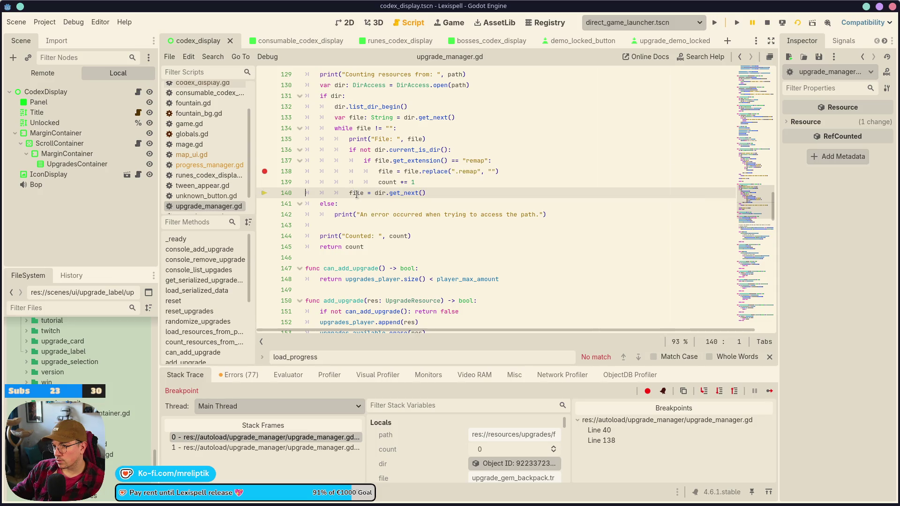
mouse_move(357, 194)
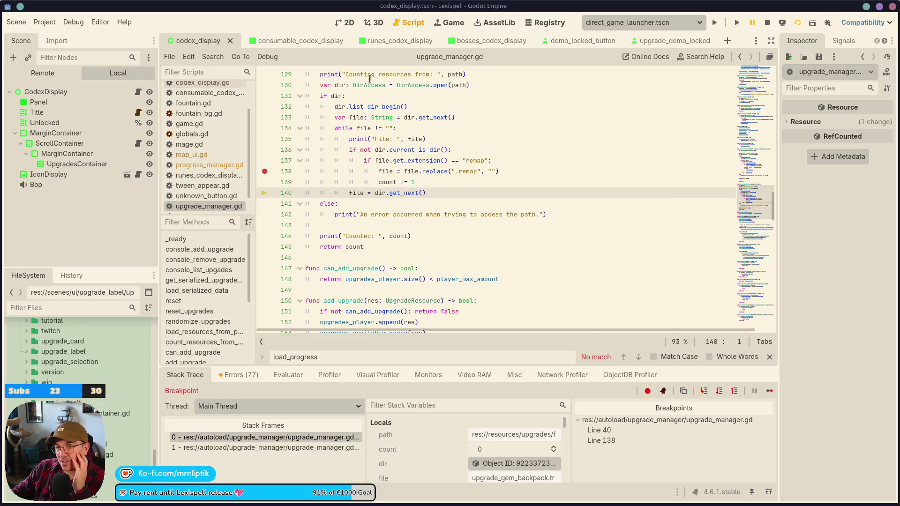
left_click(350, 25)
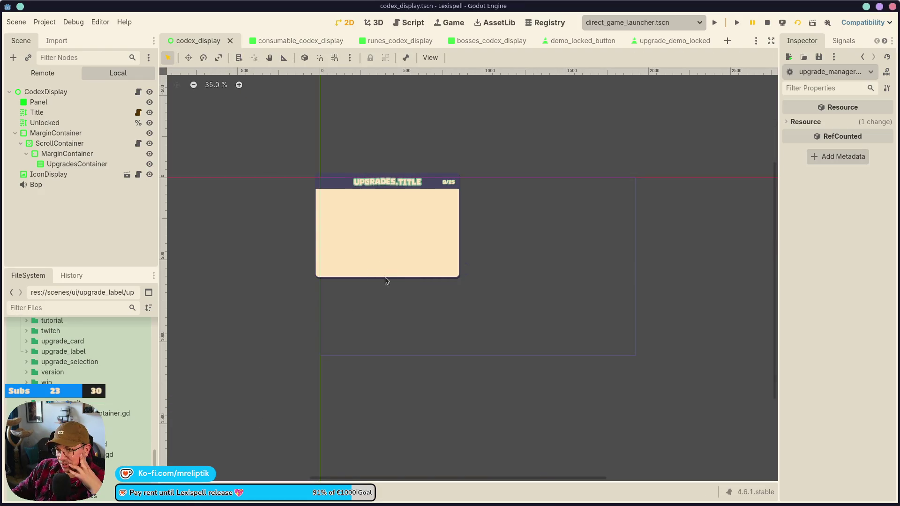
- Hide the output log, relaunch the game, continue past the line 40 breakpoint, and show the Game view
scroll(271, 458, "up", 2)
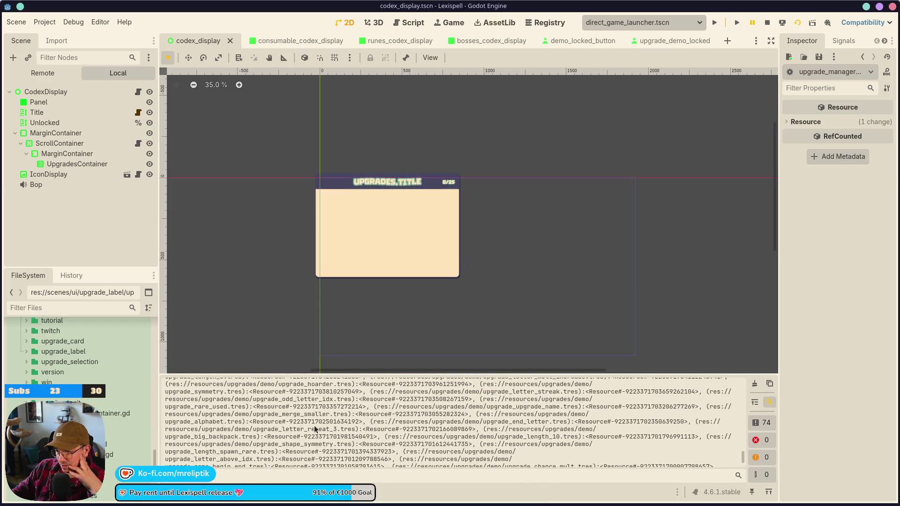
left_click(181, 501)
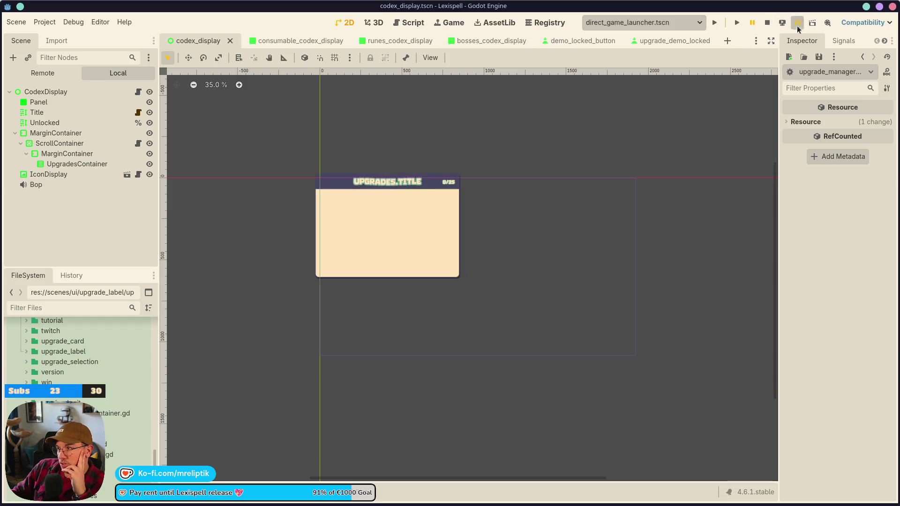
left_click(753, 23)
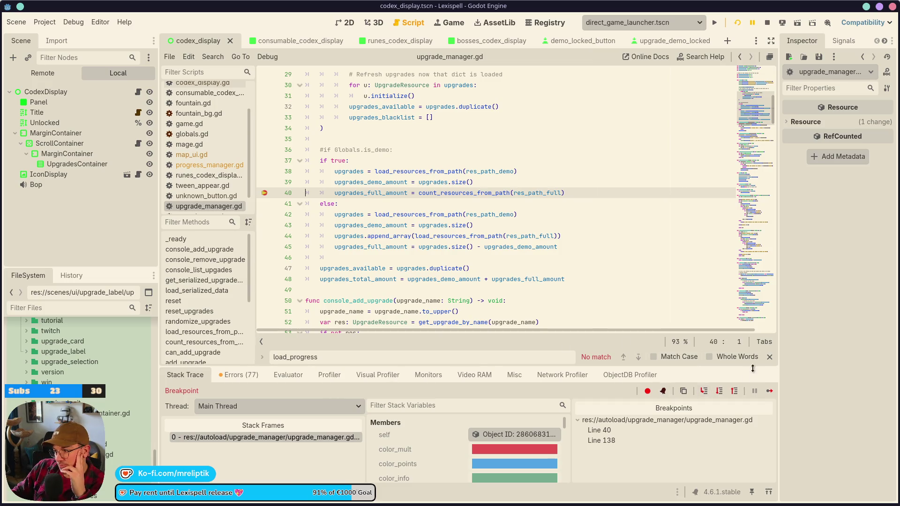
left_click(770, 392)
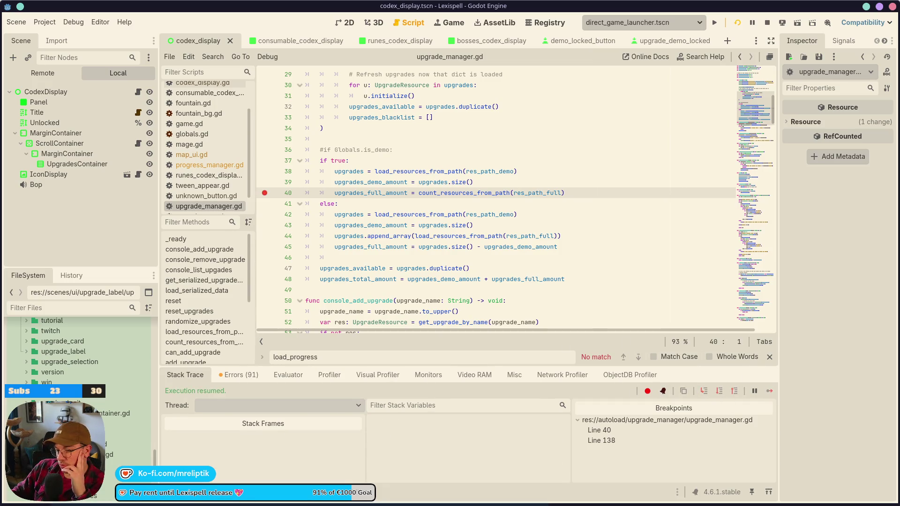
left_click(344, 22)
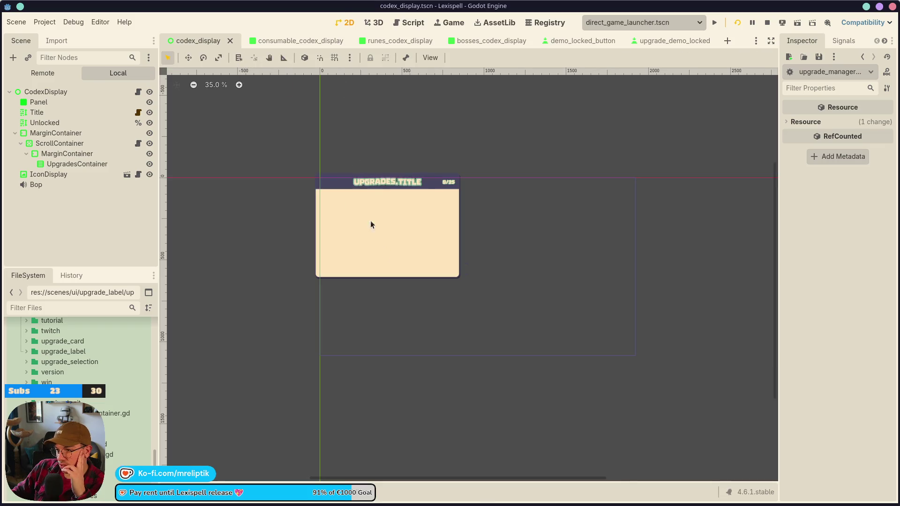
left_click(410, 23)
left_click(451, 24)
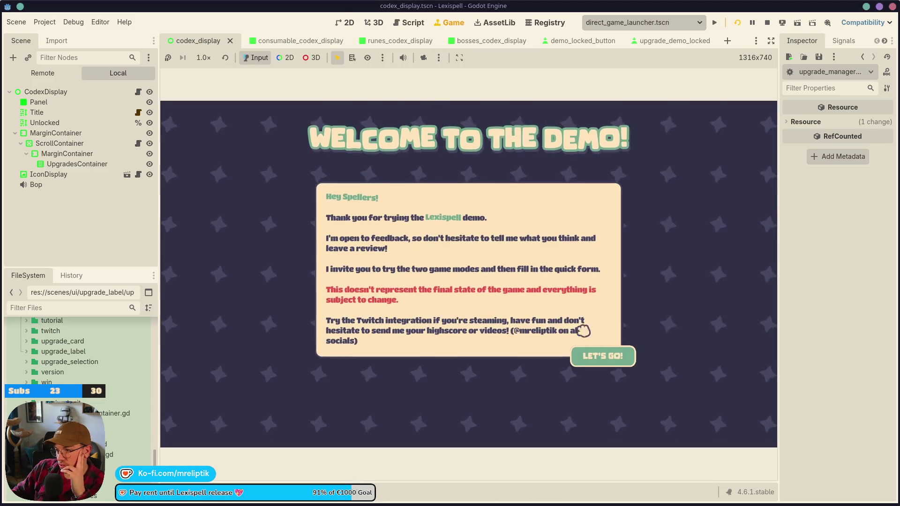
- Dismiss the demo welcome screen and open the Lexicopedia library
left_click(595, 355)
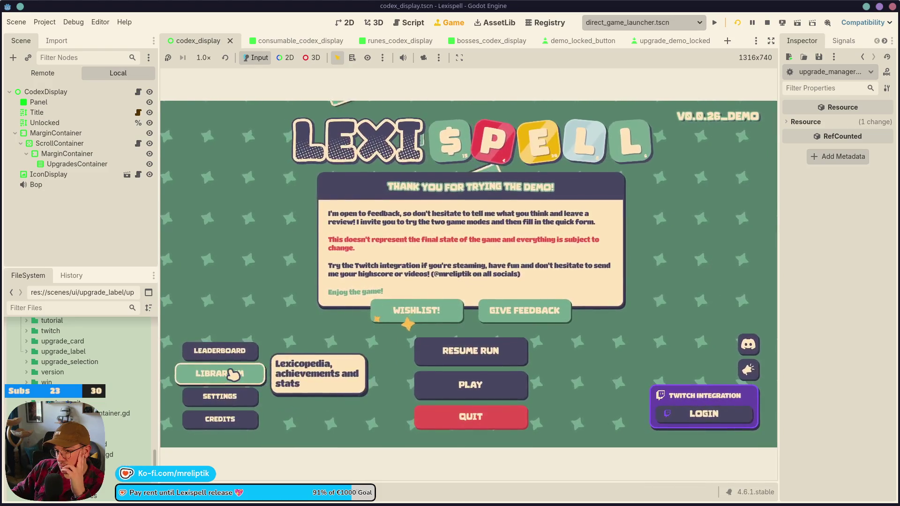
left_click(371, 373)
scroll(387, 262, "down", 3)
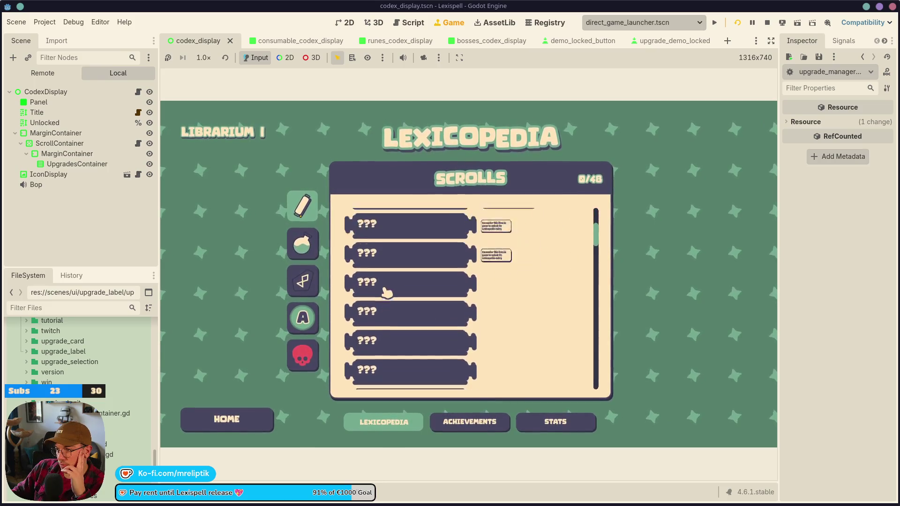
scroll(422, 312, "down", 3)
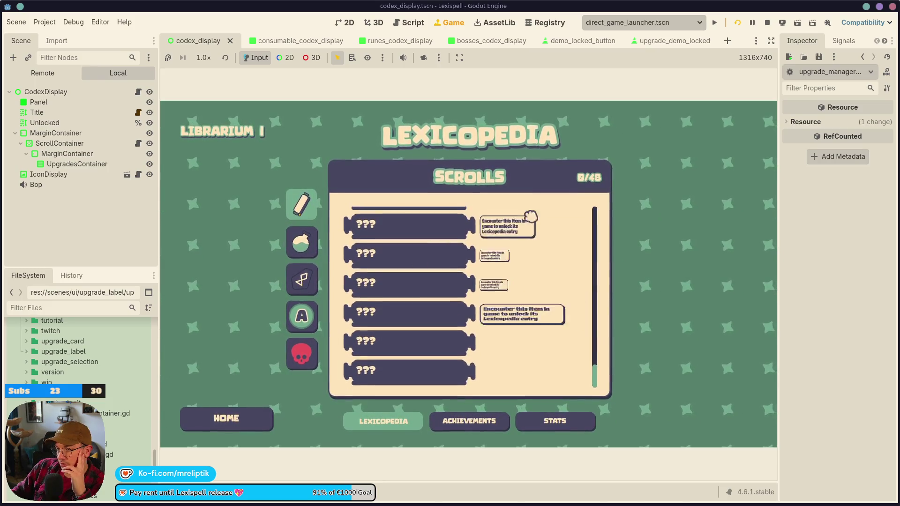
- Browse the Potions & Wands, Letters, Bosses and Scrolls entries, scrolling through each list
left_click(307, 246)
left_click(304, 316)
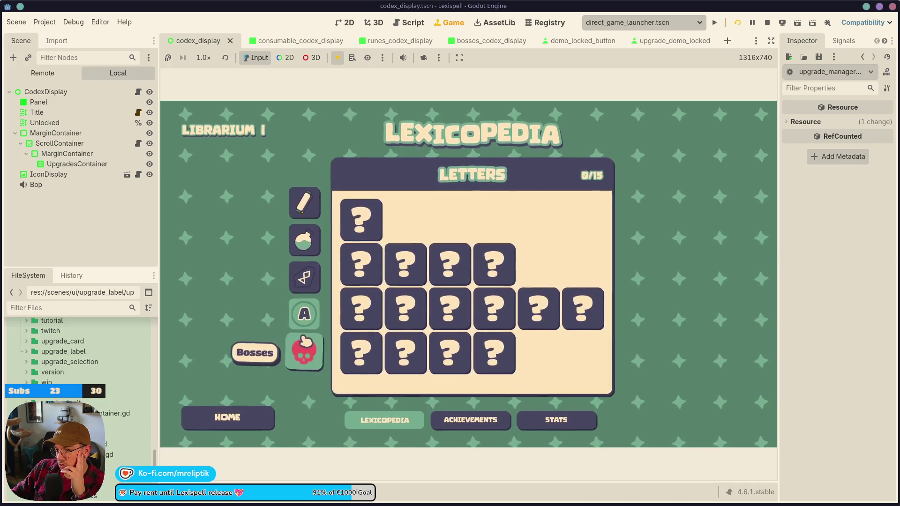
left_click(303, 352)
left_click(304, 241)
left_click(304, 204)
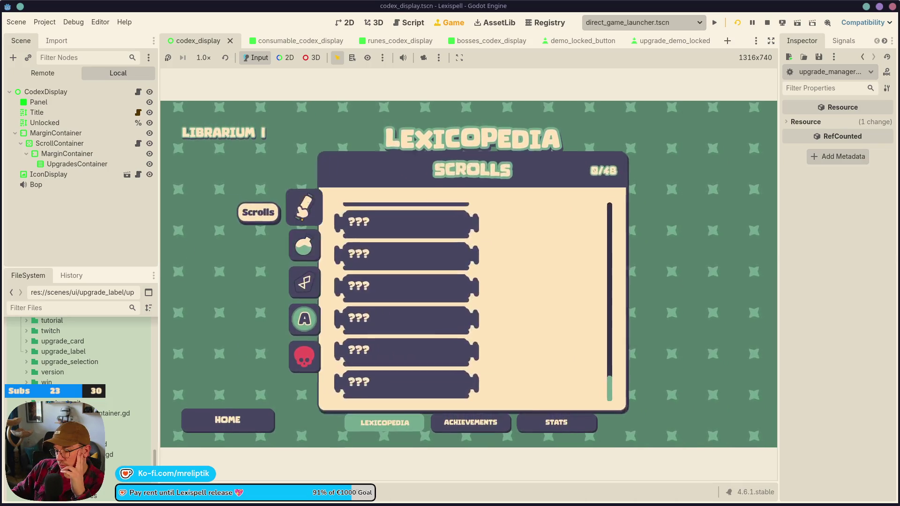
scroll(474, 328, "up", 2)
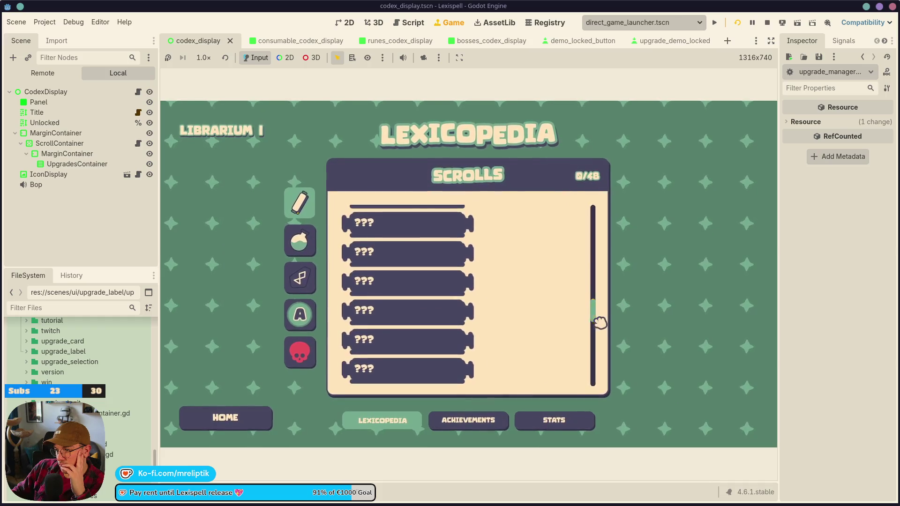
left_click_drag(589, 322, 597, 205)
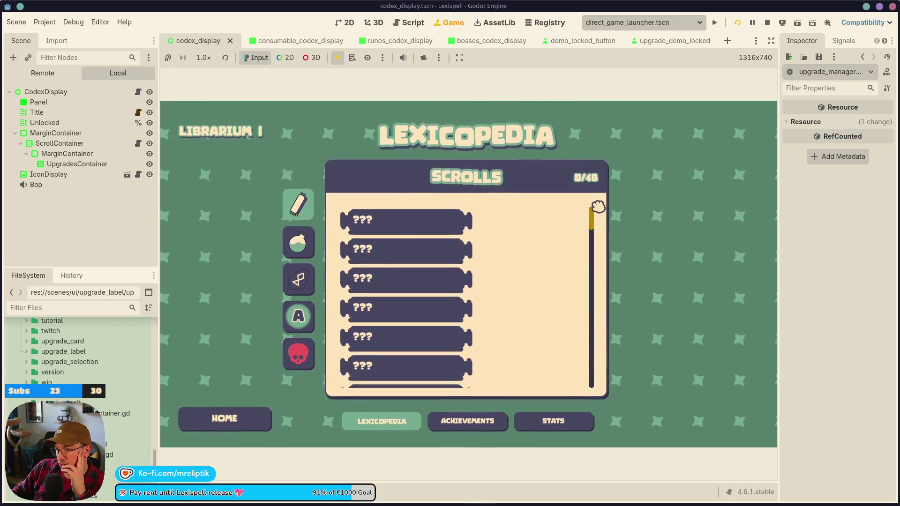
scroll(426, 261, "down", 1)
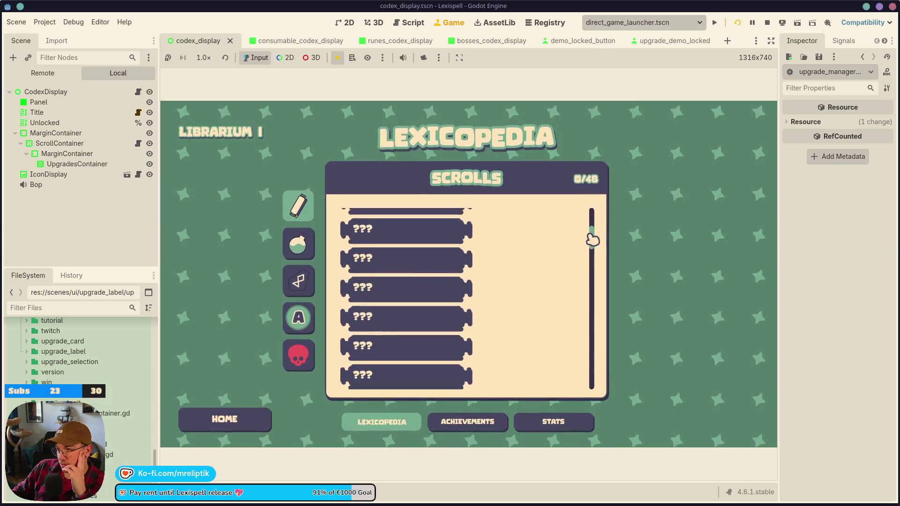
mouse_move(595, 247)
left_mouse_down()
mouse_move(595, 386)
mouse_move(587, 261)
left_mouse_up()
scroll(496, 302, "down", 2)
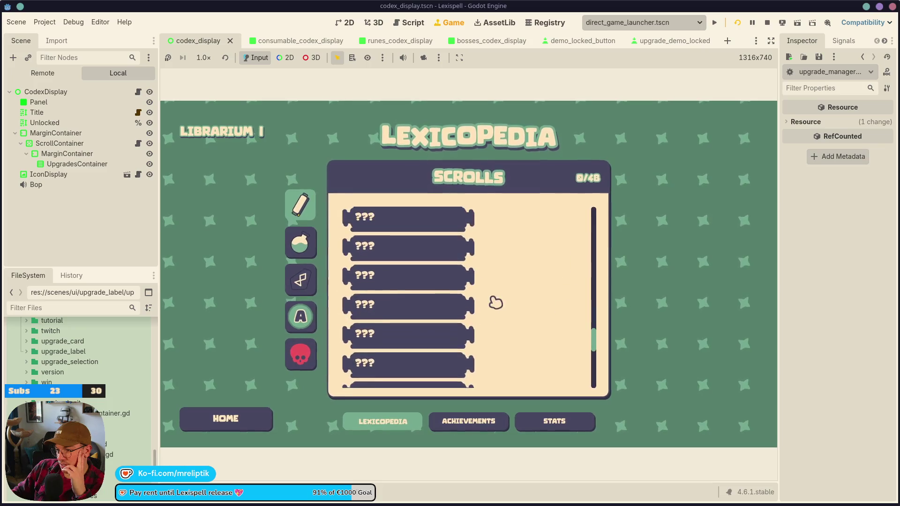
mouse_move(599, 346)
left_mouse_down()
mouse_move(595, 213)
mouse_move(583, 277)
mouse_move(594, 214)
left_mouse_up()
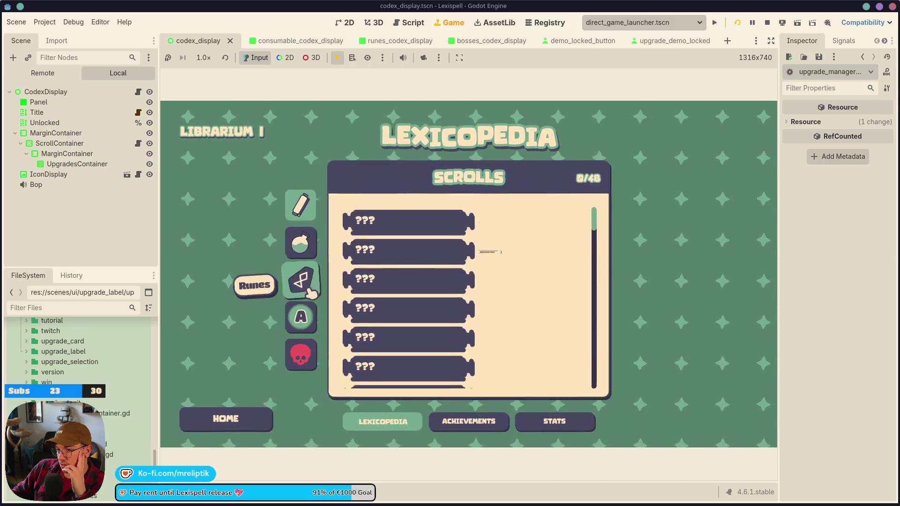
- Recheck Runes (0/5), Potions & Wands (0/16) and Scrolls show zero unlocked, then stop the game with F8
left_click(310, 294)
left_click(301, 240)
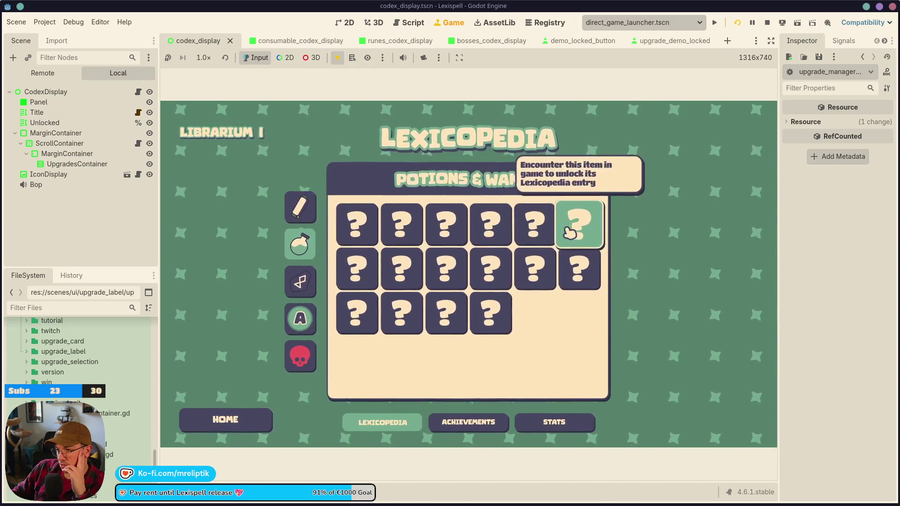
left_click(300, 319)
left_click(301, 282)
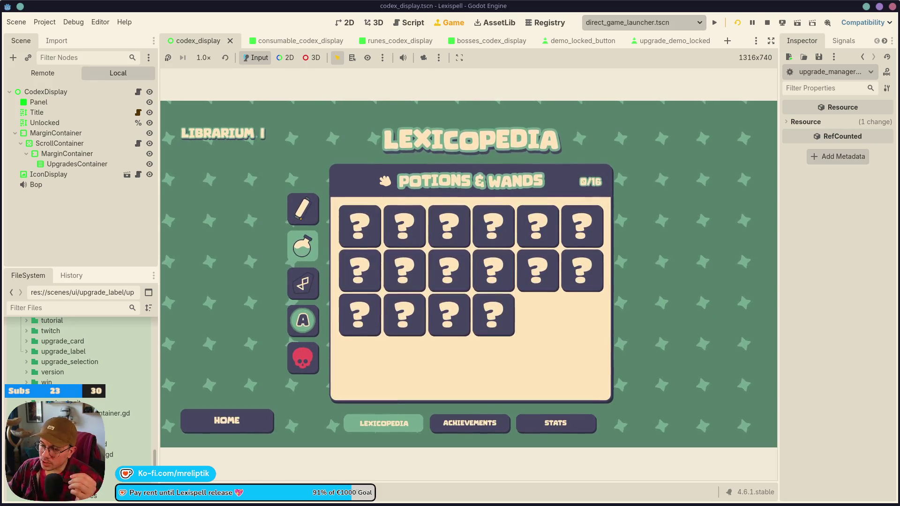
left_click(307, 281)
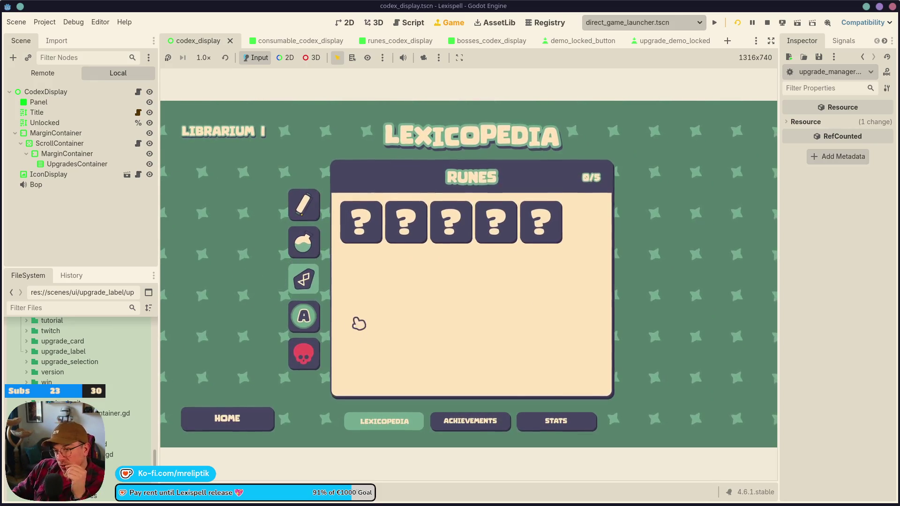
left_click(312, 207)
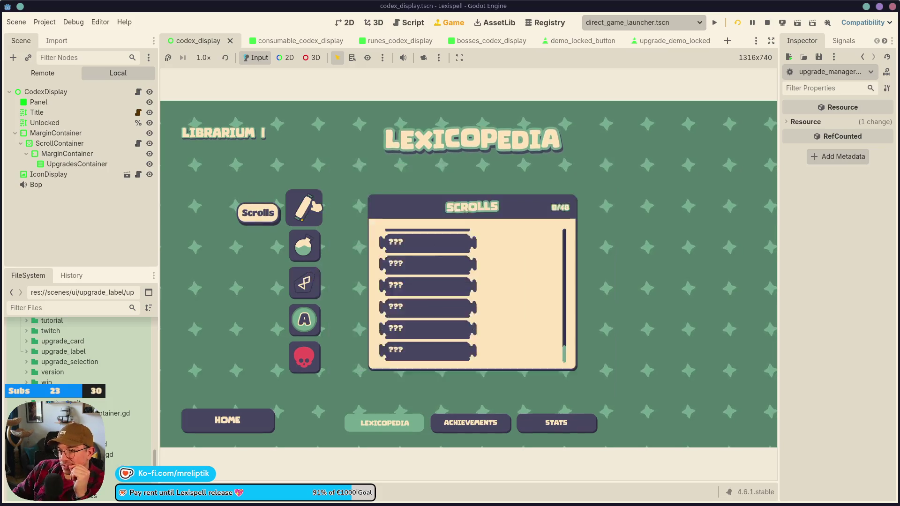
left_click(305, 246)
left_click(312, 209)
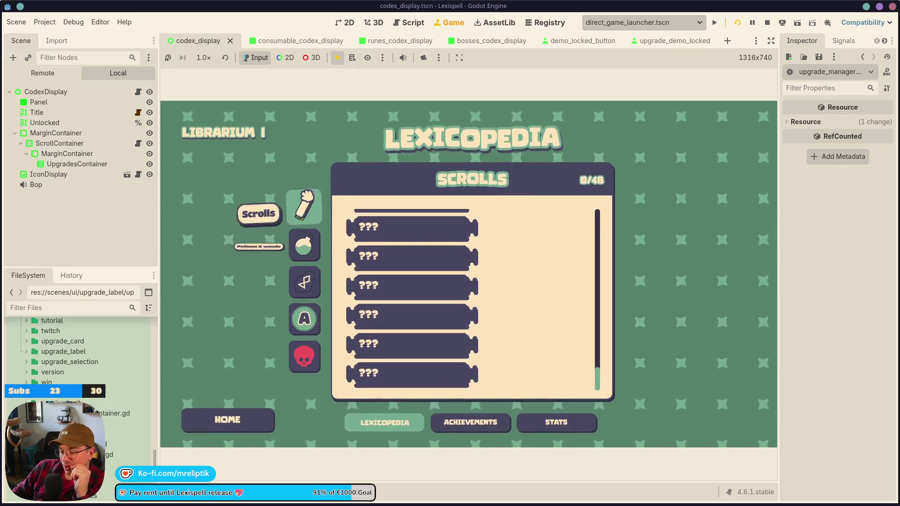
left_click(303, 243)
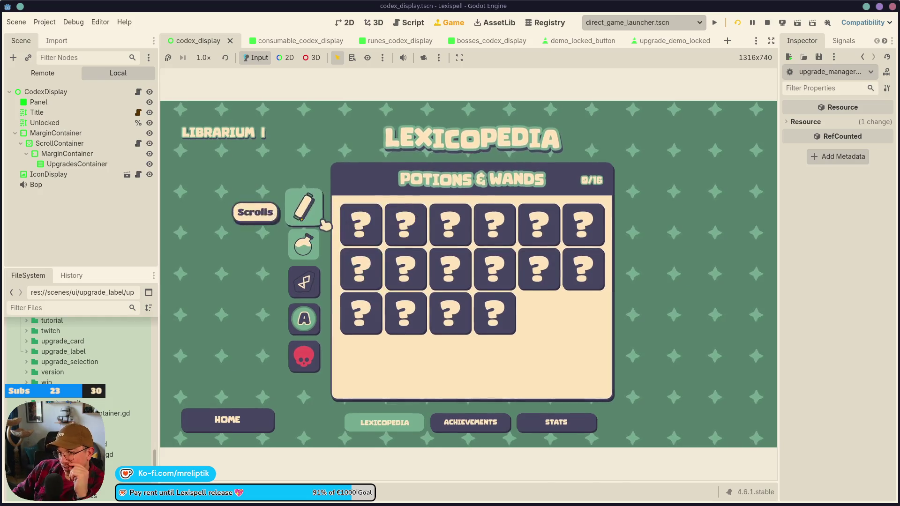
left_click(307, 281)
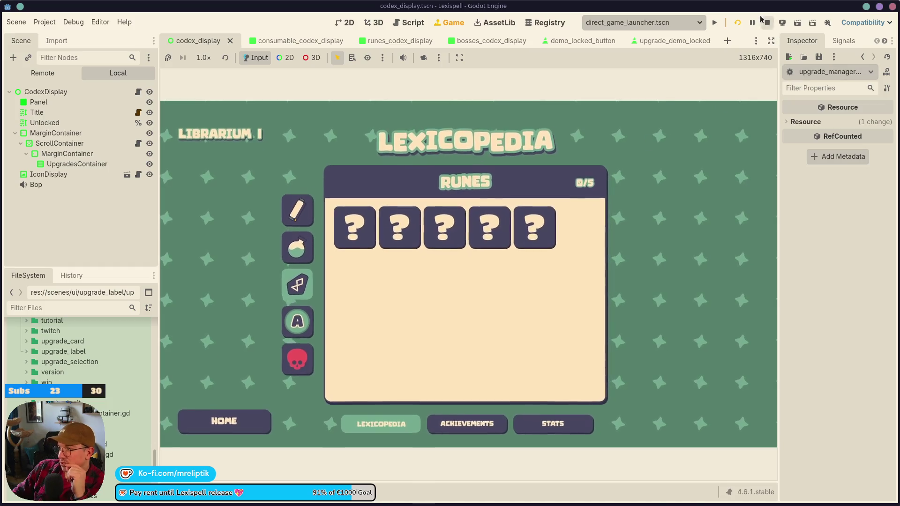
key("F8")
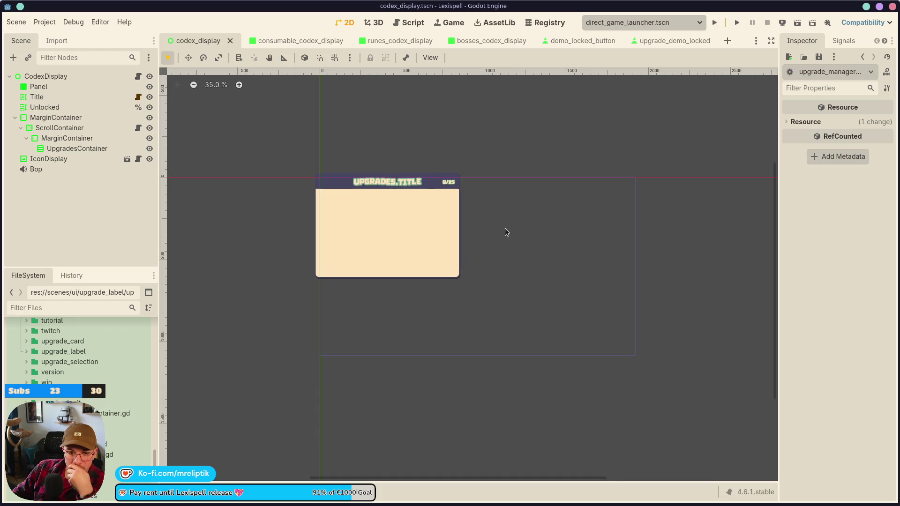
- Open the CodexDisplay script, switch to upgrade_demo_locked, and open progress_manager.gd
left_click(138, 76)
left_click(371, 251)
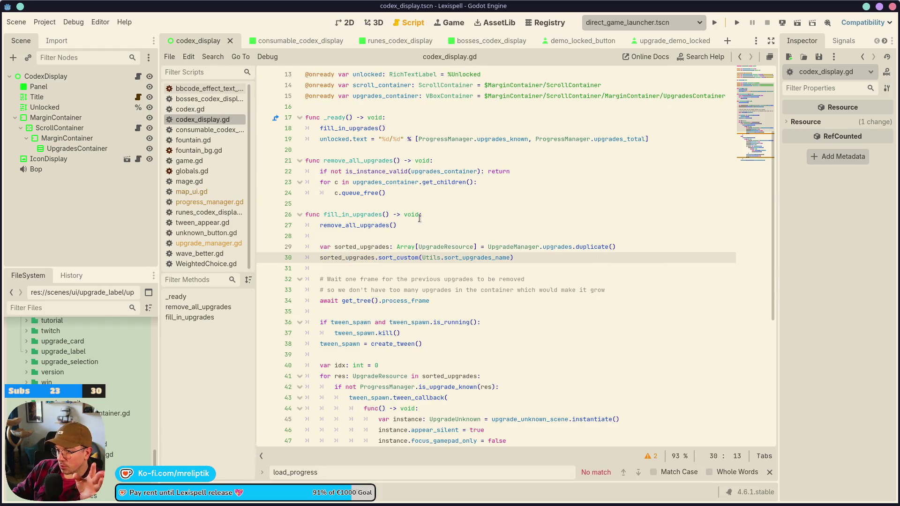
left_click(671, 42)
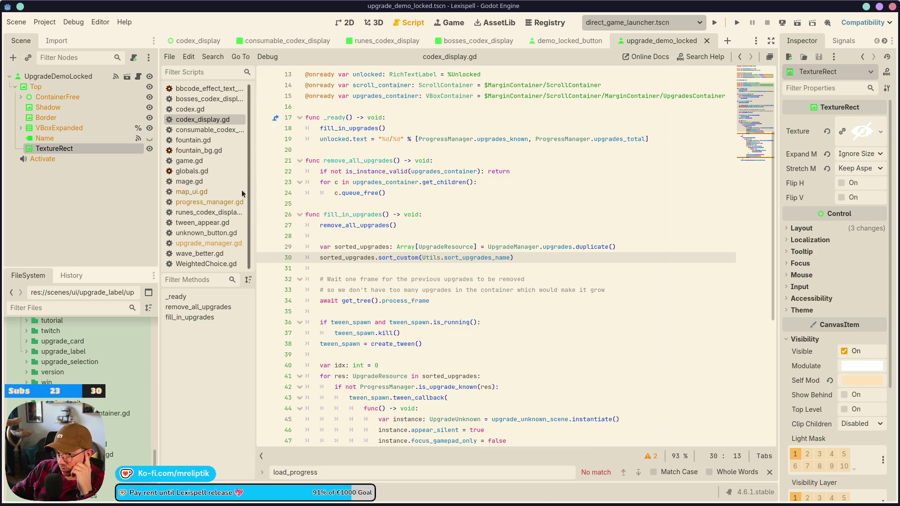
left_click(214, 206)
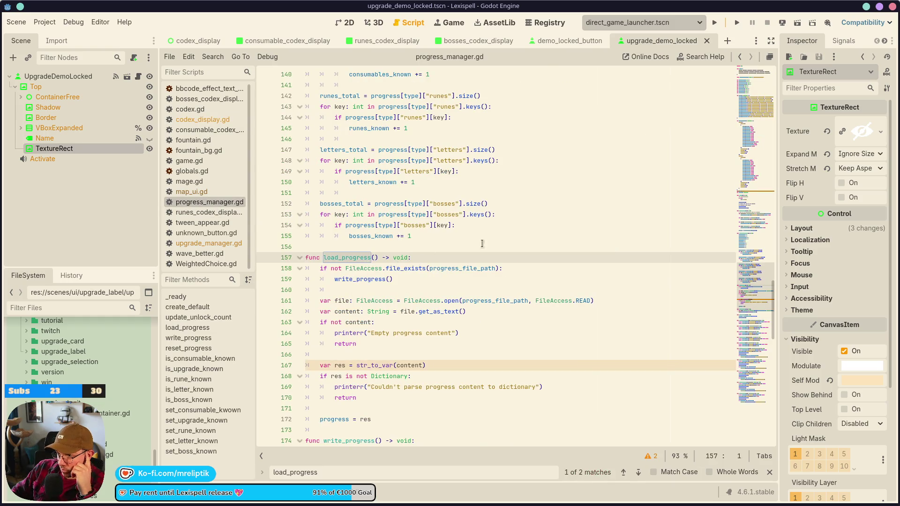
- Read through progress_manager.gd's load and save code, then open upgrade_manager.gd
scroll(482, 243, "up", 20)
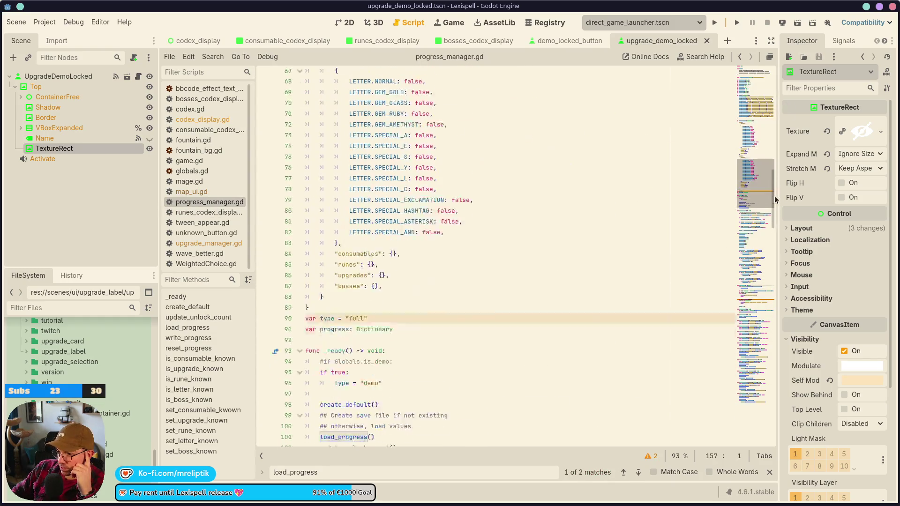
scroll(775, 196, "down", 5)
scroll(391, 214, "down", 12)
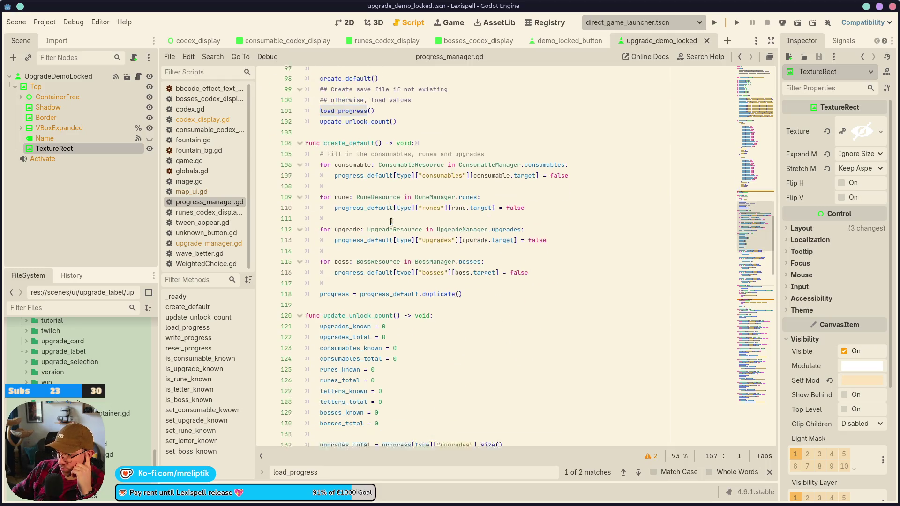
scroll(390, 236, "up", 3)
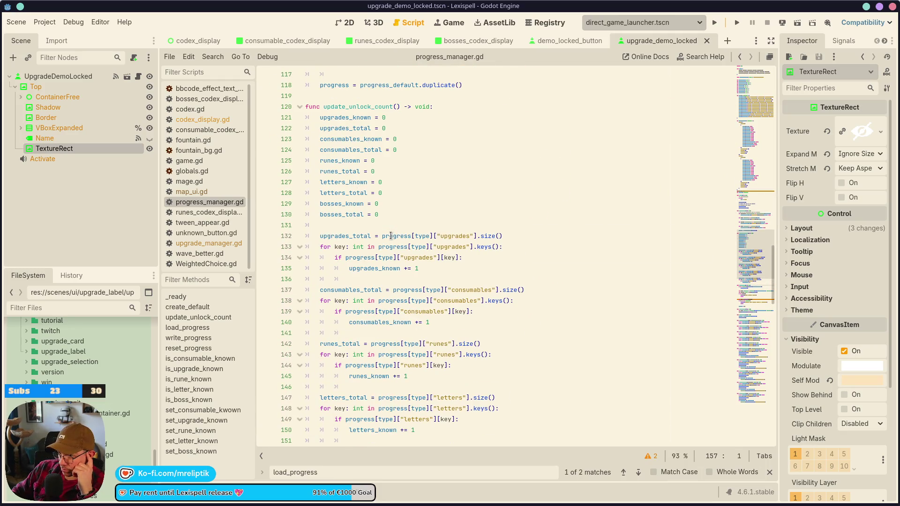
scroll(390, 236, "down", 10)
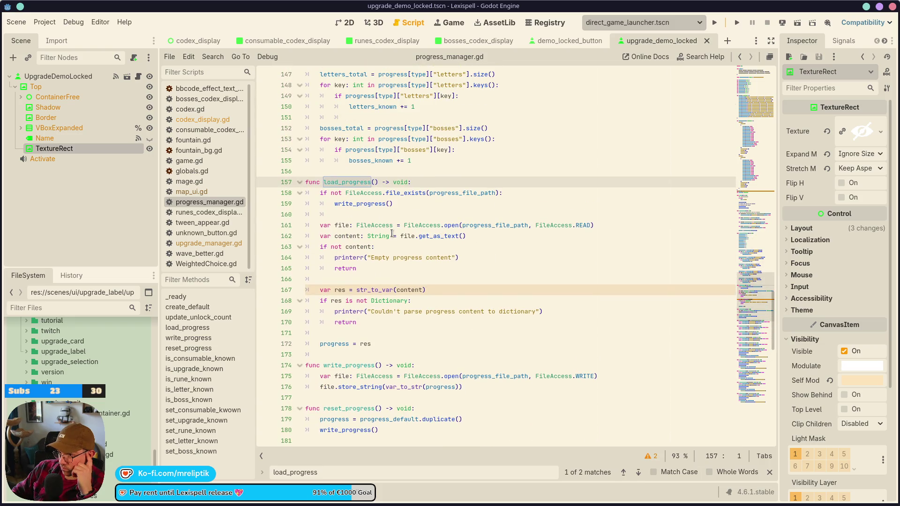
scroll(392, 234, "down", 4)
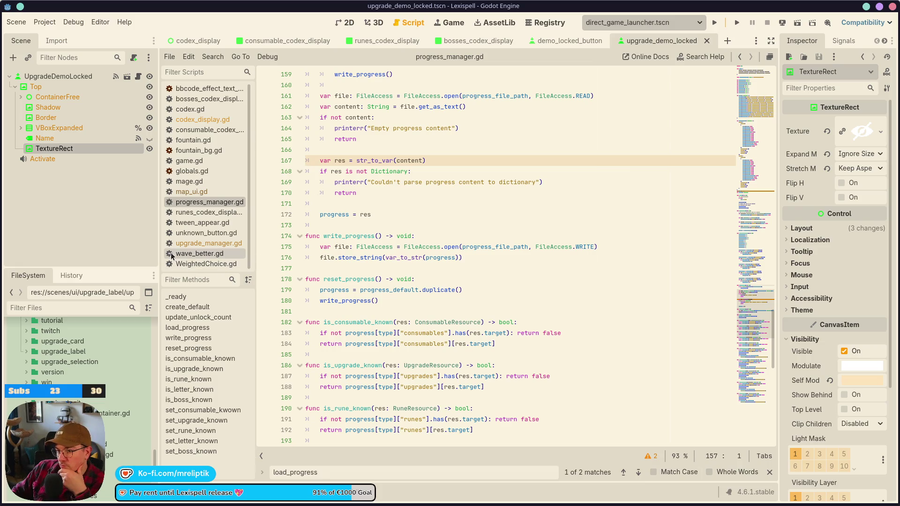
left_click(197, 253)
left_click(197, 244)
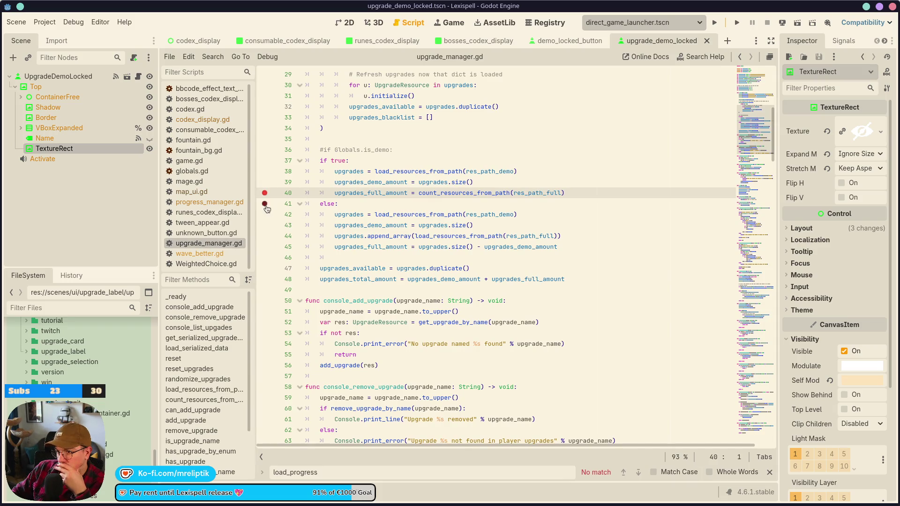
- Delete the demo, full and total upgrade amount lines from both _ready branches and save
scroll(328, 211, "up", 4)
left_click(416, 280)
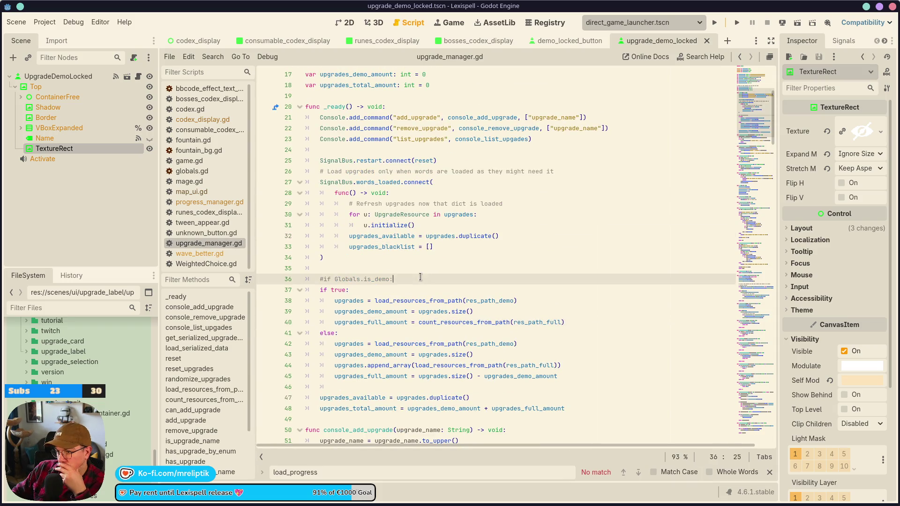
left_click(416, 285)
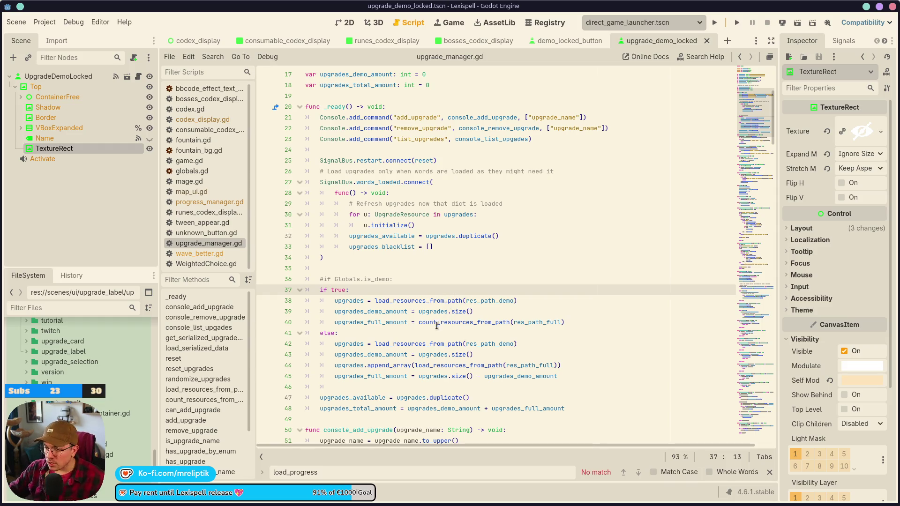
left_click(397, 323)
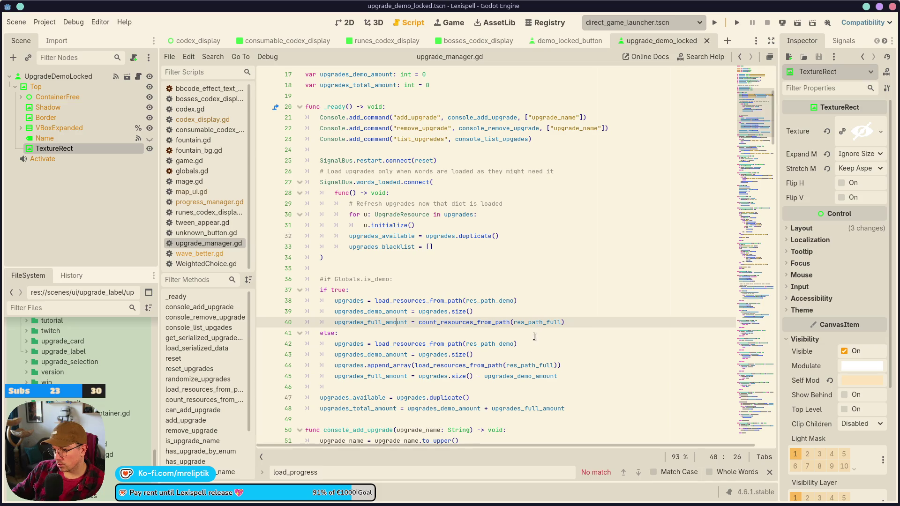
key("ctrl+shift+k")
key("ctrl+shift+k")
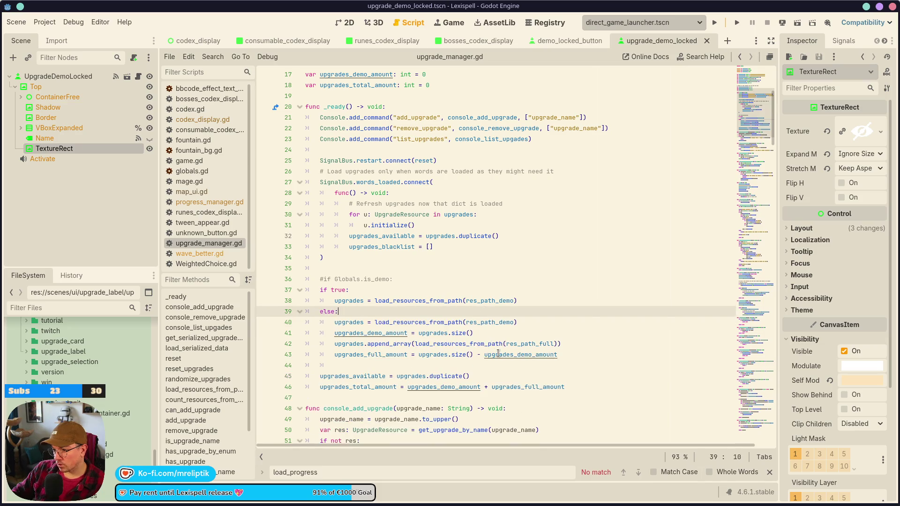
left_click(490, 333)
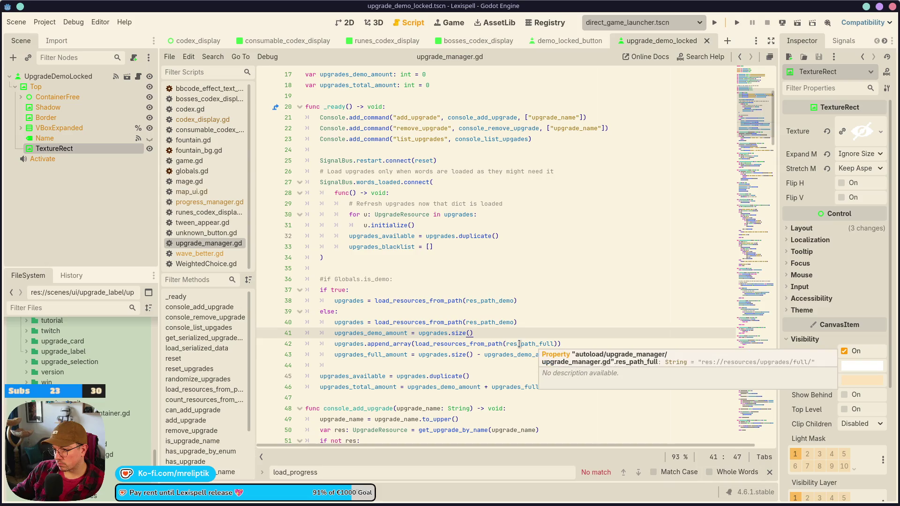
left_click(470, 360)
key("ctrl+shift+k")
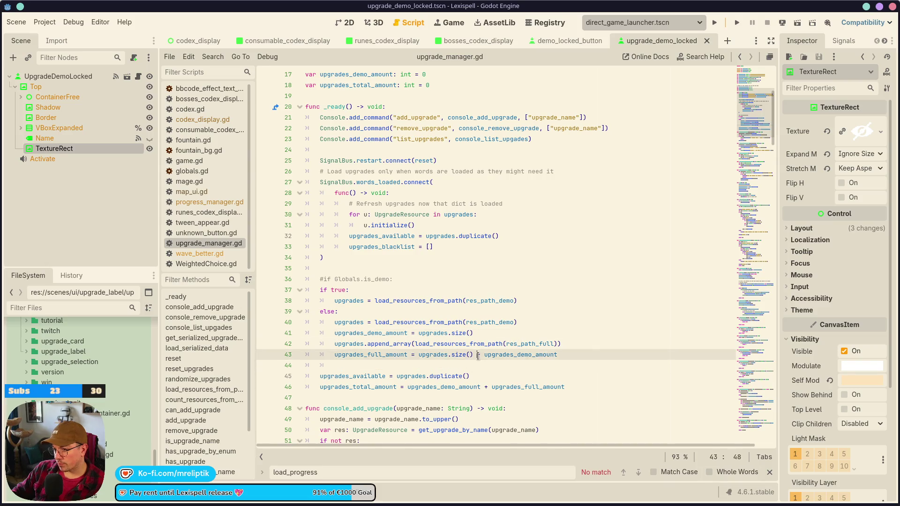
left_click(411, 363)
left_click(432, 376)
key("ctrl+shift+k")
key("ctrl+s")
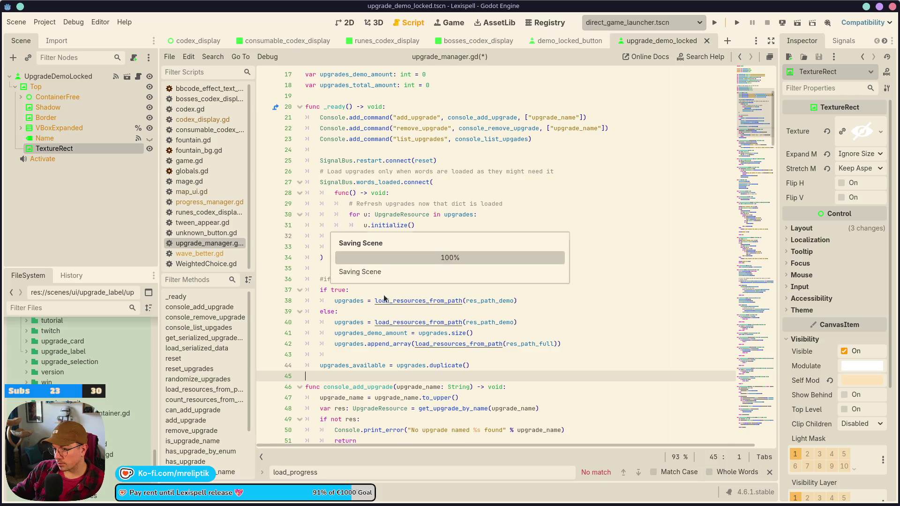
- Replace the if true: placeholder with the uncommented Globals.is_demo check and save
left_click(388, 288)
key("ctrl+shift+k")
left_click(408, 278)
key("ctrl+k")
key("ctrl+s")
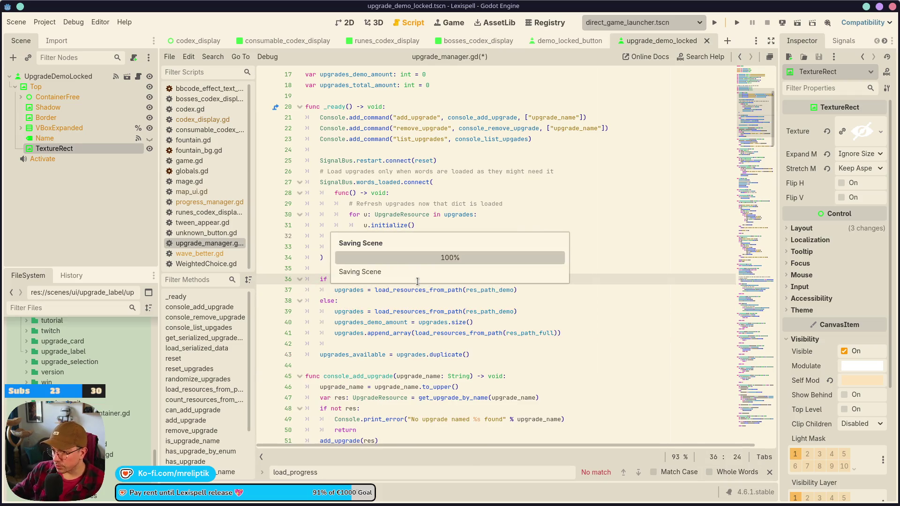
- Delete the whole count_resources_from_path function and save
scroll(391, 290, "down", 8)
scroll(391, 290, "down", 6)
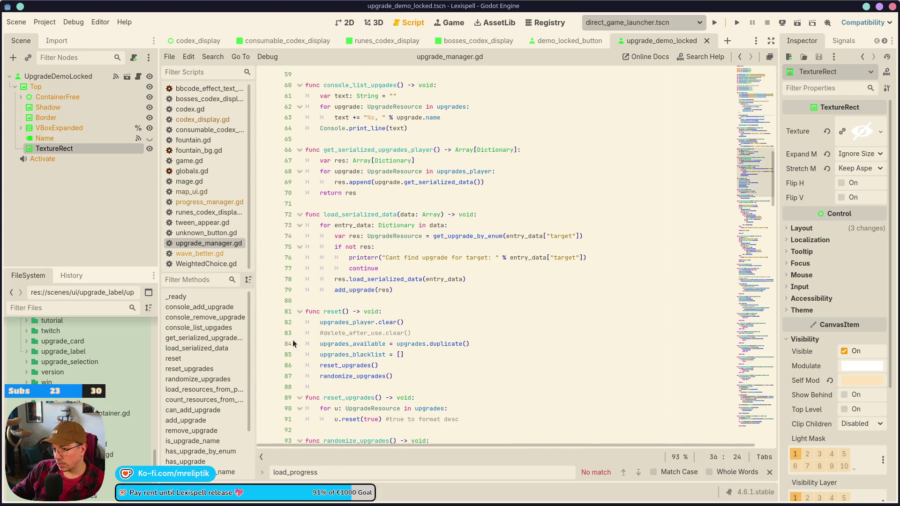
left_click(189, 401)
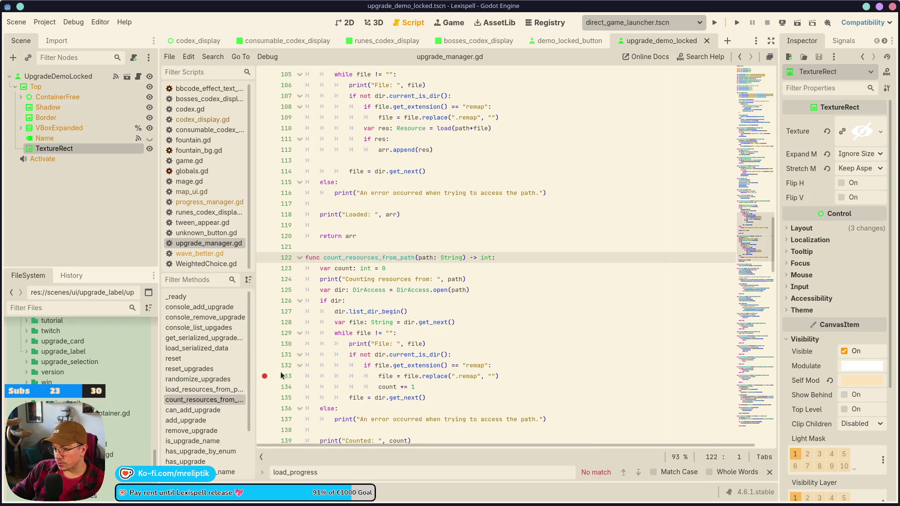
scroll(268, 380, "down", 5)
left_click_drag(328, 300, 305, 96)
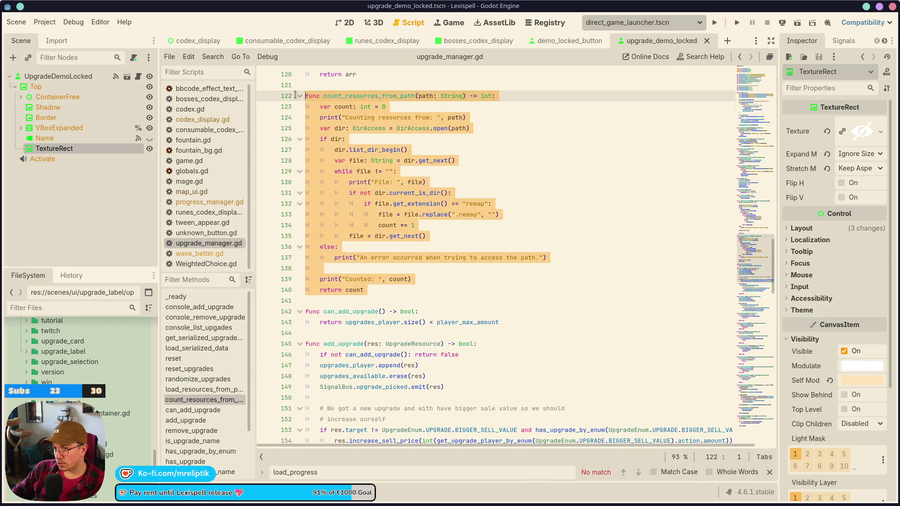
key("BackSpace")
scroll(345, 179, "up", 11)
key("ctrl+s")
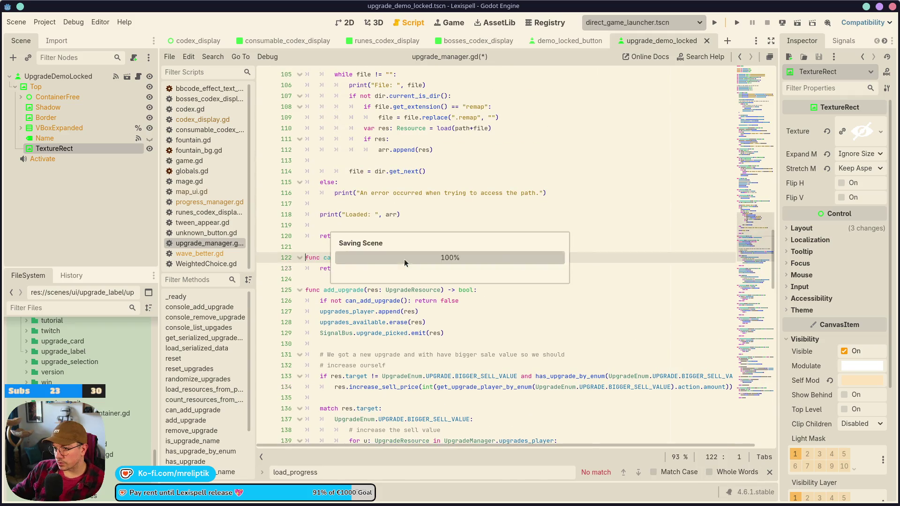
- Remove the unused upgrade amount variables and their comment, then save
scroll(407, 282, "up", 20)
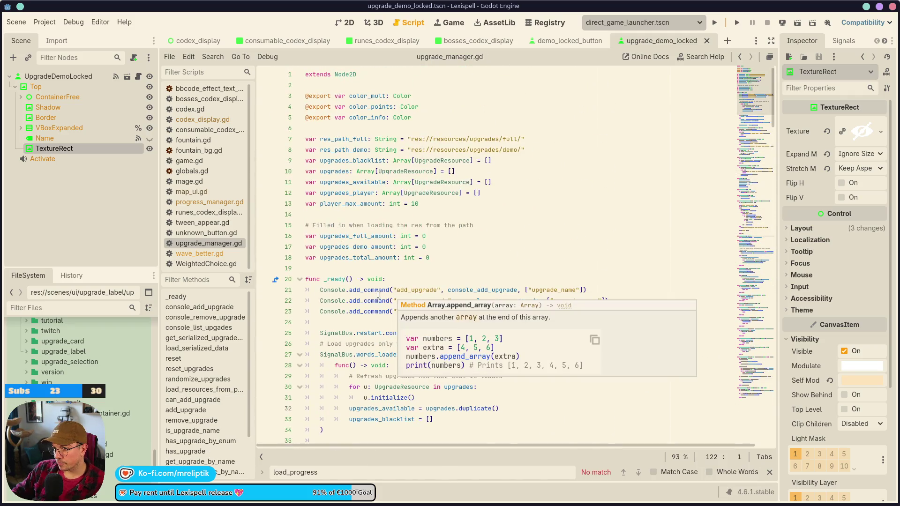
left_click_drag(462, 245, 464, 225)
key("BackSpace")
key("ctrl+s")
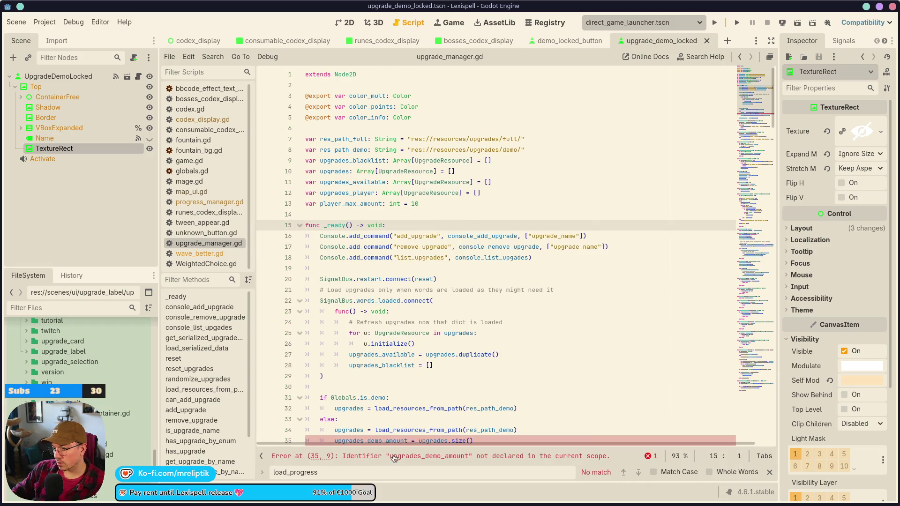
- Delete the leftover undeclared upgrades_demo_amount line and save
scroll(441, 369, "down", 4)
left_click(431, 312)
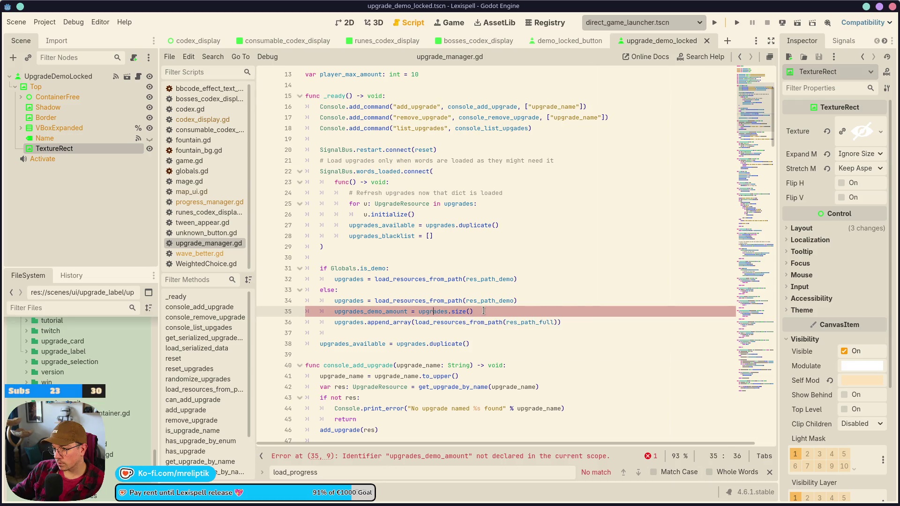
key("ctrl+shift+k")
key("ctrl+s")
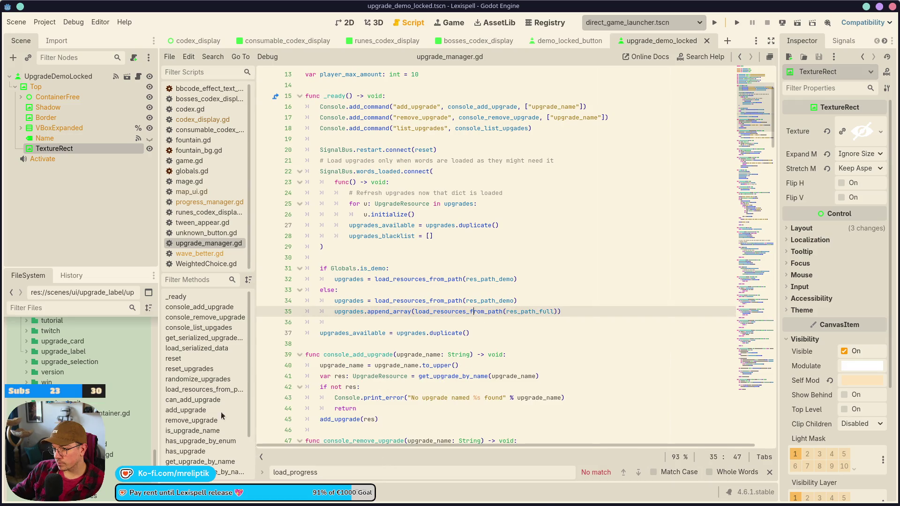
mouse_move(132, 503)
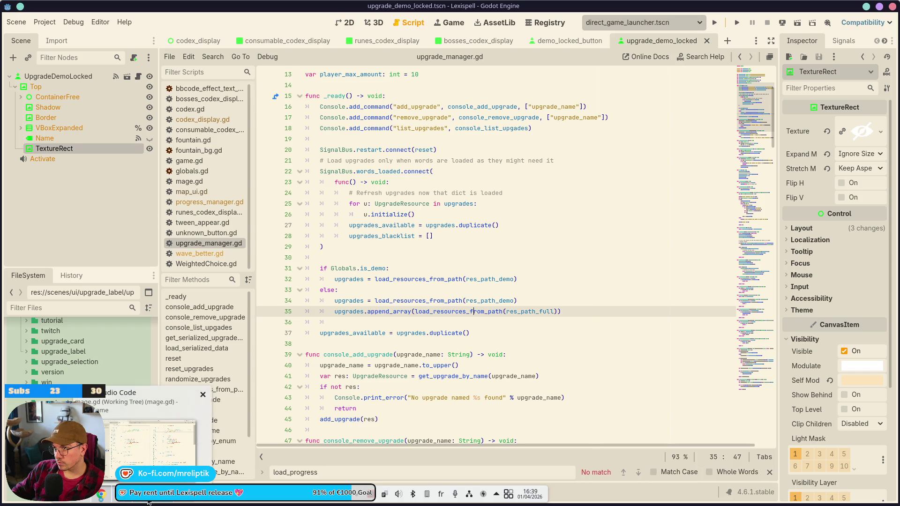
left_click(127, 473)
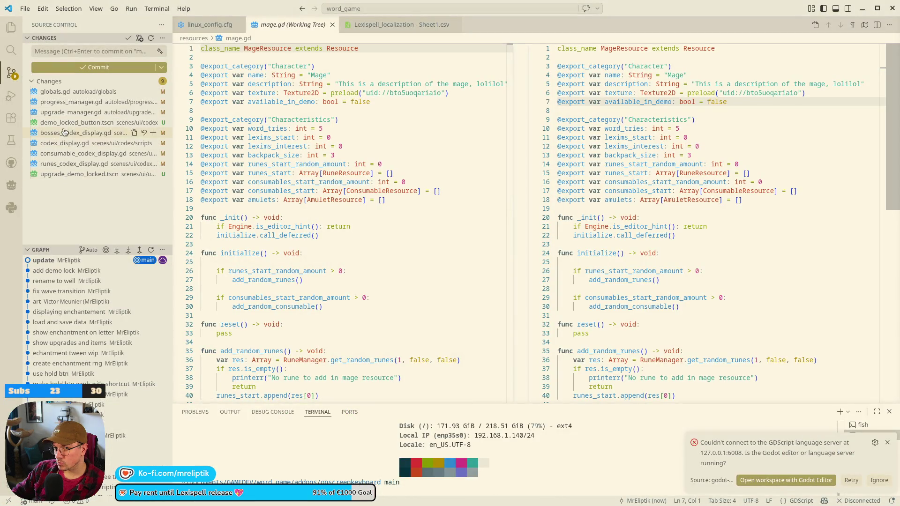
left_click(57, 114)
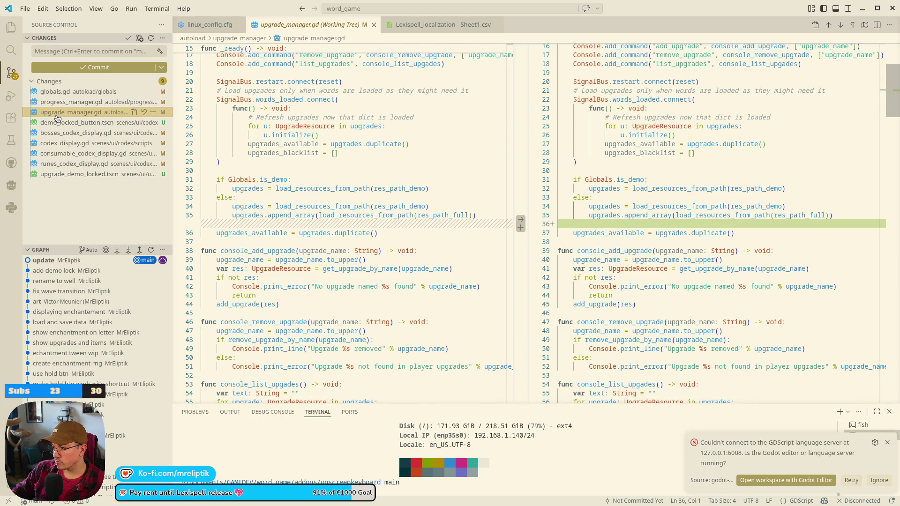
left_click(203, 498)
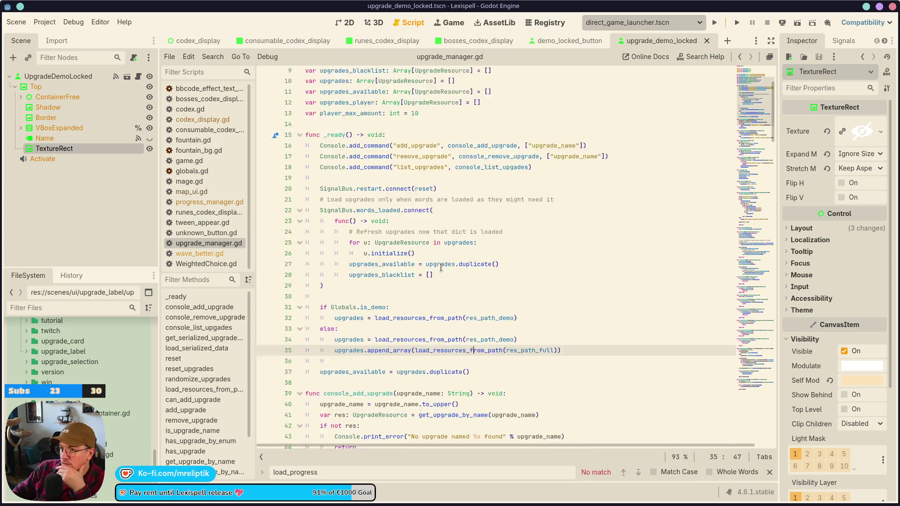
- Close the demo_locked_button and upgrade_demo_locked scene tabs
left_click(347, 23)
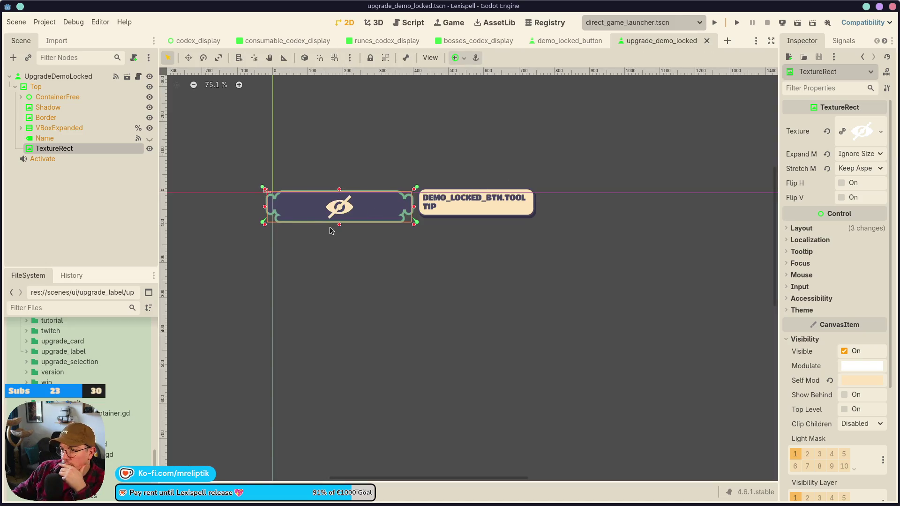
left_click(588, 42)
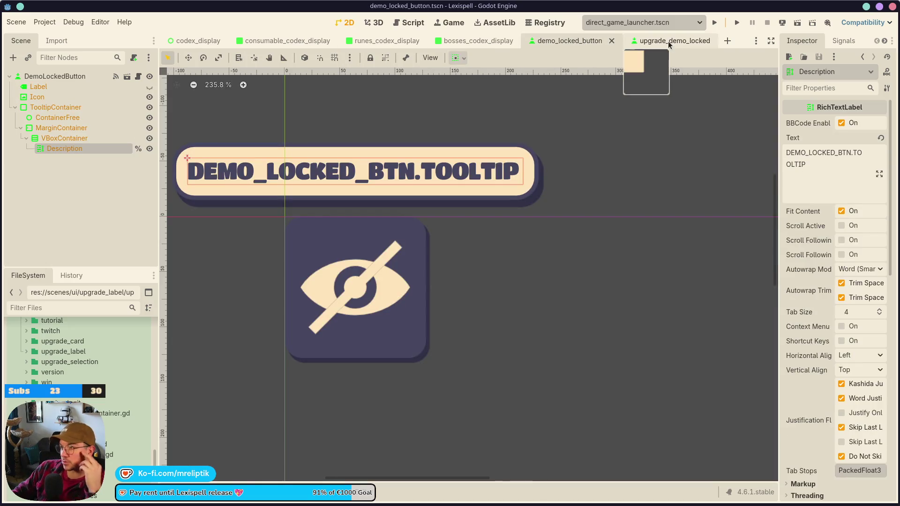
middle_click(564, 43)
middle_click(562, 44)
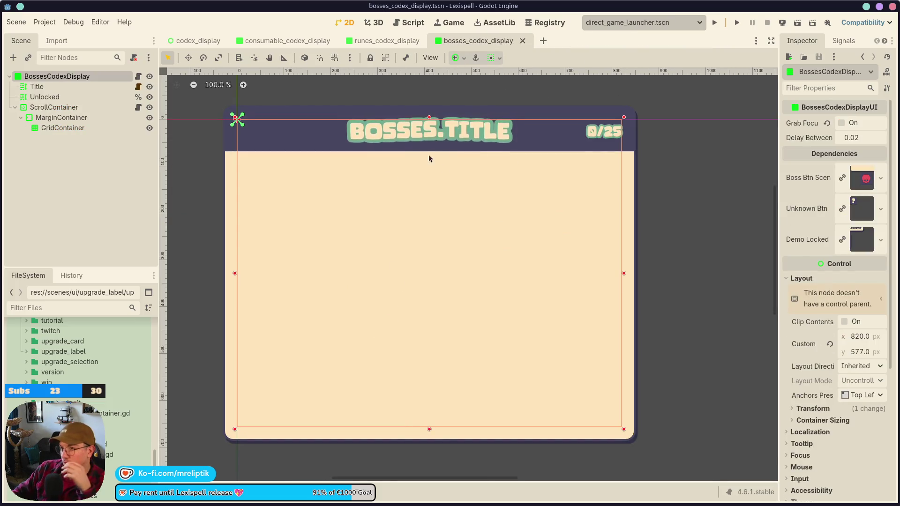
- Delete the demo_locked_btn_scene export from the consumable, runes and bosses codex display scripts, saving each
left_click(270, 38)
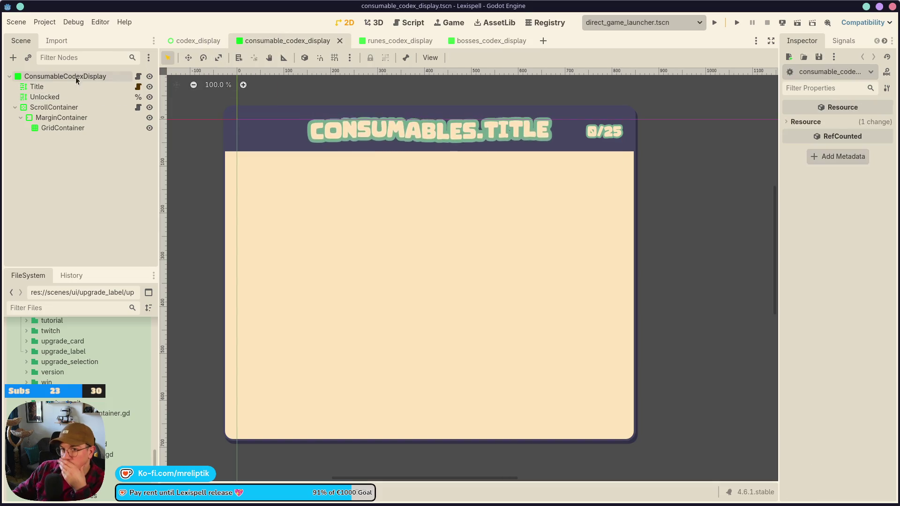
left_click(138, 77)
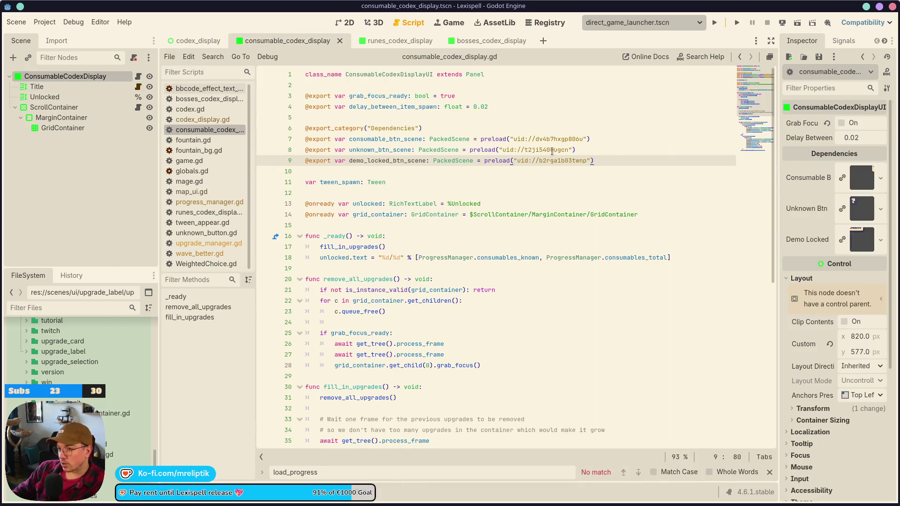
key("ctrl+shift+k")
key("ctrl+s")
left_click(381, 40)
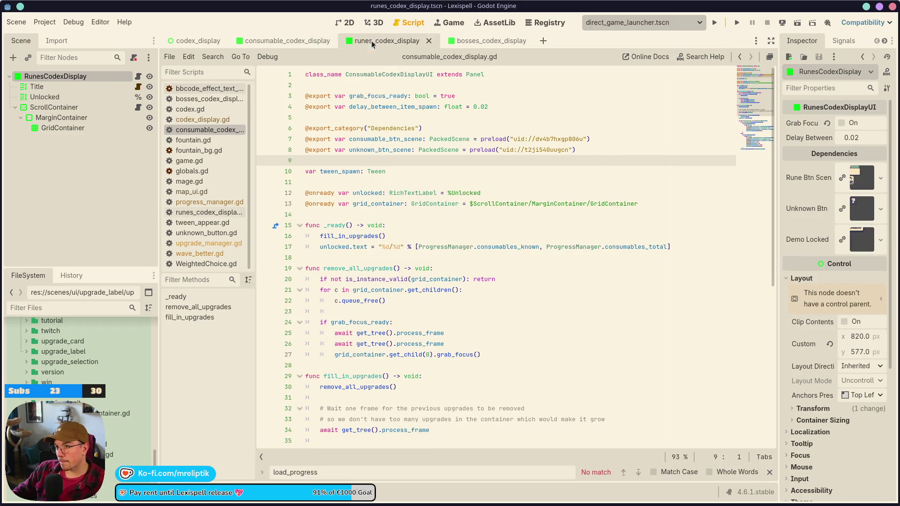
left_click(138, 77)
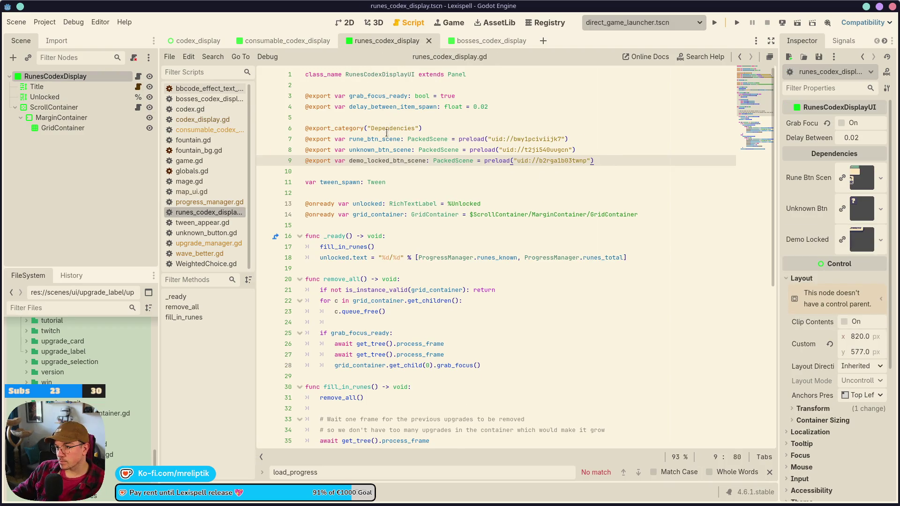
key("ctrl+shift+k")
key("ctrl+s")
left_click(488, 41)
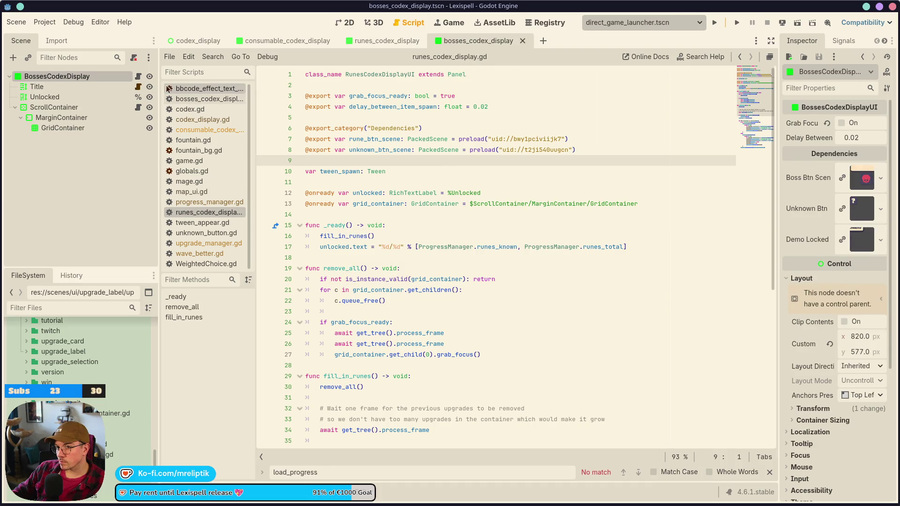
left_click(138, 77)
key("ctrl+shift+k")
key("ctrl+s")
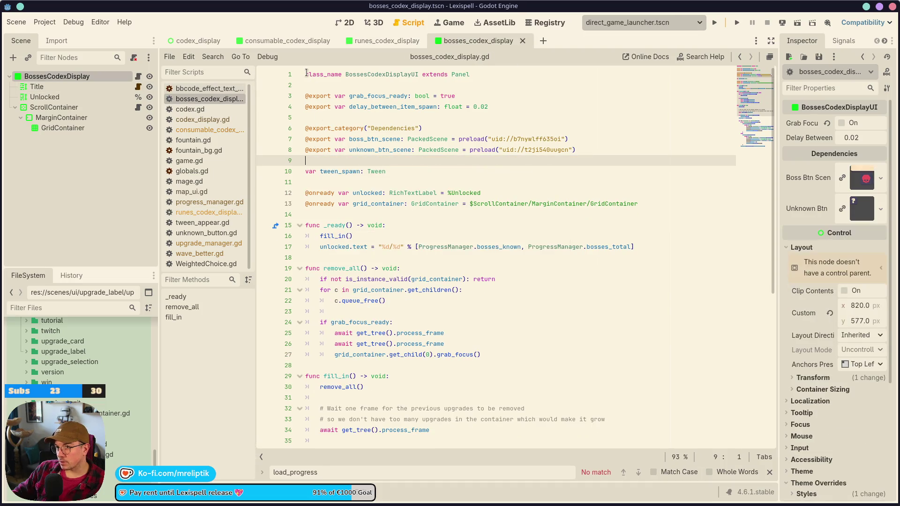
- Delete the upgrade_demo_locked_scene export line from codex_display.gd
left_click(204, 41)
left_click(138, 76)
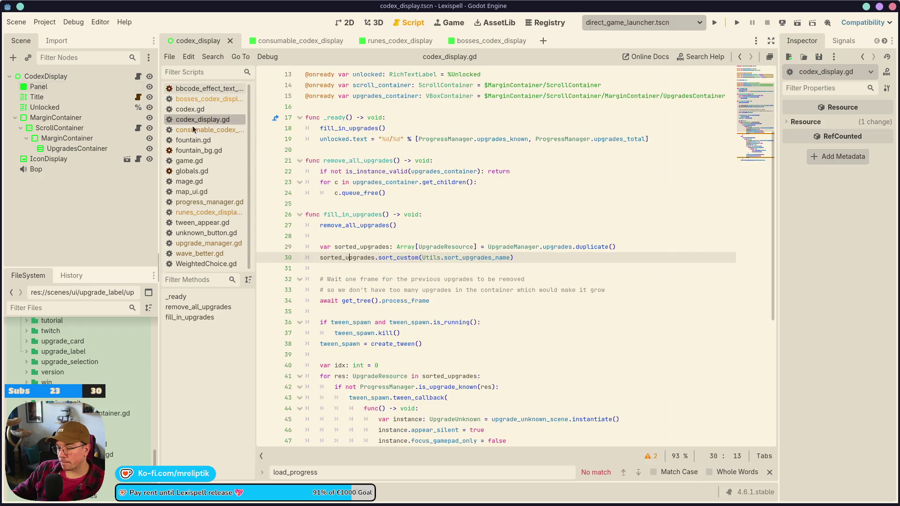
scroll(383, 145, "up", 4)
left_click(412, 228)
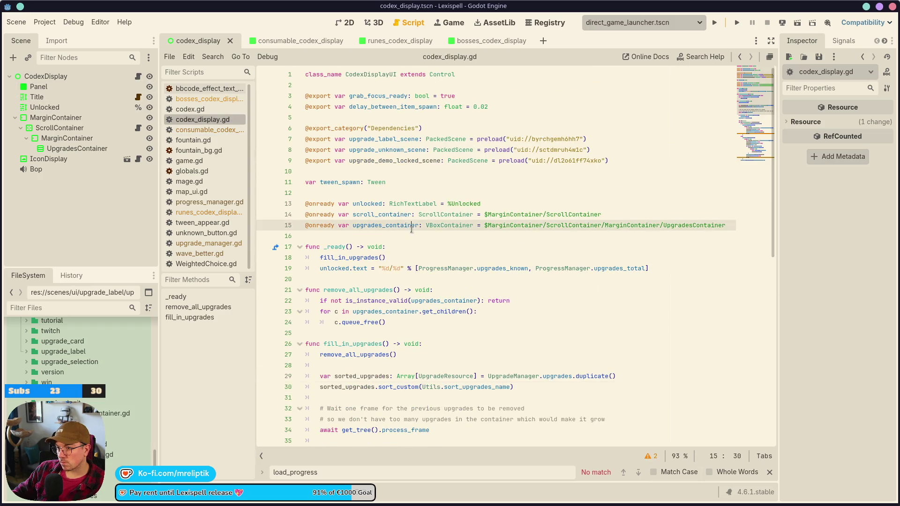
left_click(415, 160)
key("ctrl+shift+k")
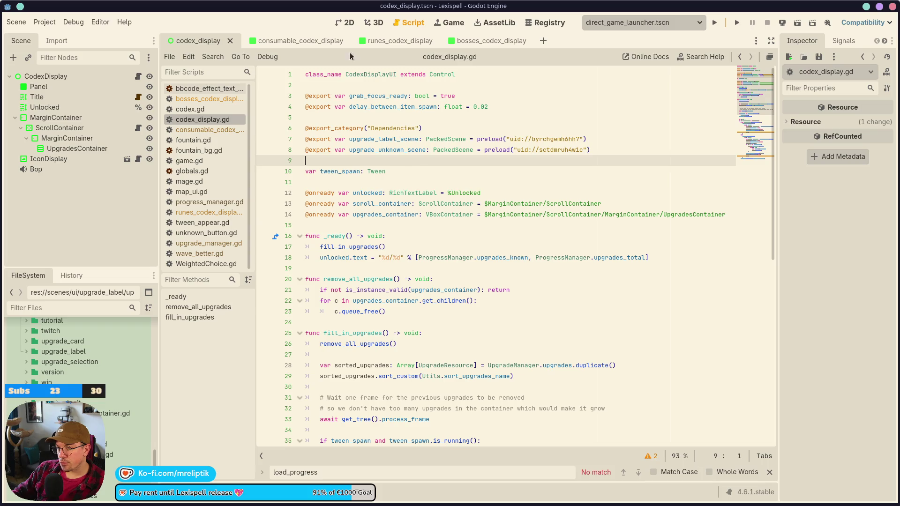
- Open codex.tscn through a Quick Open search for 'codex' and run it
key("ctrl+F1")
key("ctrl+shift+o")
type("dfec")
key("BackSpace")
key("BackSpace")
key("BackSpace")
type("codex")
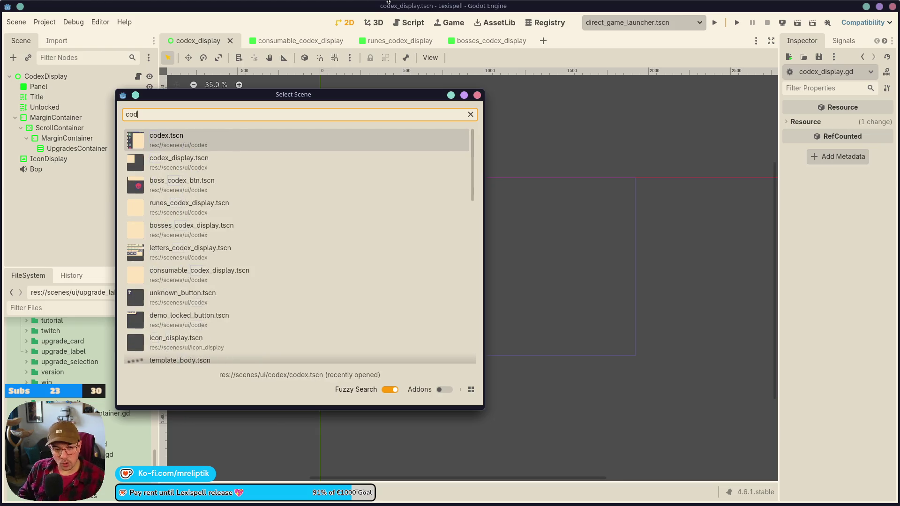
key("Return")
scroll(396, 133, "down", 7)
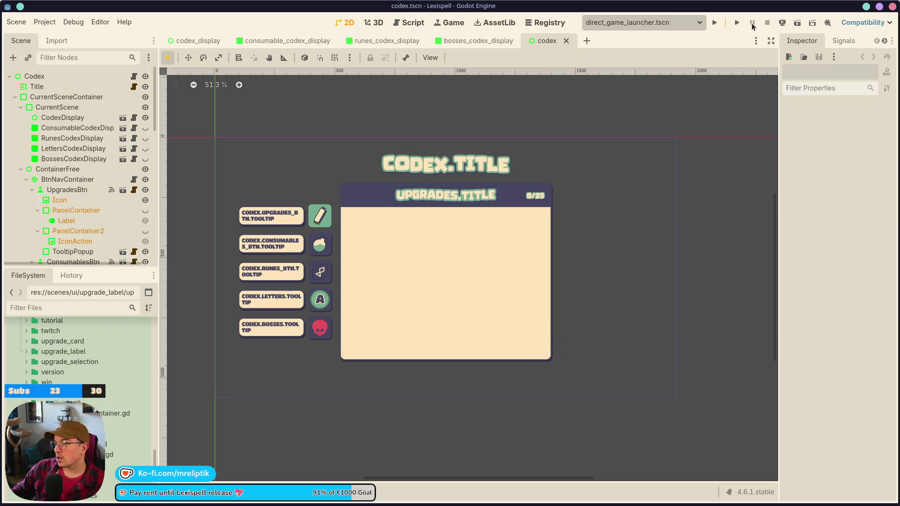
left_click(738, 23)
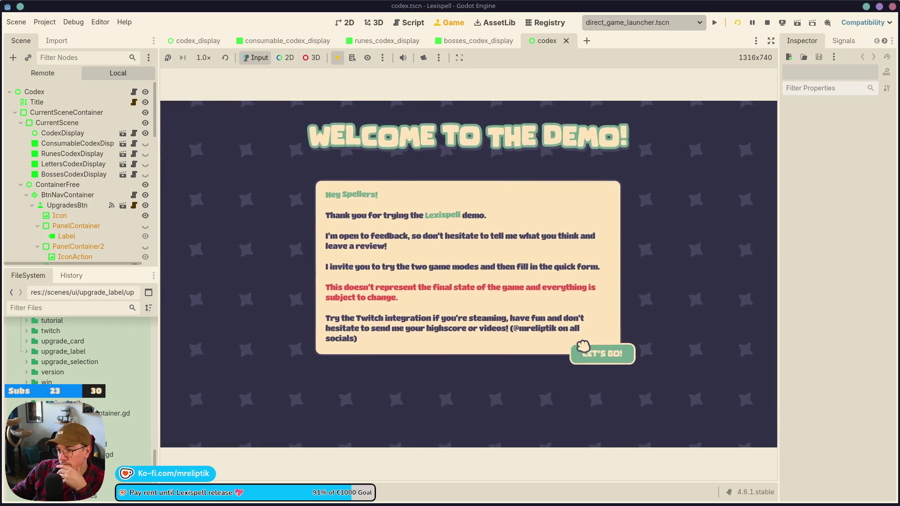
- In the Librarium, view every category, ending on Scrolls with 0/48 unknown entries
left_click(611, 355)
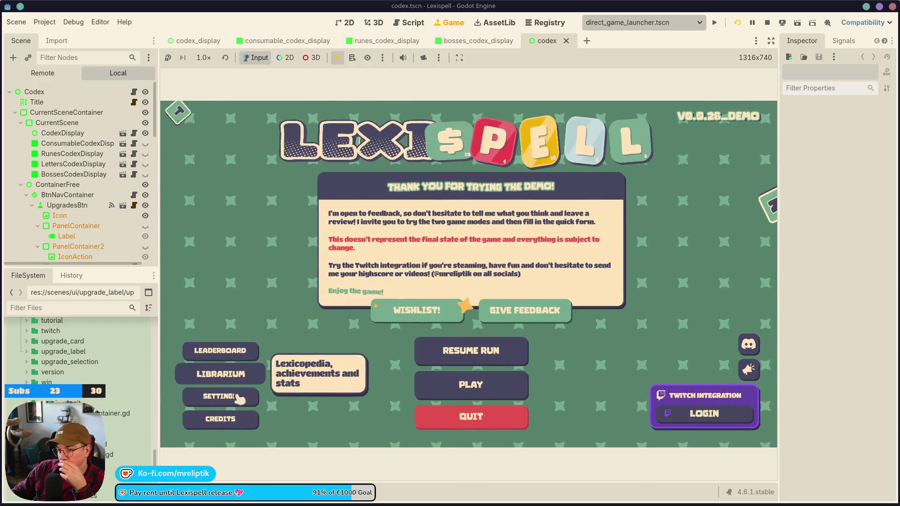
left_click(220, 373)
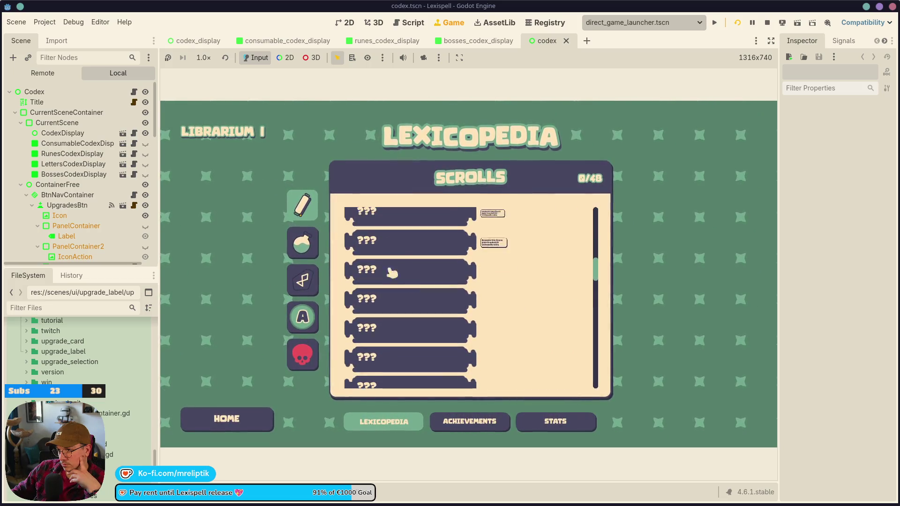
left_click(303, 243)
left_click(303, 280)
left_click(303, 318)
left_click(305, 349)
left_click(304, 280)
left_click(303, 206)
scroll(422, 262, "down", 5)
left_click_drag(595, 299, 595, 333)
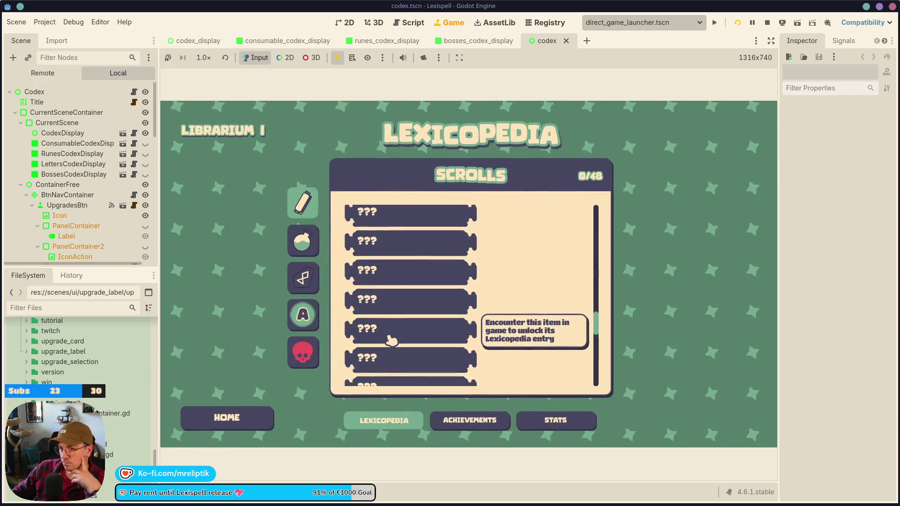
- Review the Codex node's codex.gd script, then move to Visual Studio Code
left_click(135, 92)
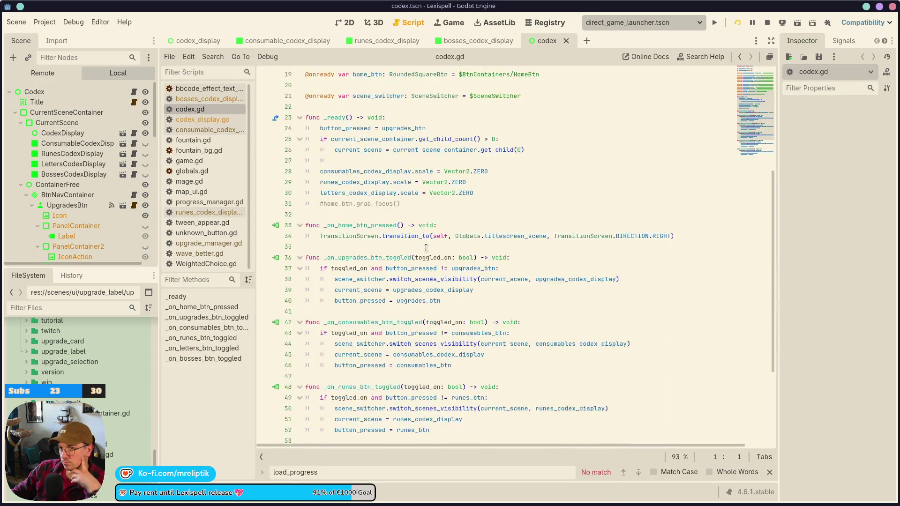
scroll(426, 248, "down", 4)
scroll(498, 252, "up", 10)
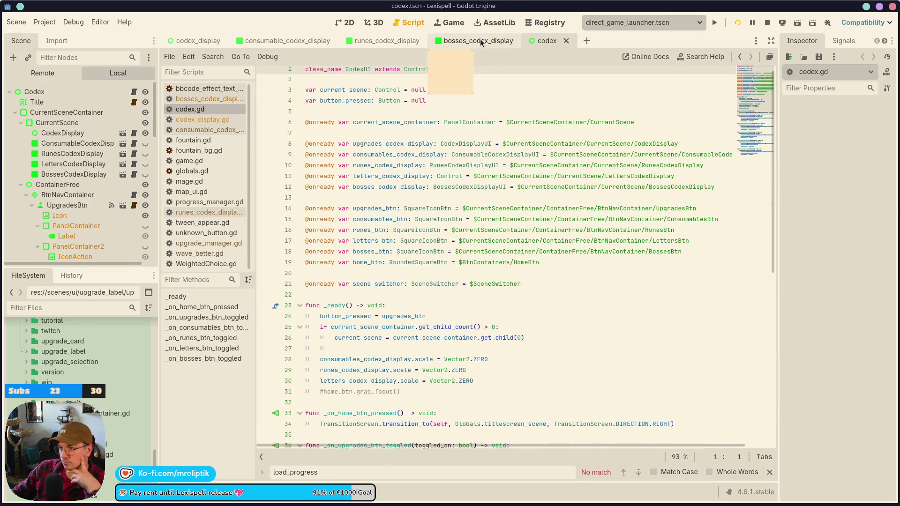
left_click(478, 41)
left_click(171, 501)
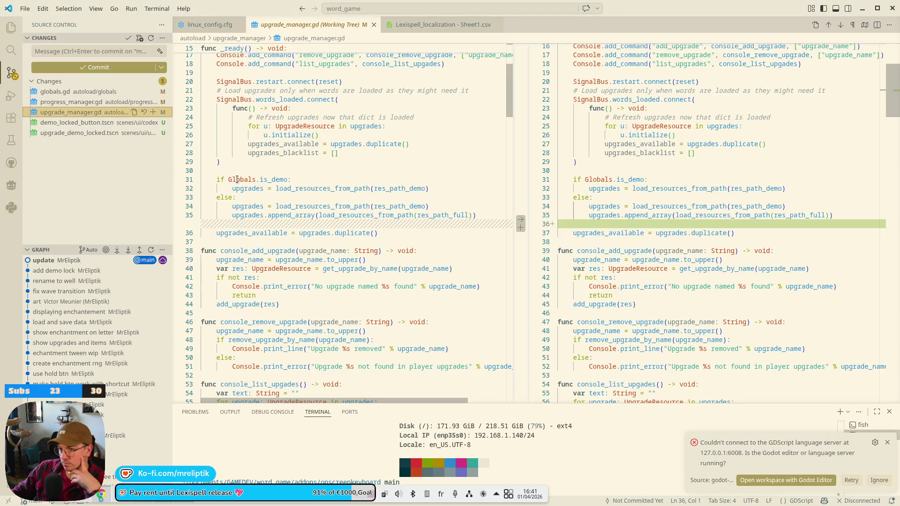
- Scroll through the progress_manager.gd diff that keys progress by type, then switch back to Godot
left_click(70, 104)
scroll(299, 220, "down", 10)
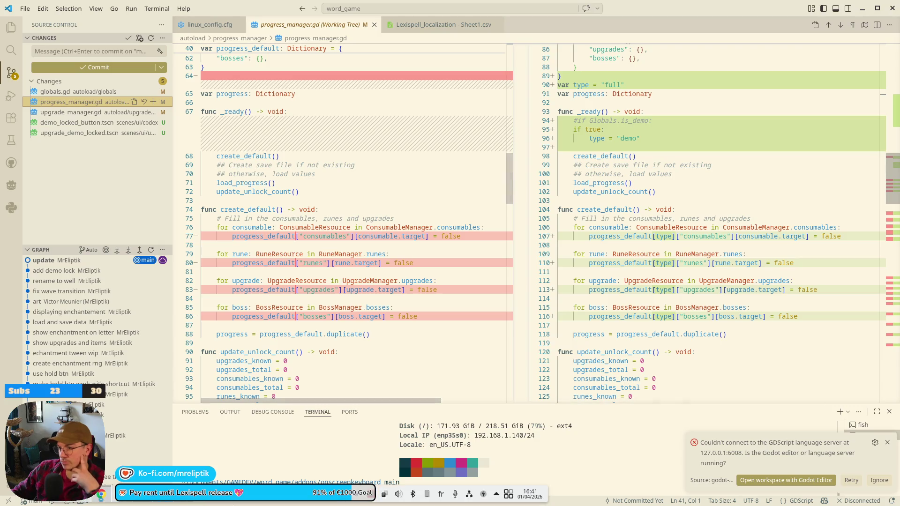
key("alt+Tab")
scroll(373, 305, "down", 1)
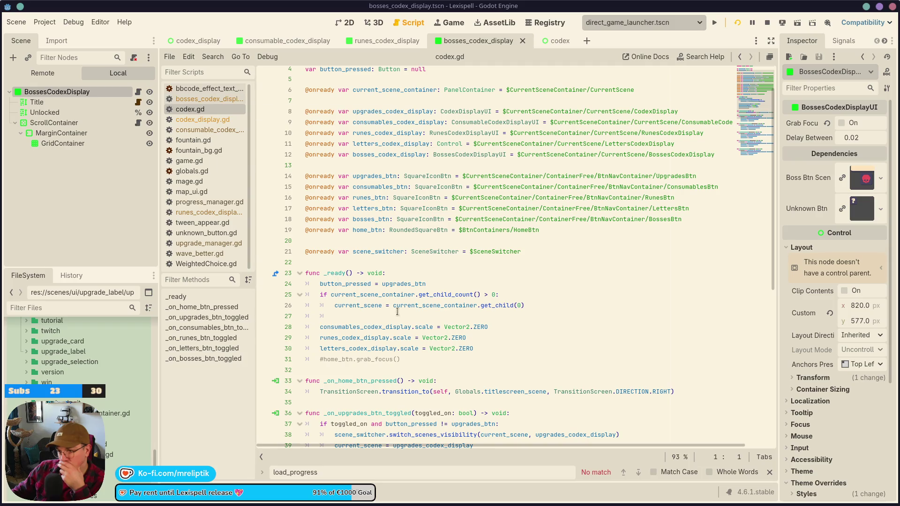
- In progress_manager.gd, delete the temporary 'if true:' line, uncomment 'if Globals.is_demo:', and save
left_click(432, 281)
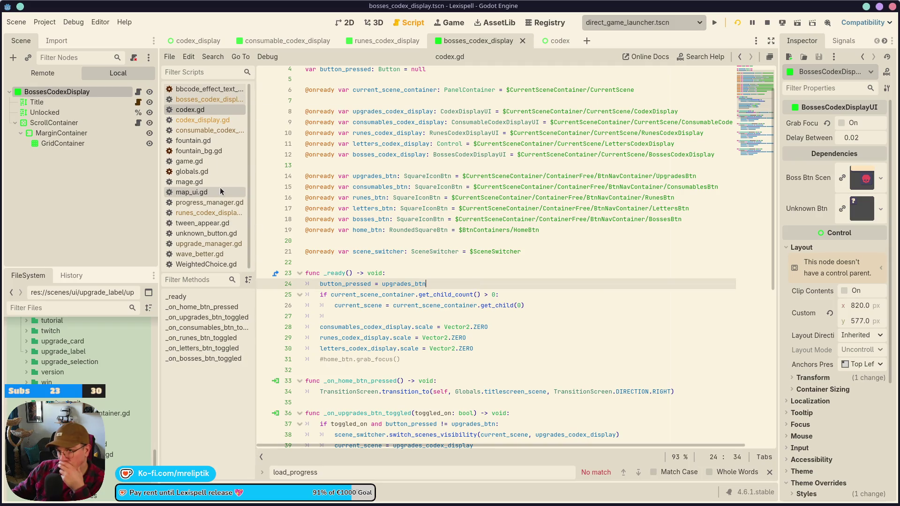
left_click(211, 205)
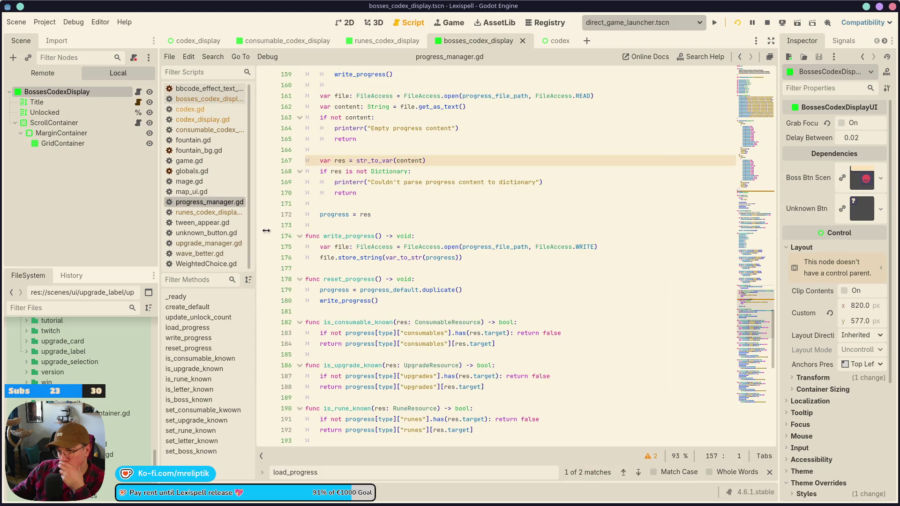
key("F3")
scroll(469, 234, "up", 15)
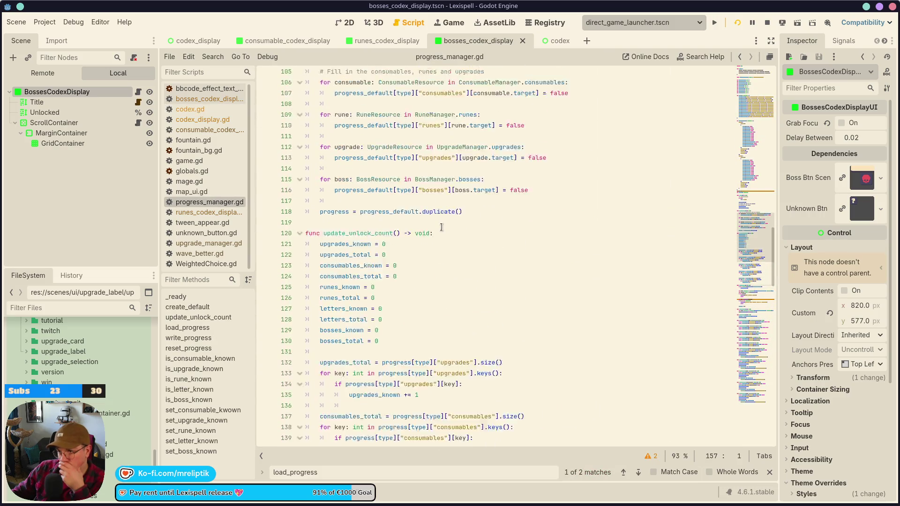
left_click(529, 257)
scroll(500, 275, "up", 8)
left_click(409, 352)
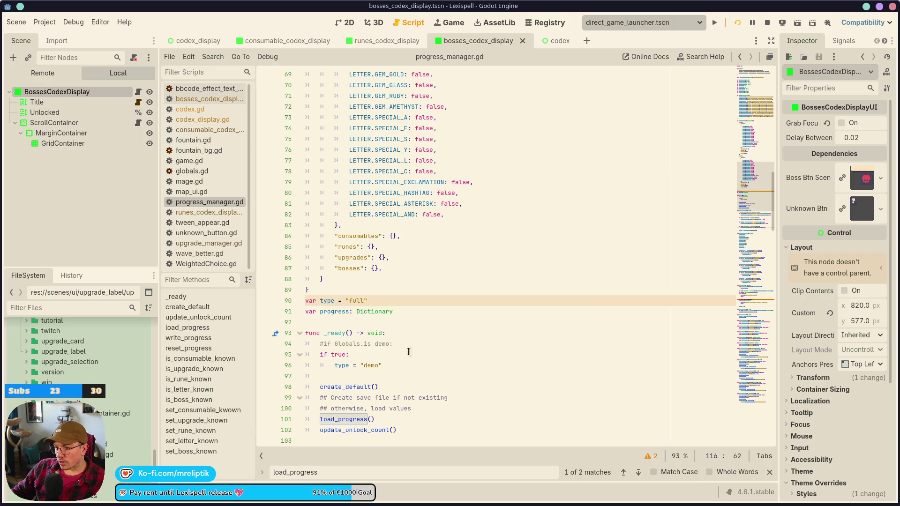
key("ctrl+shift+k")
left_click(422, 342)
key("ctrl+k")
key("ctrl+s")
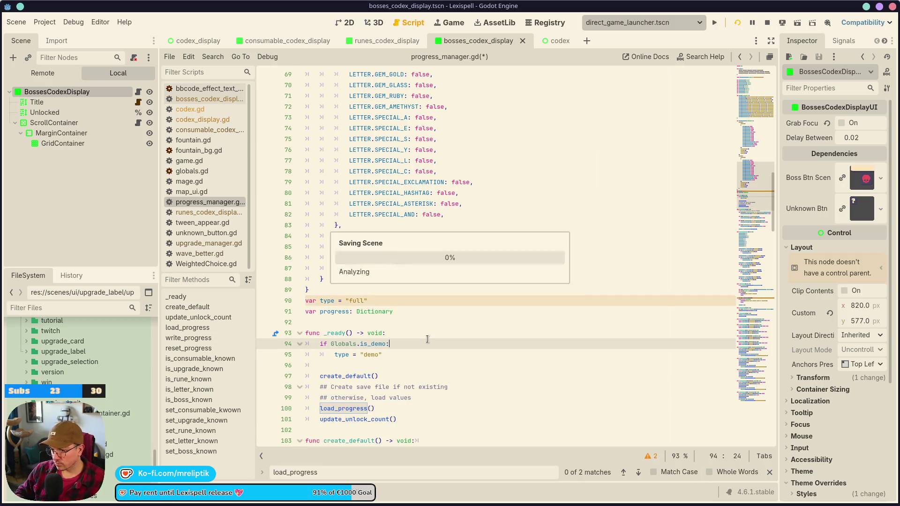
- Search the script for any leftover 'if true' condition, then save it again
key("ctrl+f")
type("if true")
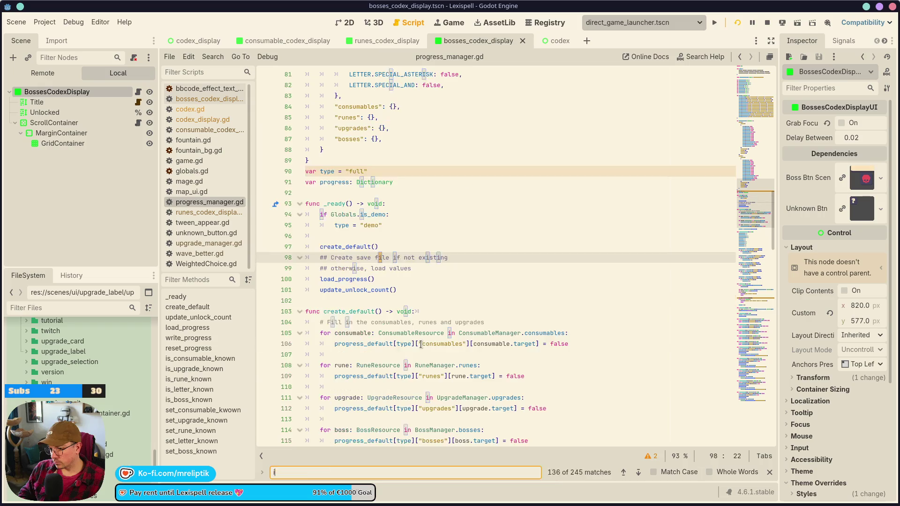
left_click(769, 473)
left_click(581, 290)
key("ctrl+s")
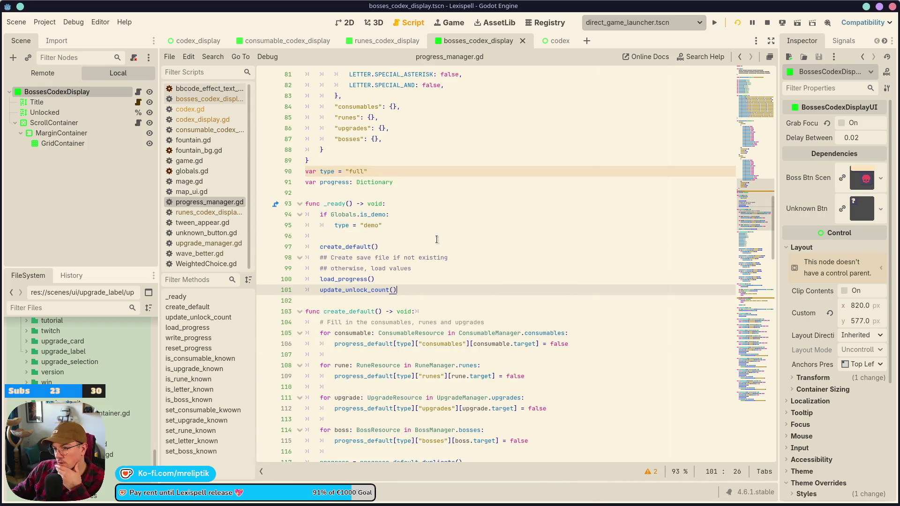
- Open globals.tscn via Quick Open Scene, recheck the demo type line, then go to VS Code's diff
key("ctrl+shift+o")
type("globals")
key("Return")
left_click(381, 219)
left_click(398, 225)
scroll(451, 246, "up", 4)
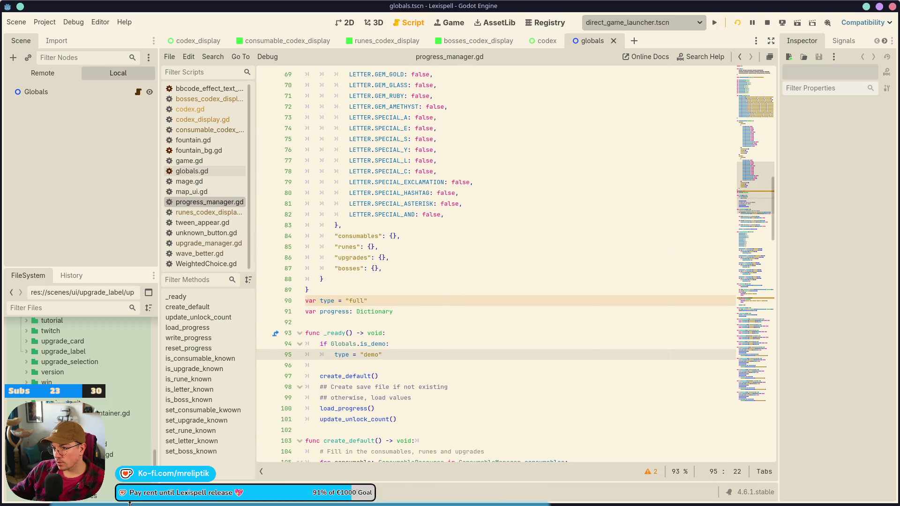
mouse_move(62, 504)
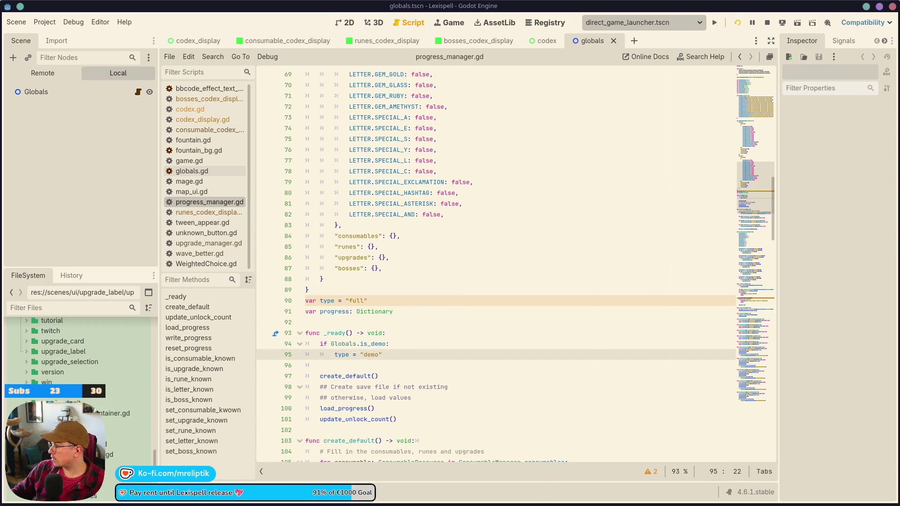
left_click(159, 500)
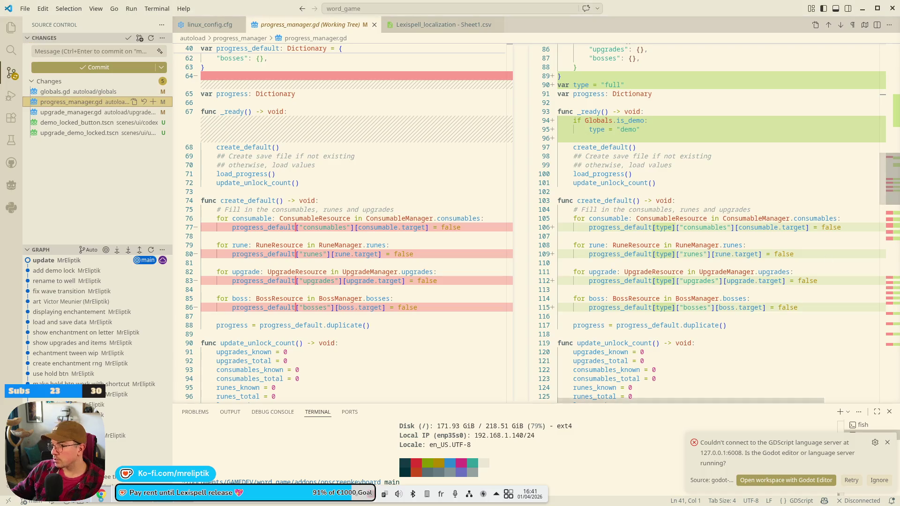
- Confirm progress.json has separate demo and full sections, then close it and minimize VS Code
left_click_drag(159, 500, 755, 75)
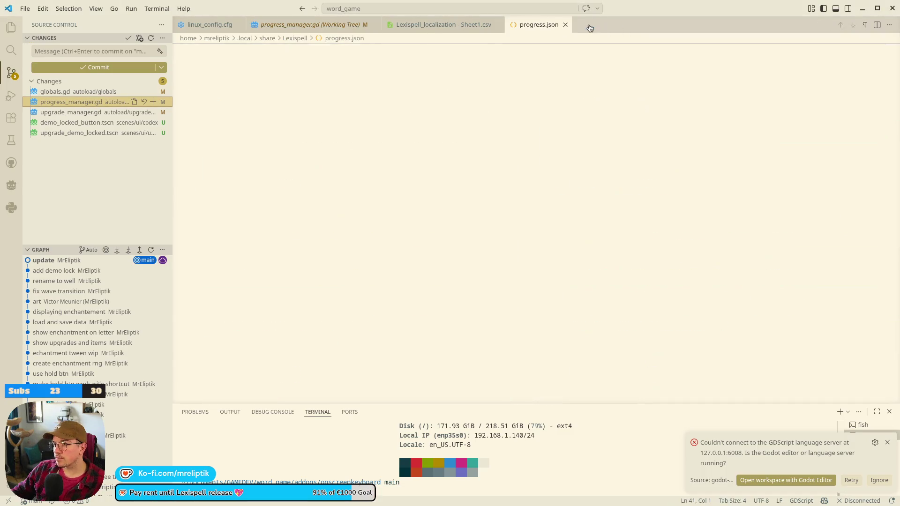
scroll(337, 251, "up", 3)
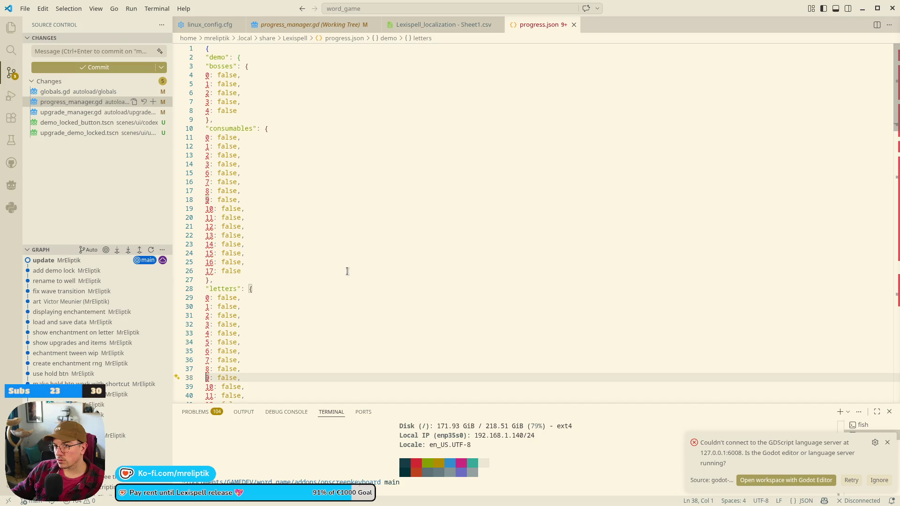
scroll(344, 264, "down", 20)
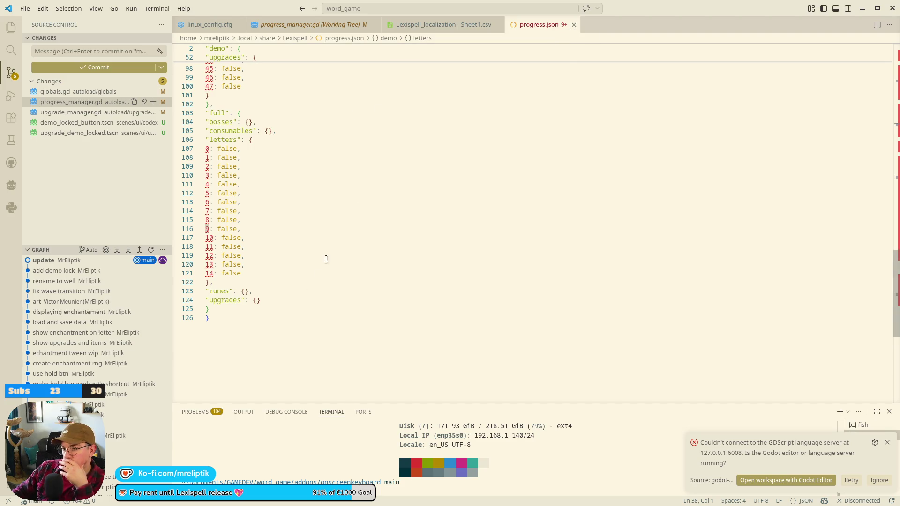
scroll(343, 234, "up", 20)
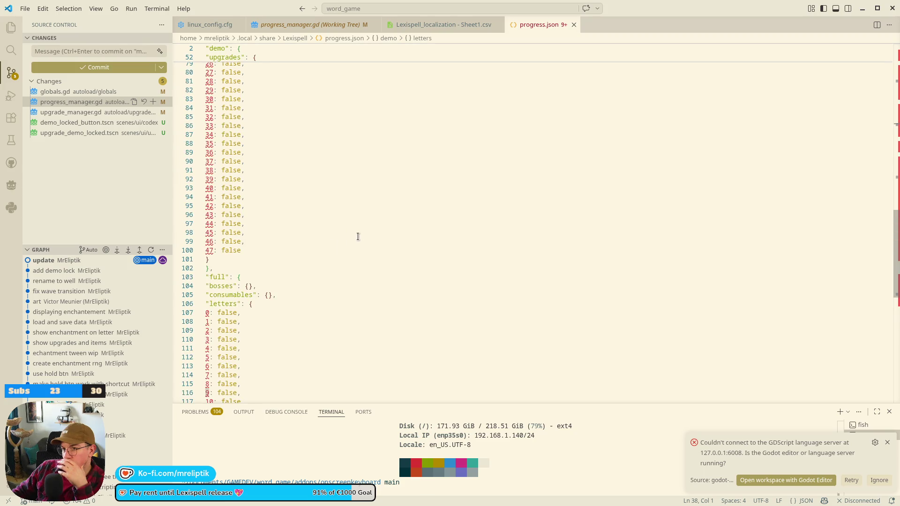
scroll(394, 245, "up", 5)
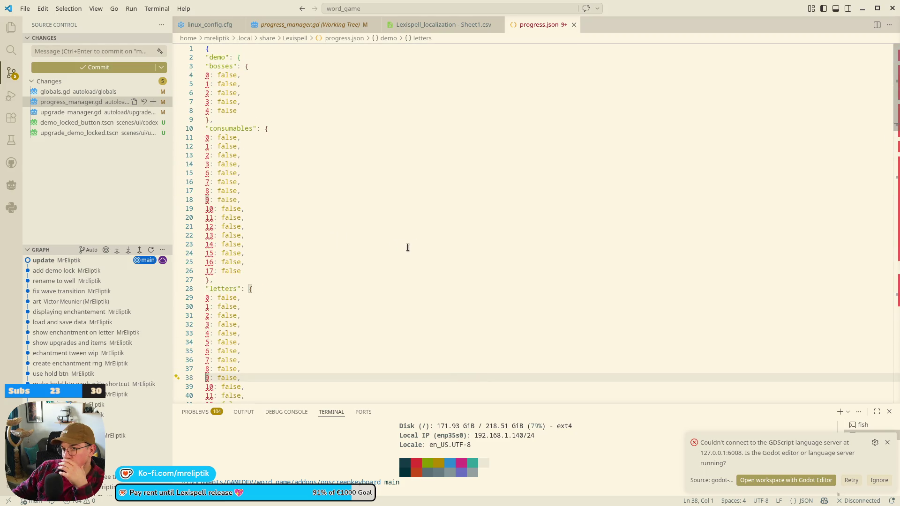
left_click(574, 25)
left_click(863, 8)
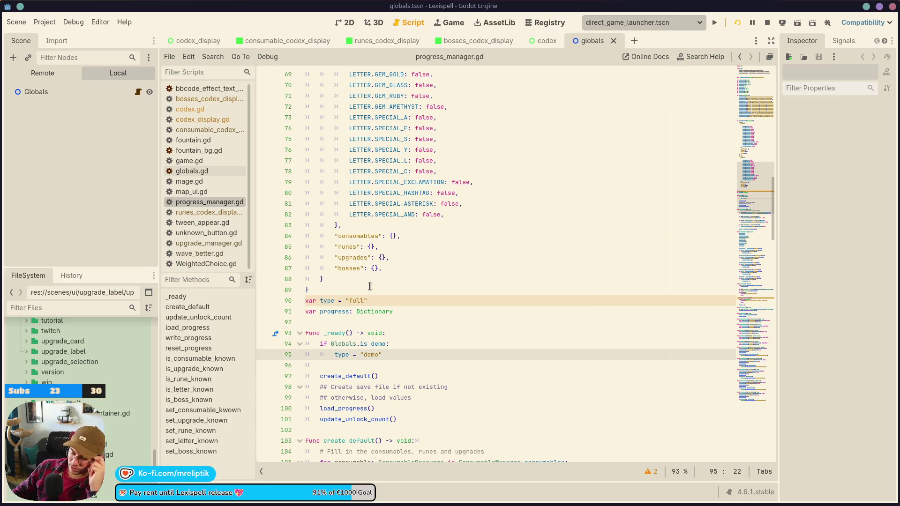
left_click(434, 279)
left_click(434, 301)
scroll(512, 301, "down", 4)
scroll(512, 300, "down", 2)
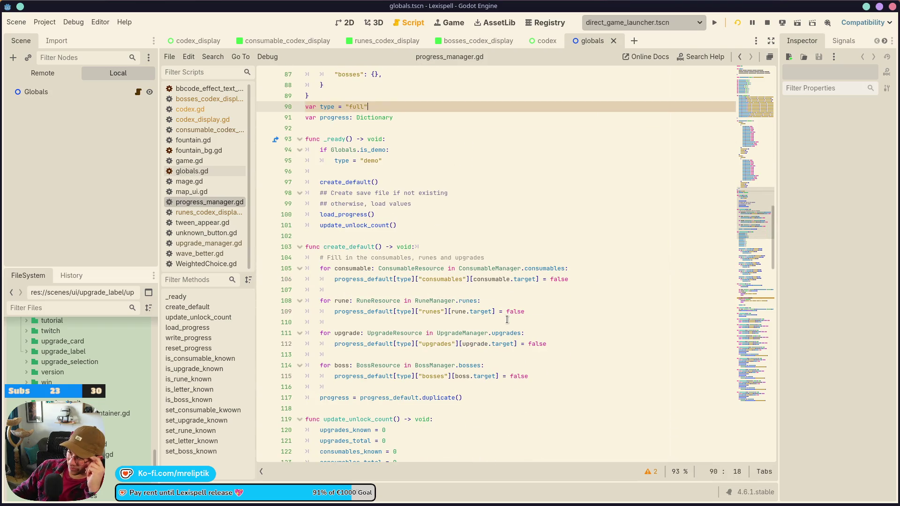
left_click(412, 193)
left_click(370, 183)
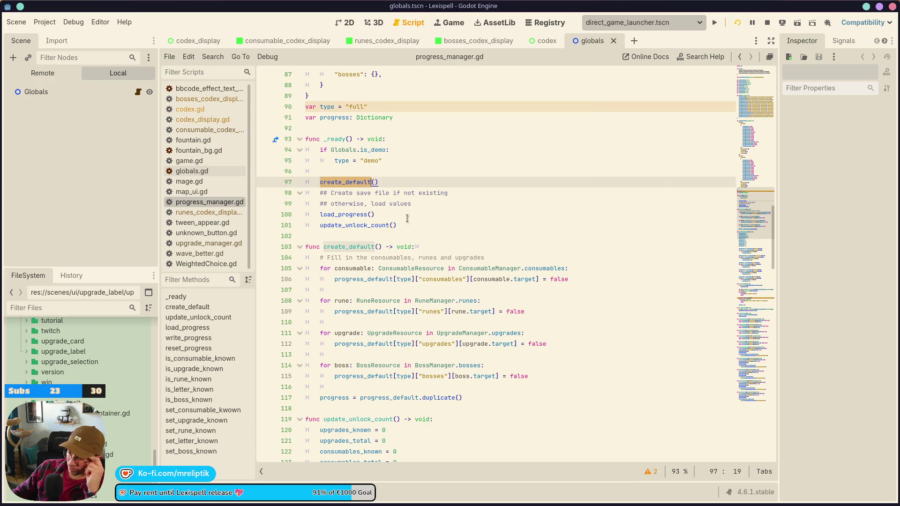
double_click(342, 215)
scroll(469, 311, "down", 13)
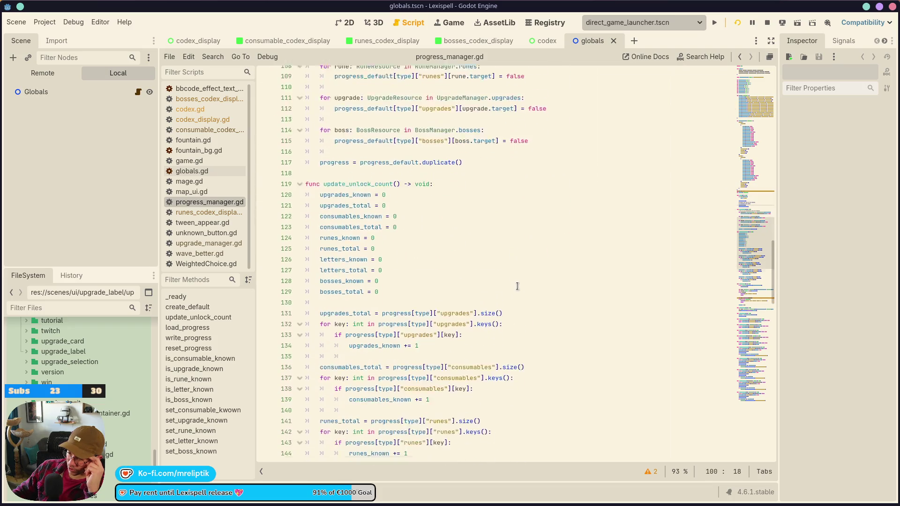
scroll(469, 311, "down", 20)
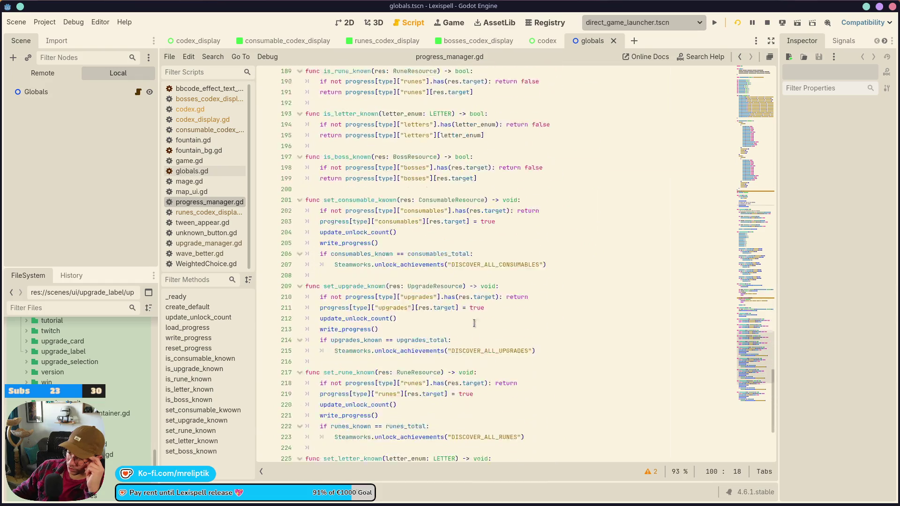
scroll(434, 312, "up", 20)
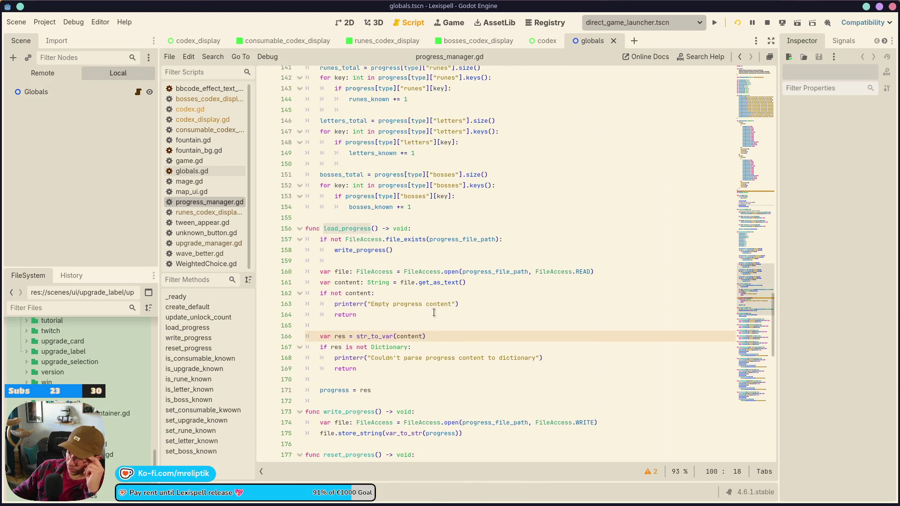
left_click(444, 328)
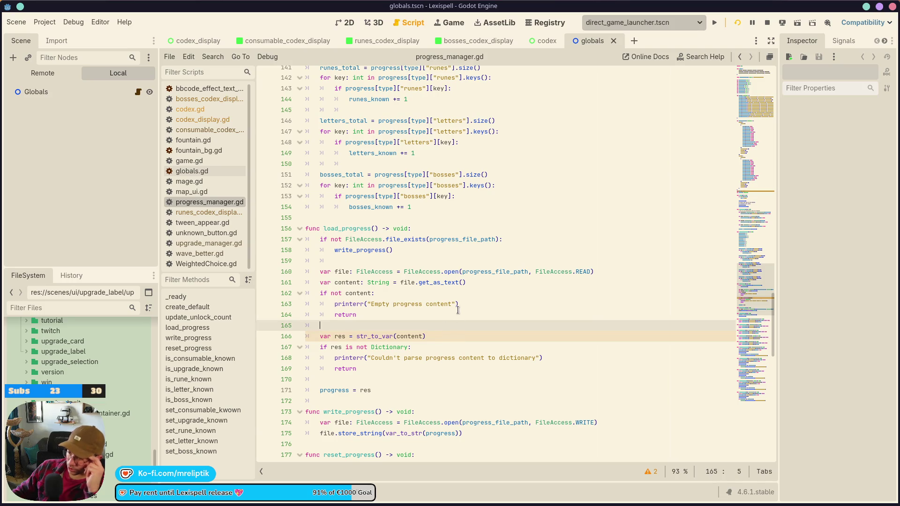
left_click(460, 306)
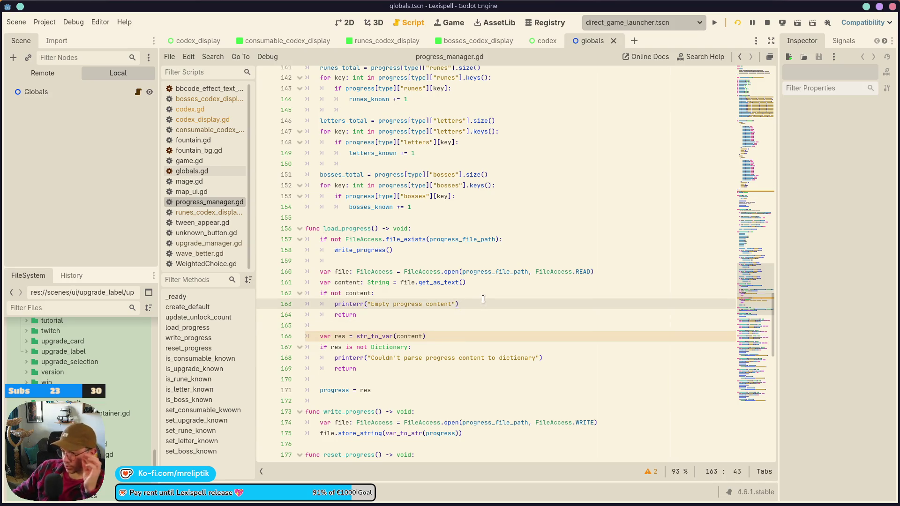
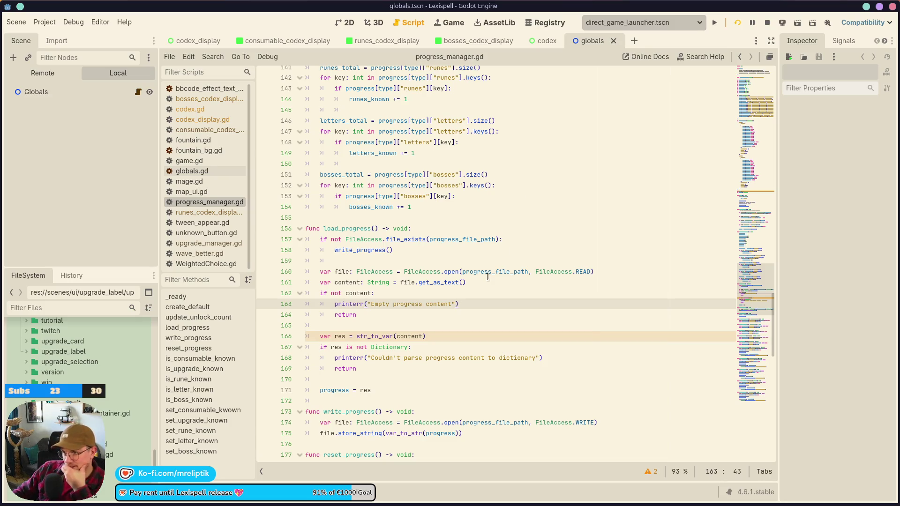
- Look over the load_progress function in the progress_manager.gd script
scroll(482, 286, "down", 1)
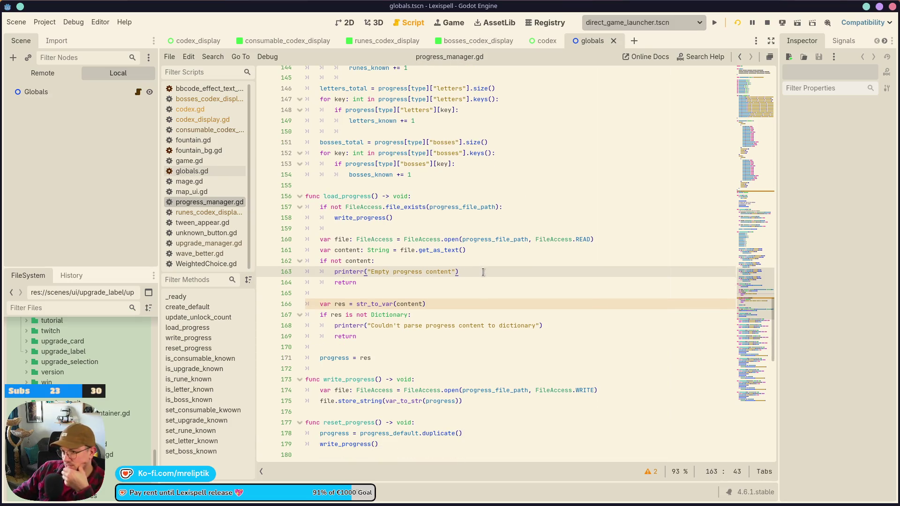
left_click(342, 196)
scroll(521, 272, "up", 9)
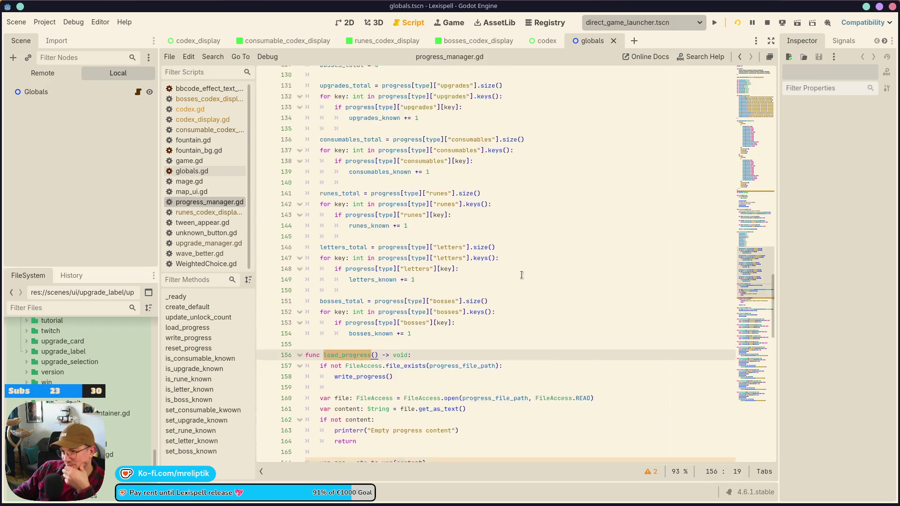
left_click(512, 248)
scroll(512, 248, "up", 9)
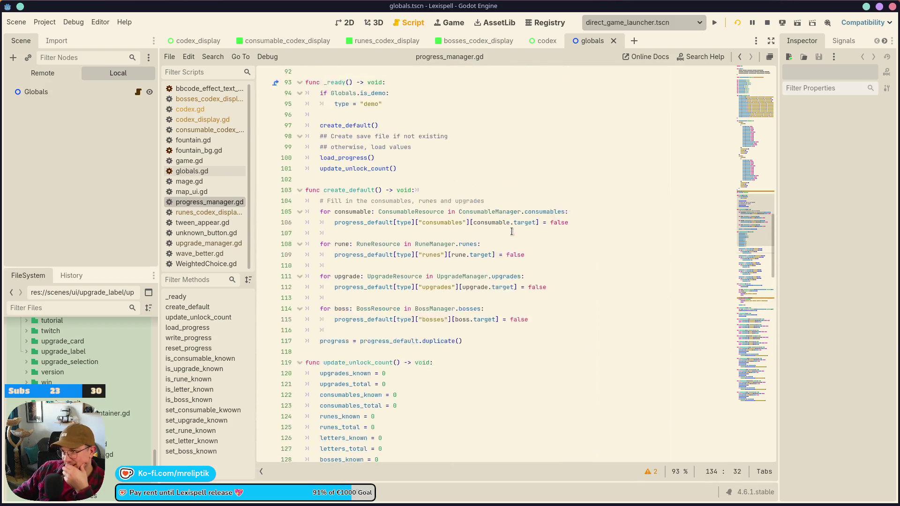
- Compare the progress_manager.gd and upgrade_manager.gd diffs in VS Code Source Control
mouse_move(221, 503)
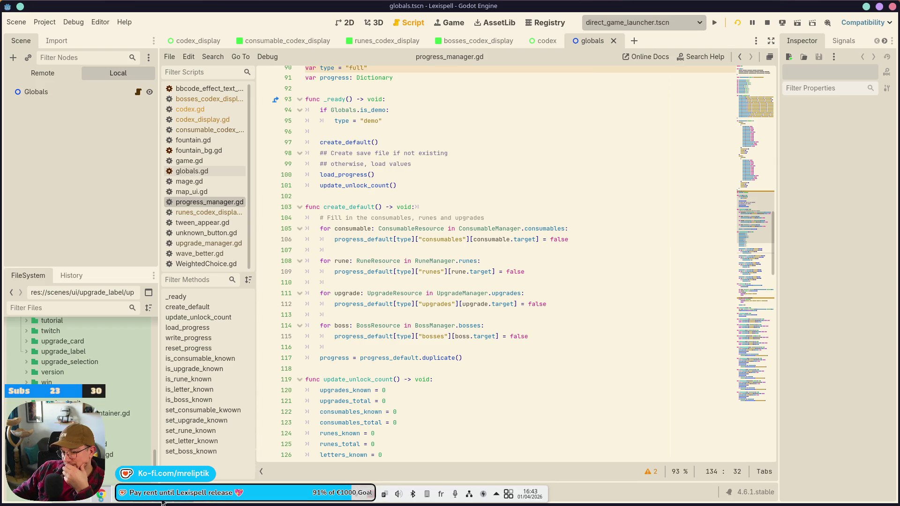
mouse_move(162, 503)
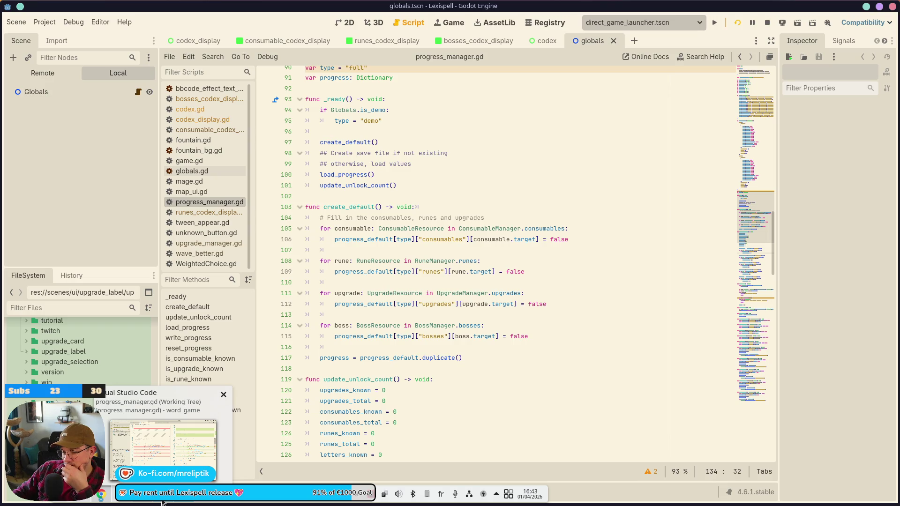
left_click(163, 503)
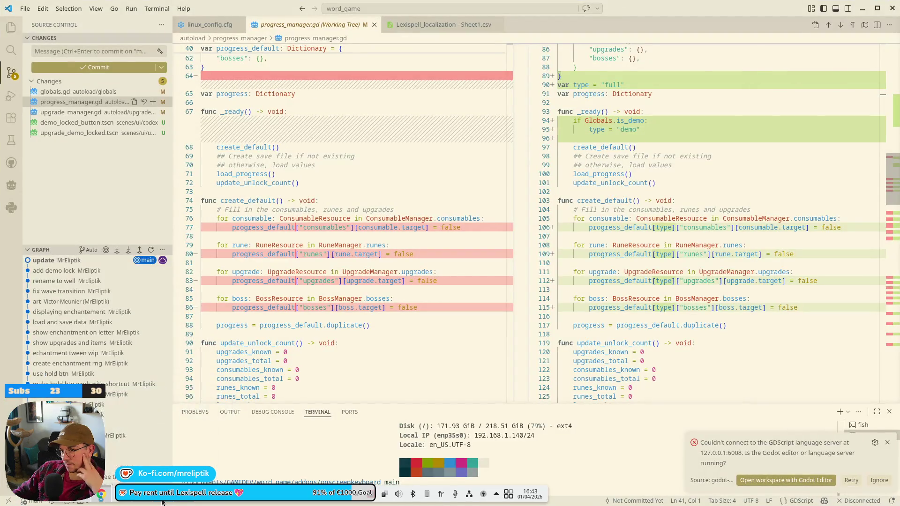
left_click(162, 503)
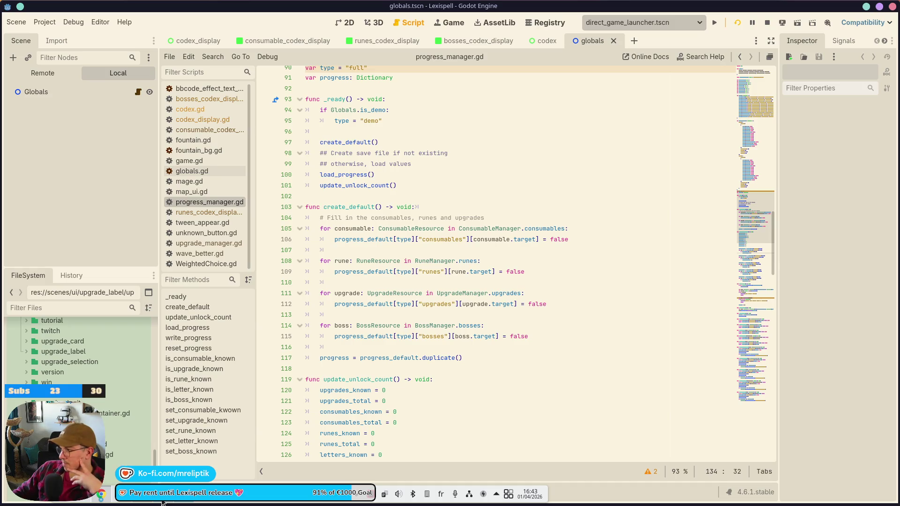
left_click(163, 502)
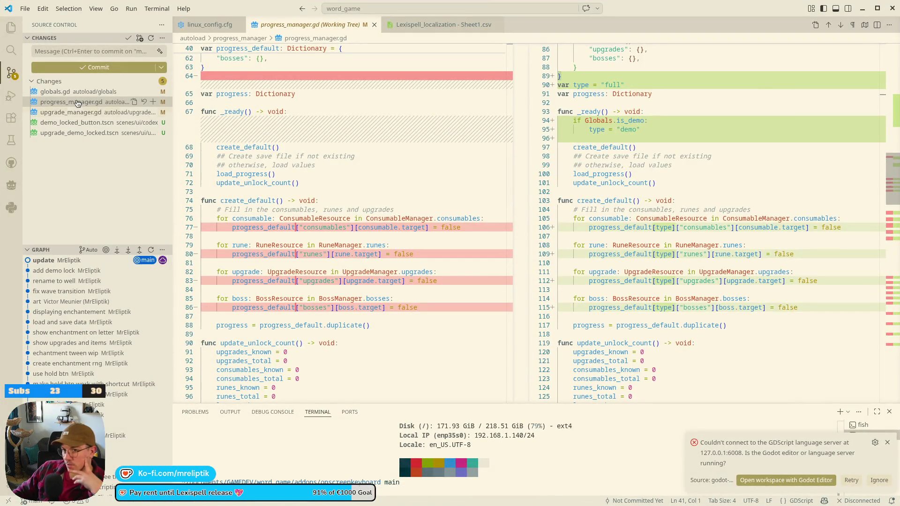
left_click(60, 113)
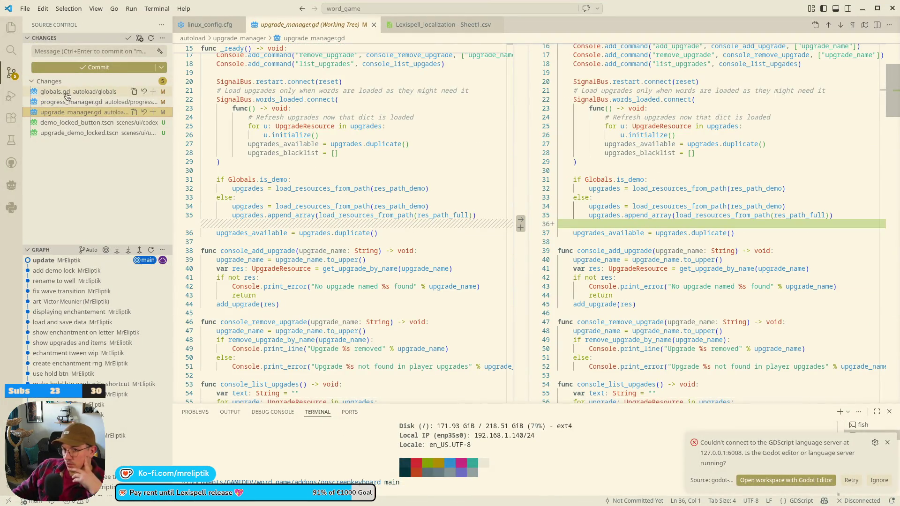
left_click(66, 101)
scroll(359, 152, "down", 15)
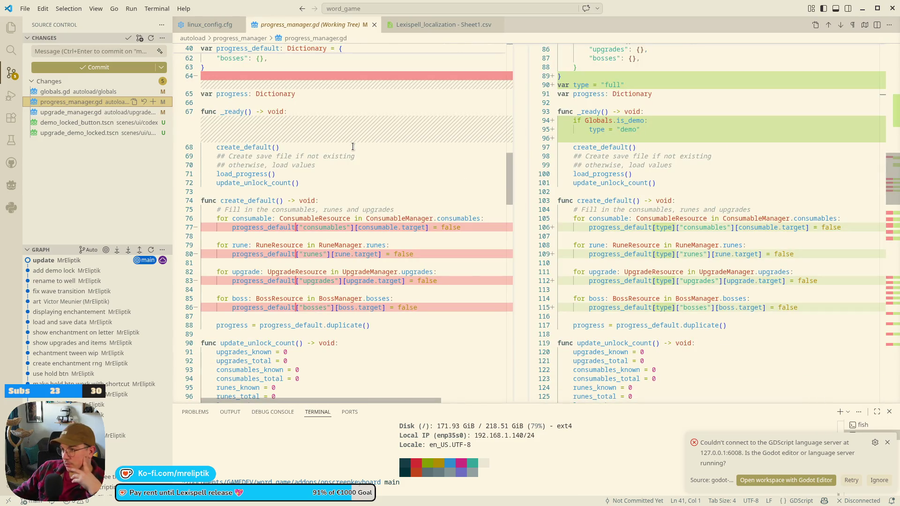
scroll(351, 145, "down", 5)
scroll(348, 143, "up", 5)
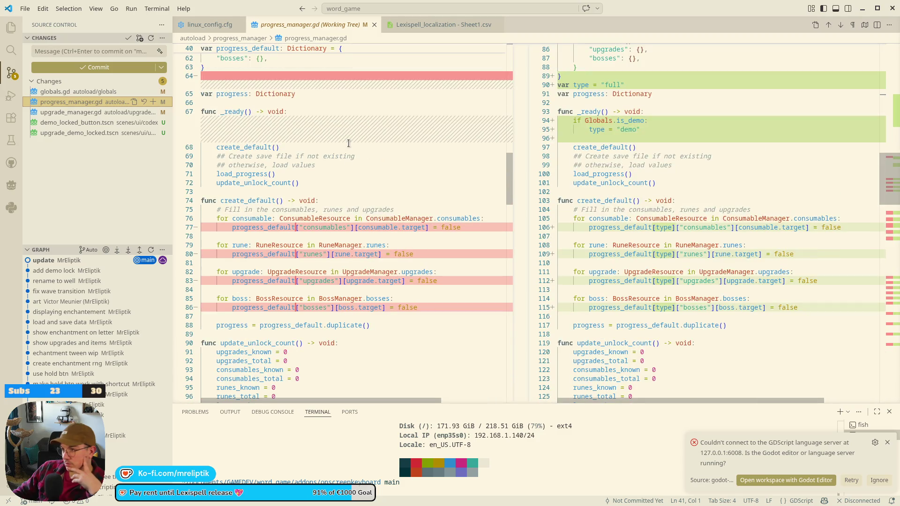
scroll(347, 143, "down", 5)
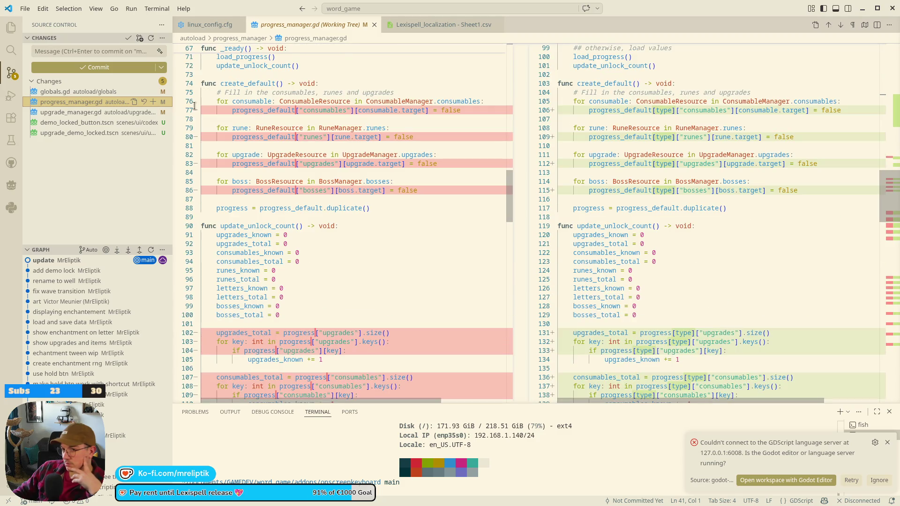
- Discard the progress_manager.gd changes and review globals.gd, upgrade_manager.gd and both demo_locked scenes
left_click(144, 102)
left_click(554, 272)
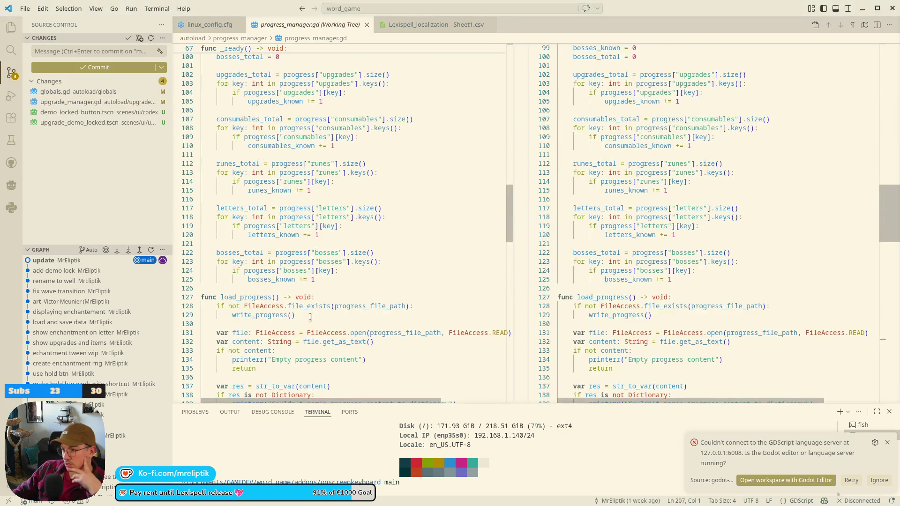
mouse_move(329, 504)
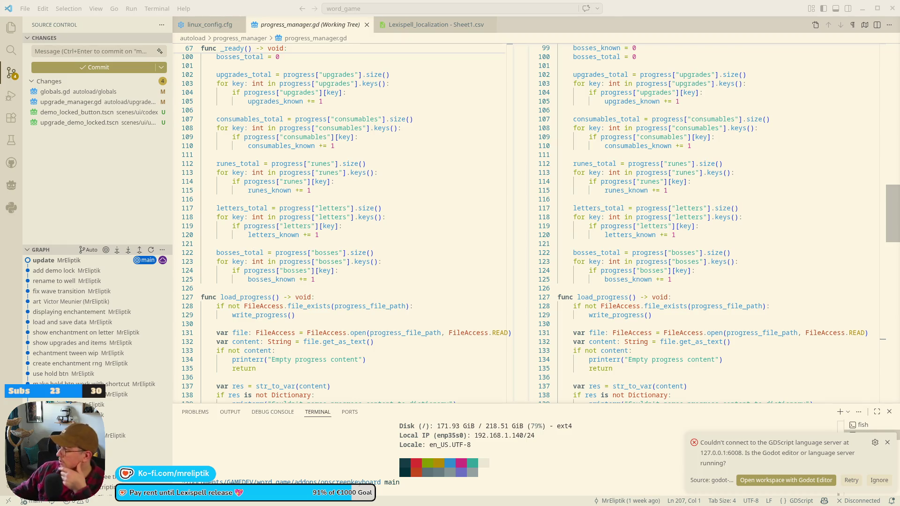
left_click(75, 91)
left_click(66, 102)
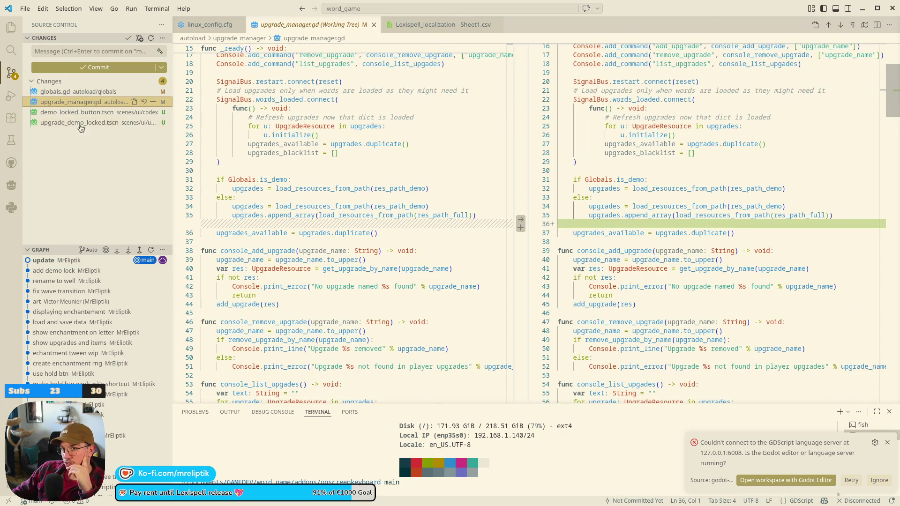
left_click(82, 113)
left_click(77, 123)
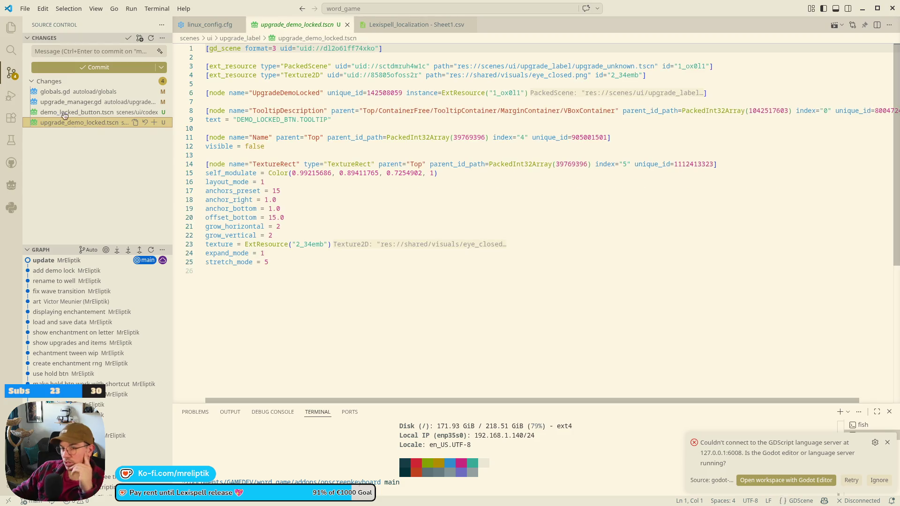
left_click(57, 92)
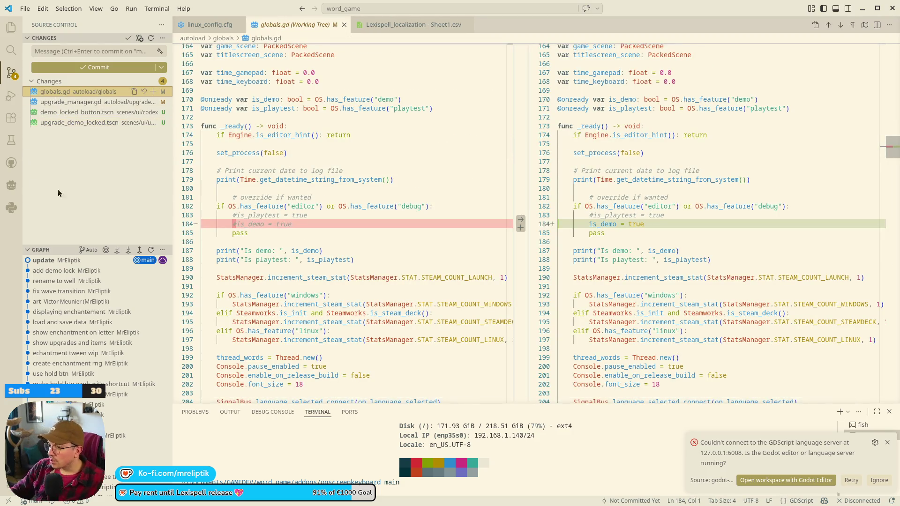
- Stage upgrade_manager.gd and both demo_locked .tscn files and commit them as 'demo locked button'
left_click(77, 123)
left_click(94, 101, "shift")
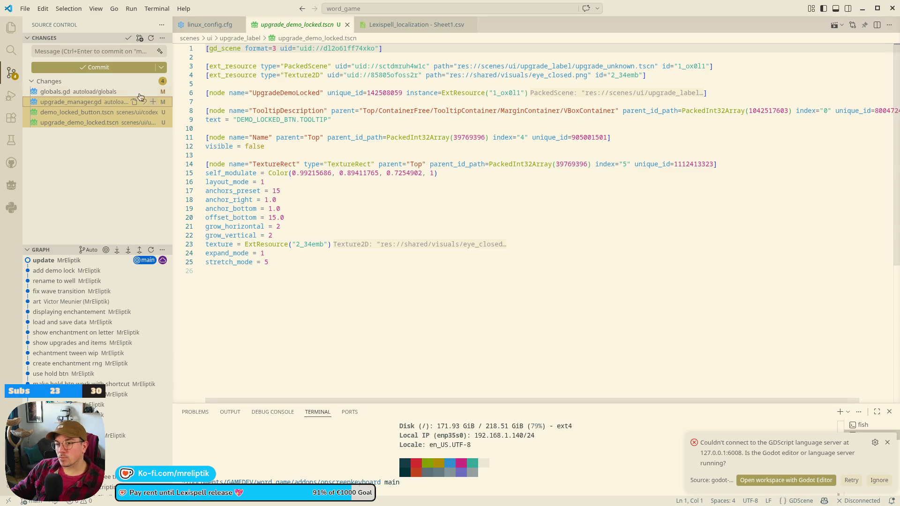
left_click(154, 102)
left_click(95, 52)
type("demo locked")
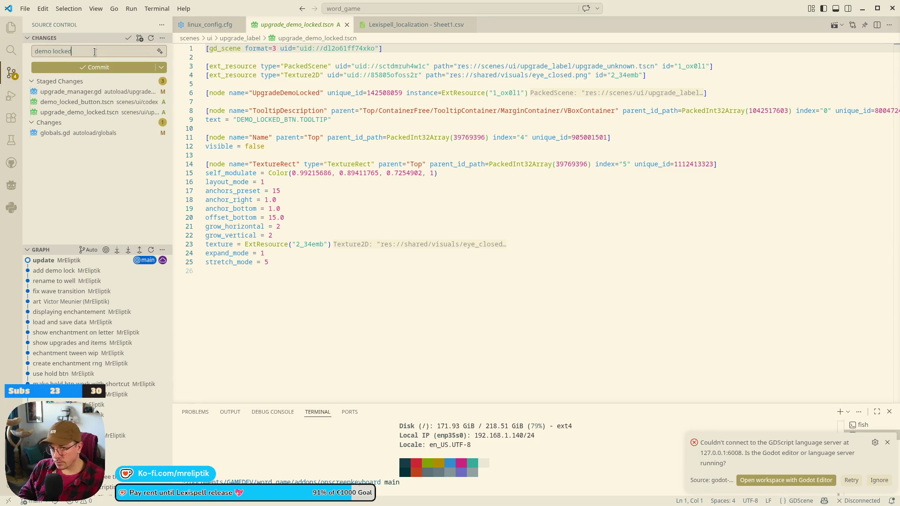
key("ctrl+Return")
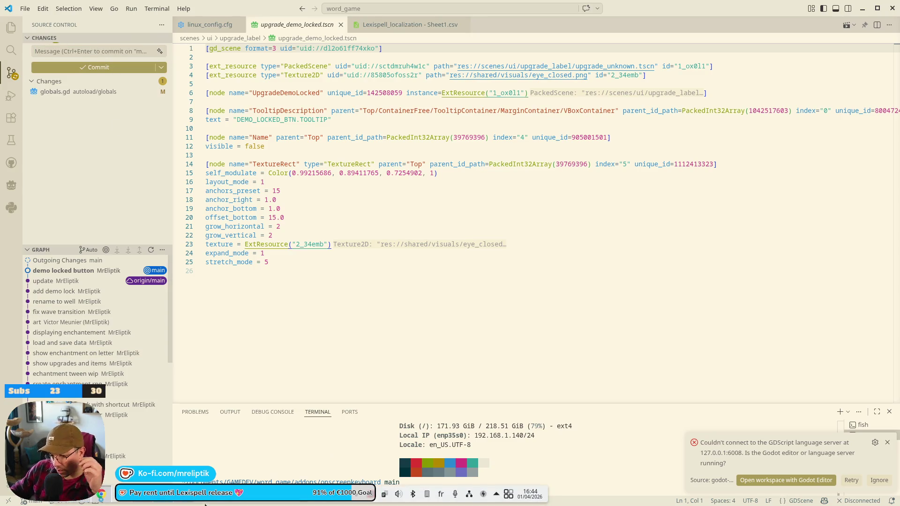
left_click(193, 503)
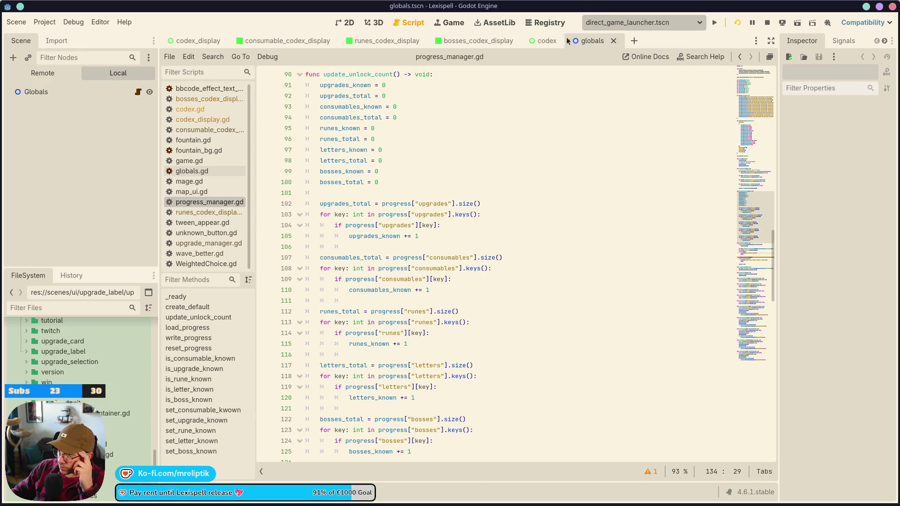
- Inspect codex_display.gd's sort_custom, remove_all_upgrades and is_upgrade_known calls
left_click(347, 23)
left_click(197, 41)
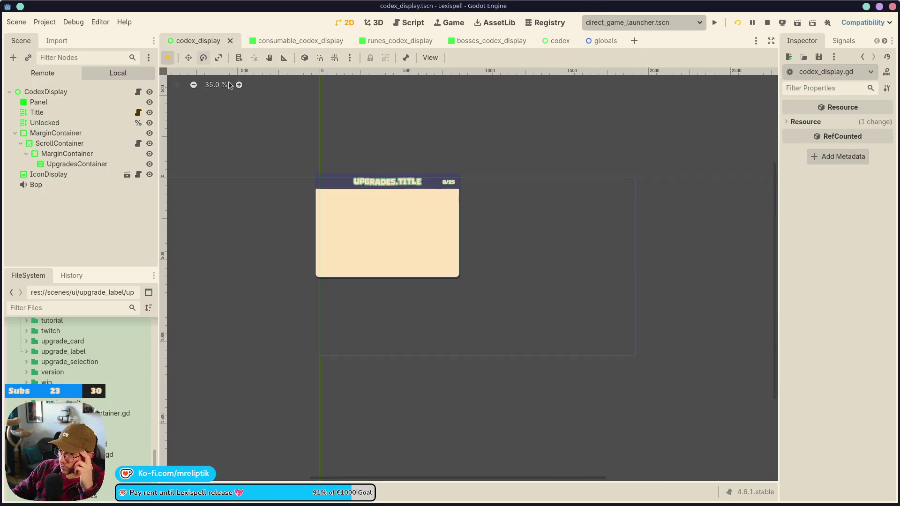
left_click(138, 92)
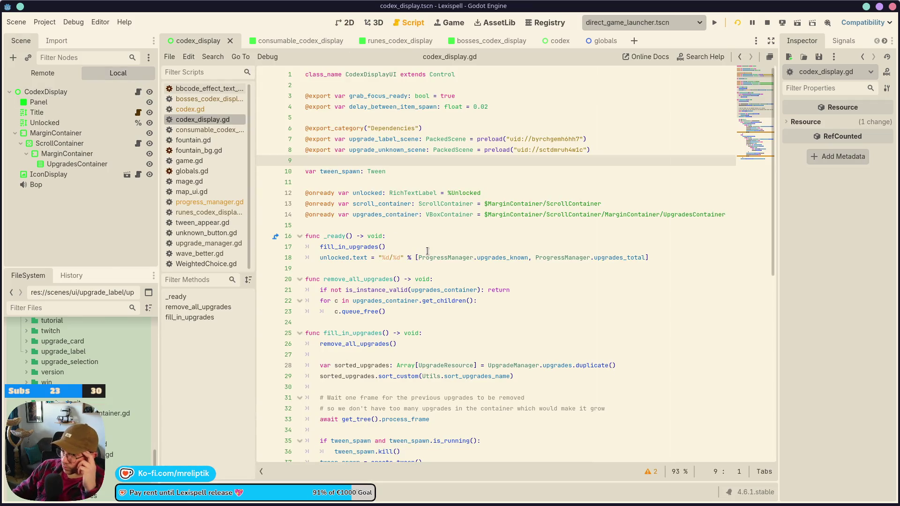
scroll(437, 314, "down", 3)
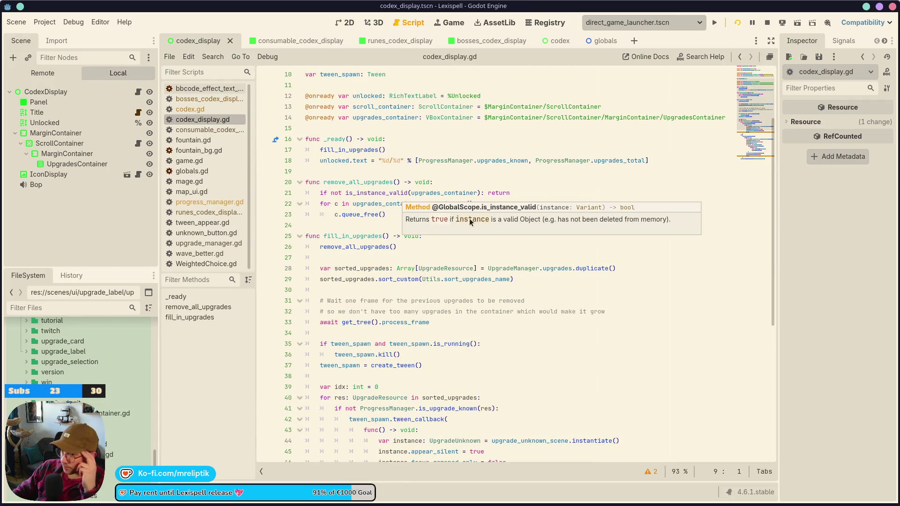
double_click(399, 279)
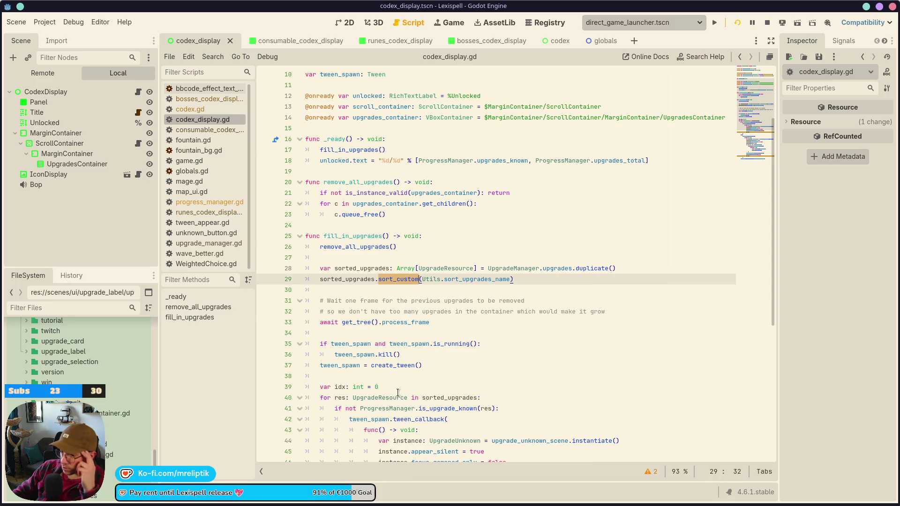
scroll(398, 393, "down", 5)
scroll(487, 304, "up", 4)
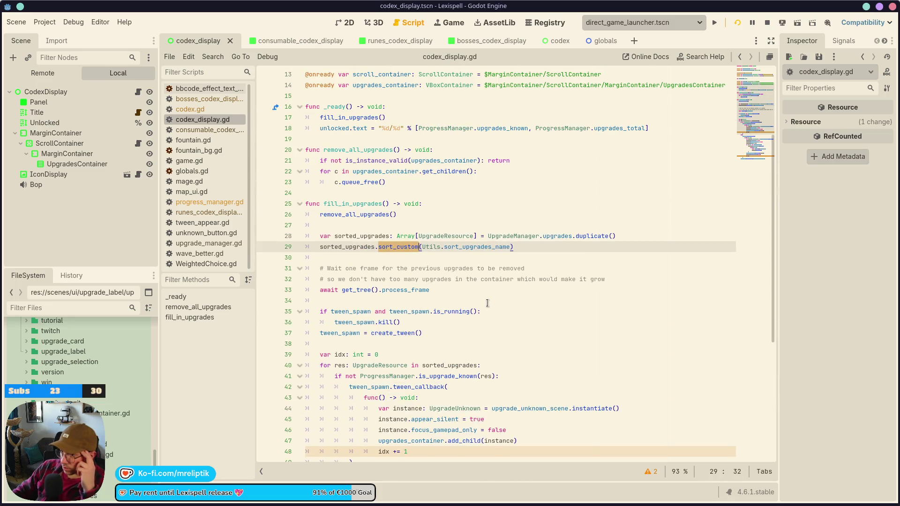
double_click(355, 215)
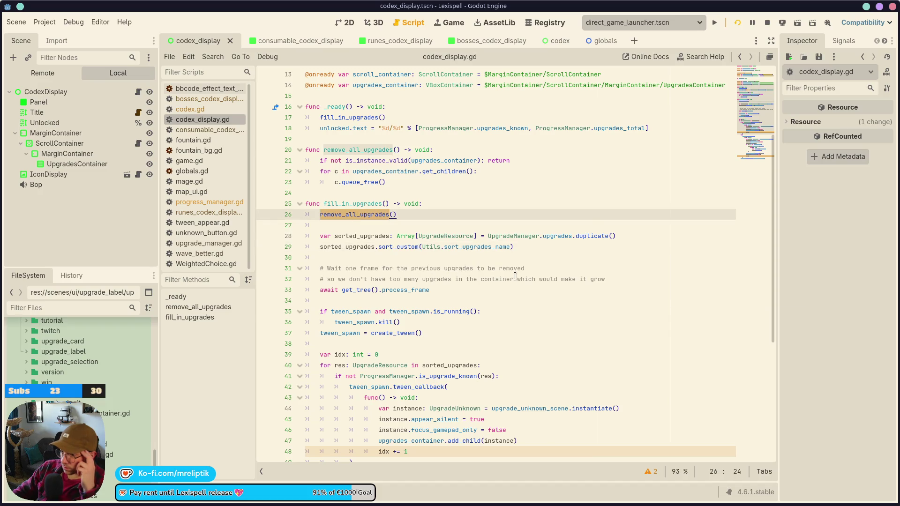
scroll(515, 276, "down", 2)
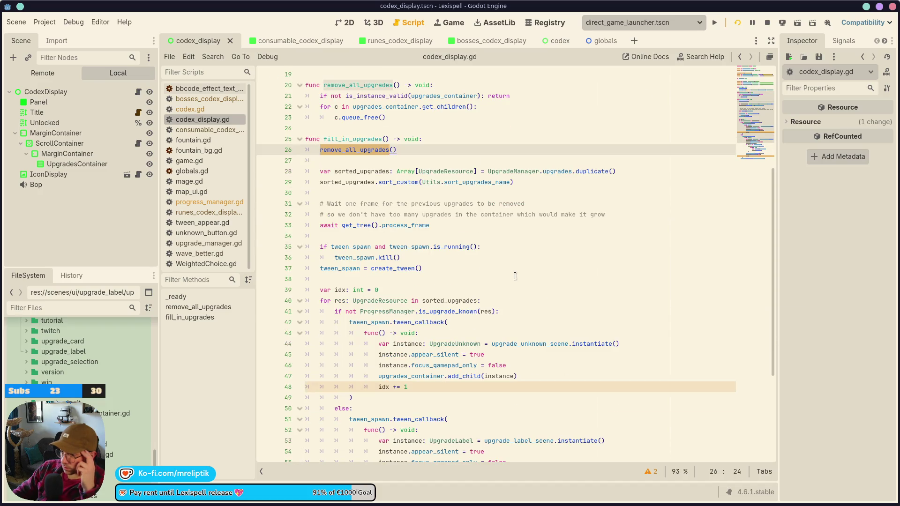
left_click(435, 312)
double_click(418, 311)
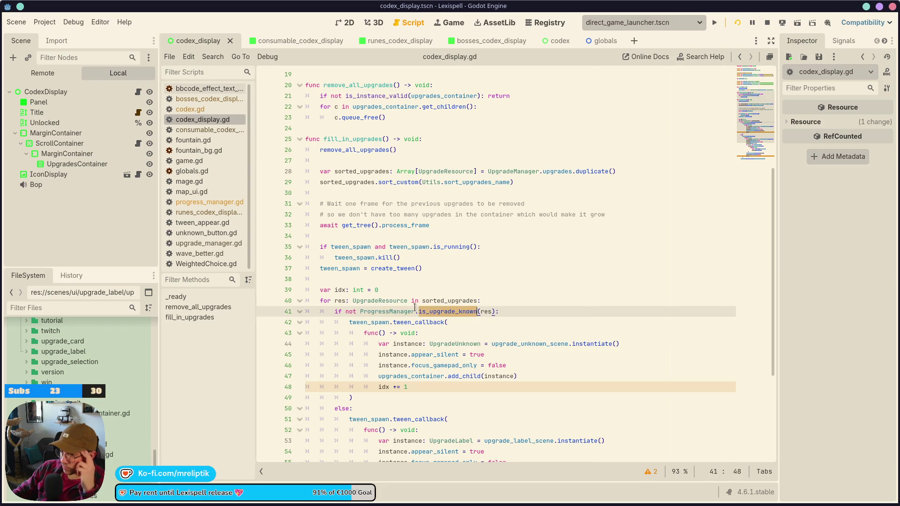
left_click(454, 129)
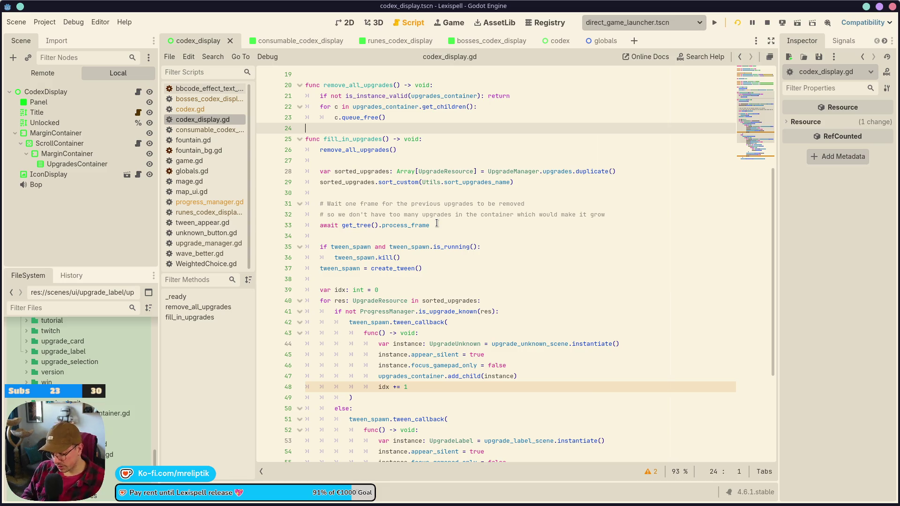
- Quick-open globals.tscn and open the Globals node's globals.gd script
key("ctrl+shift+o")
type("globasl")
key("Return")
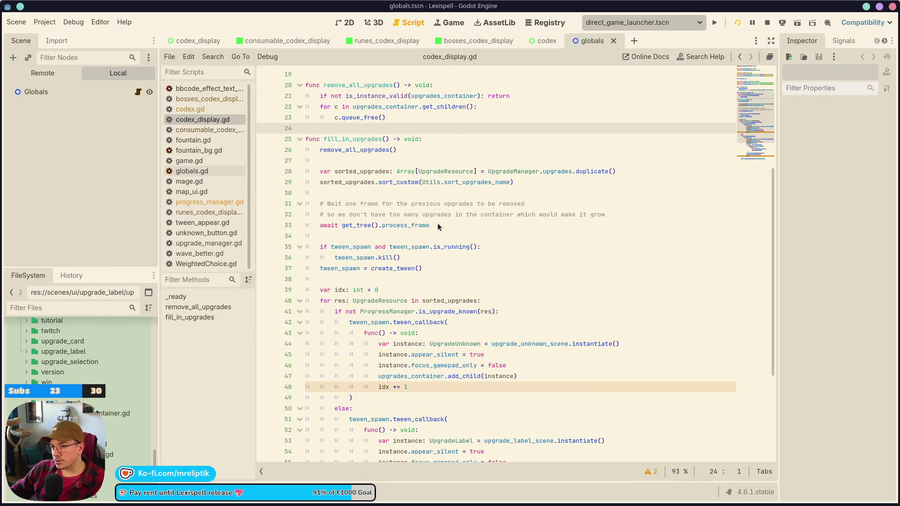
left_click(137, 92)
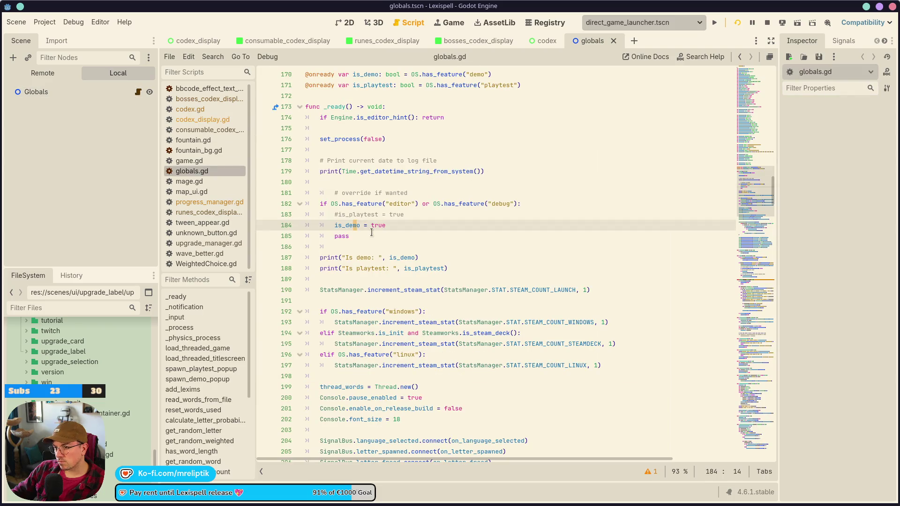
left_click(767, 23)
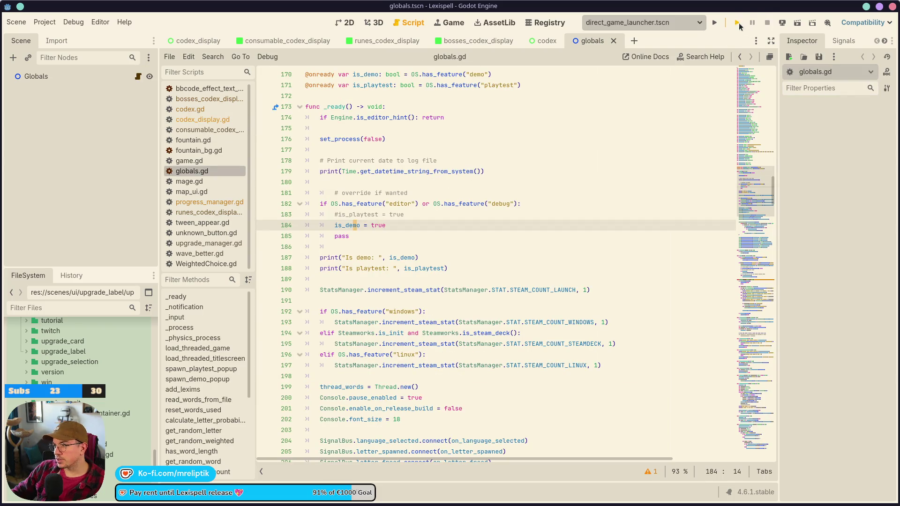
- Relaunch the game and get past the inputs and demo welcome screens into the Library
key("F5")
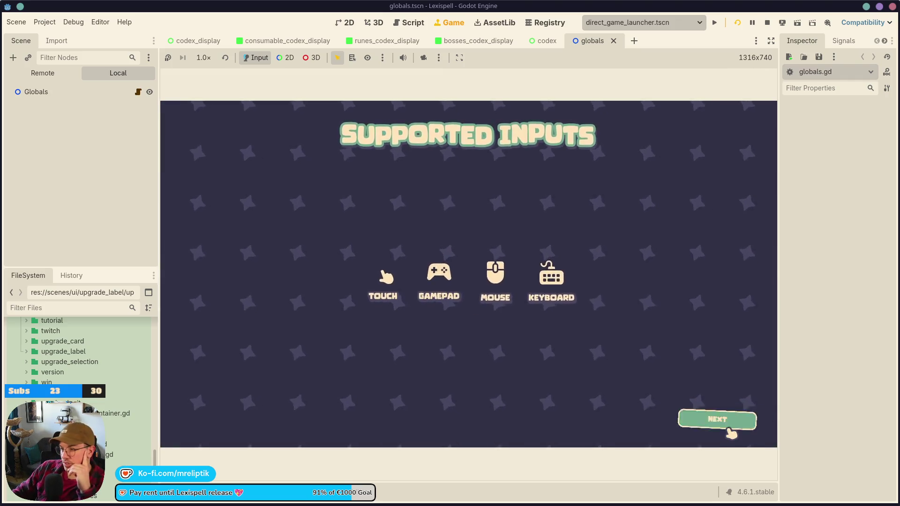
left_click(725, 422)
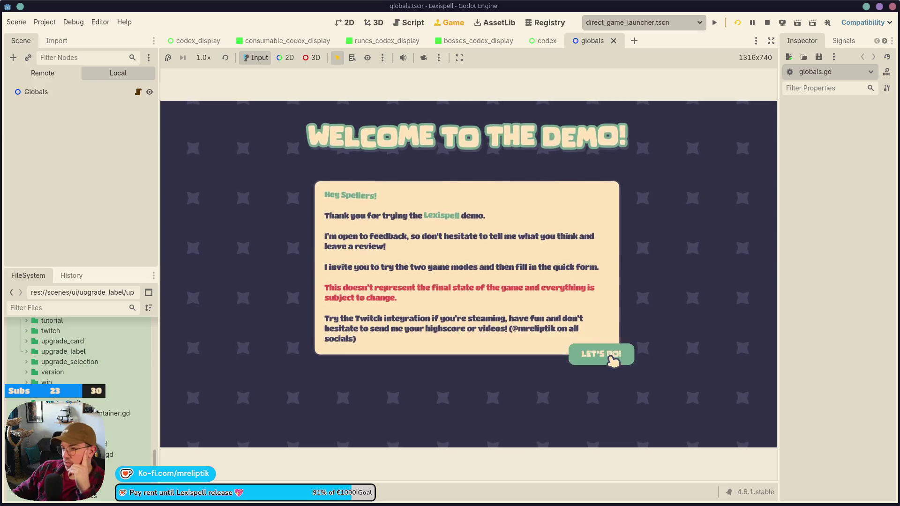
left_click(611, 359)
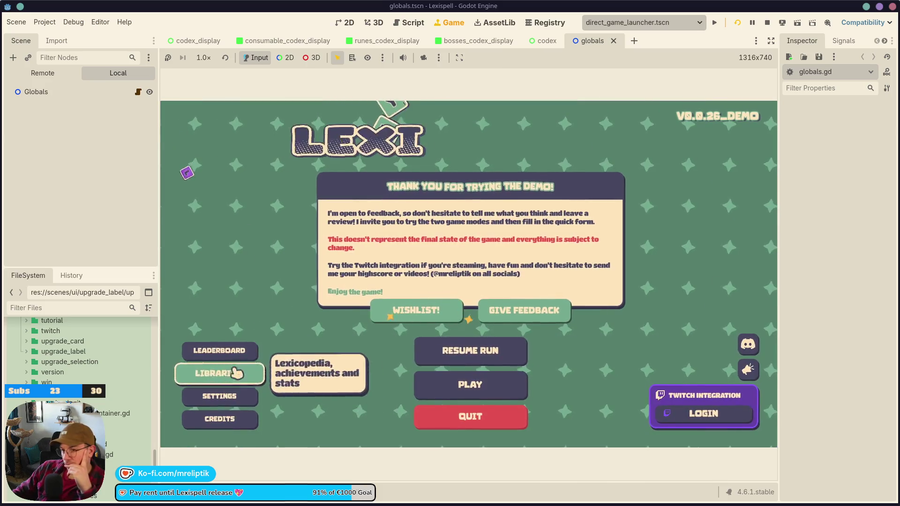
left_click(236, 372)
- Browse the Scrolls, Potions & wands, Runes and Letters pages, where every entry is still unknown
left_click(303, 243)
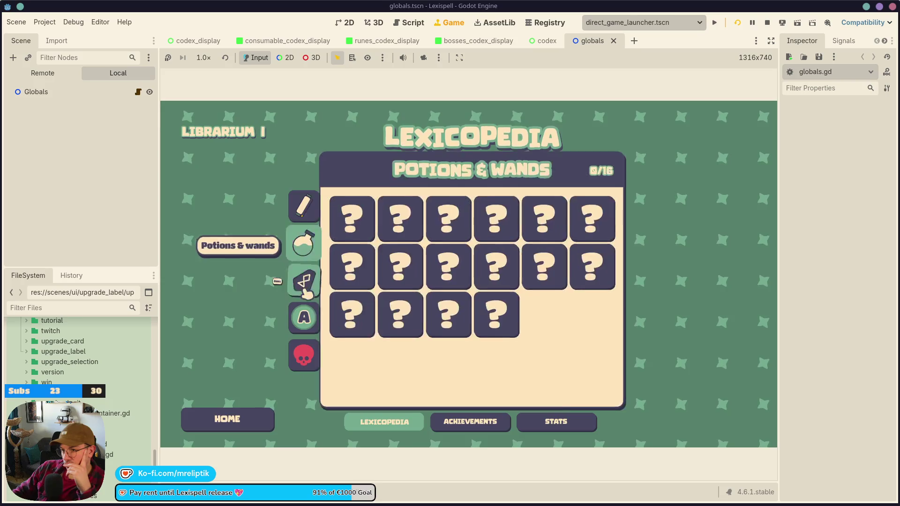
left_click(305, 286)
left_click(304, 317)
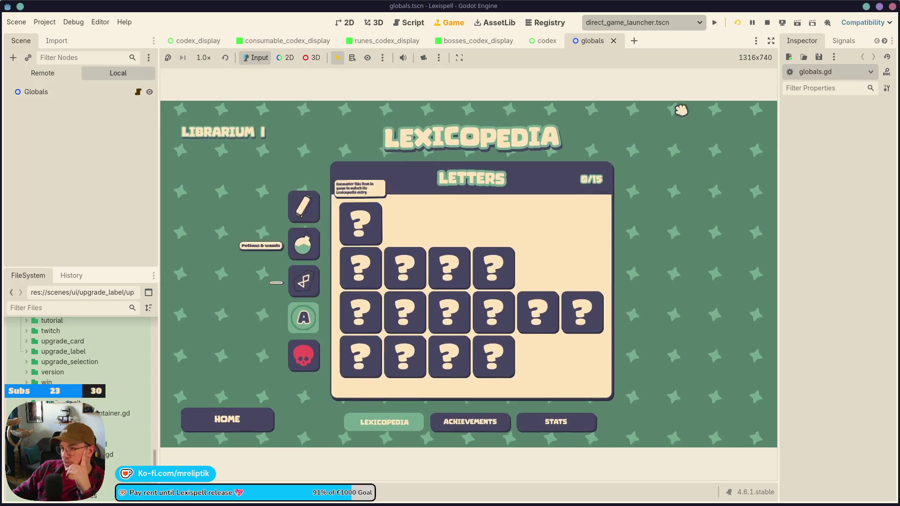
left_click(303, 207)
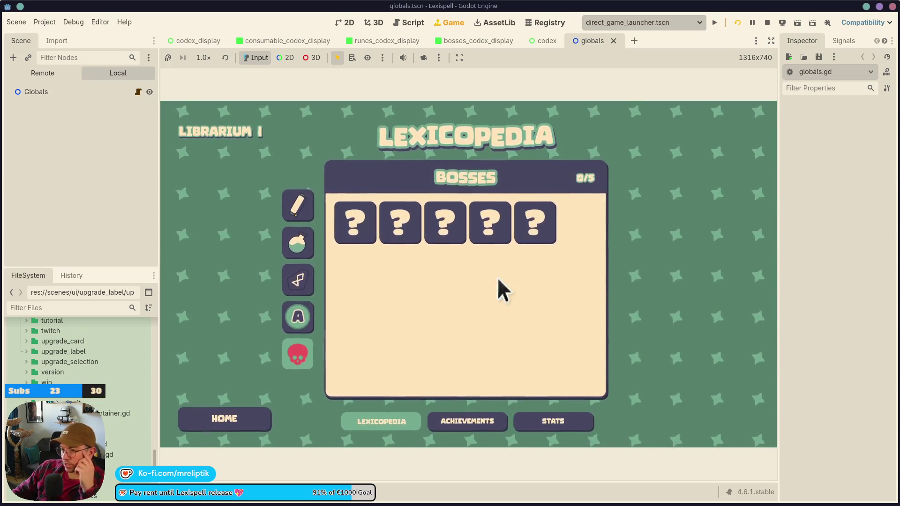
left_click(309, 249)
left_click(307, 278)
left_click(305, 243)
left_click(304, 204)
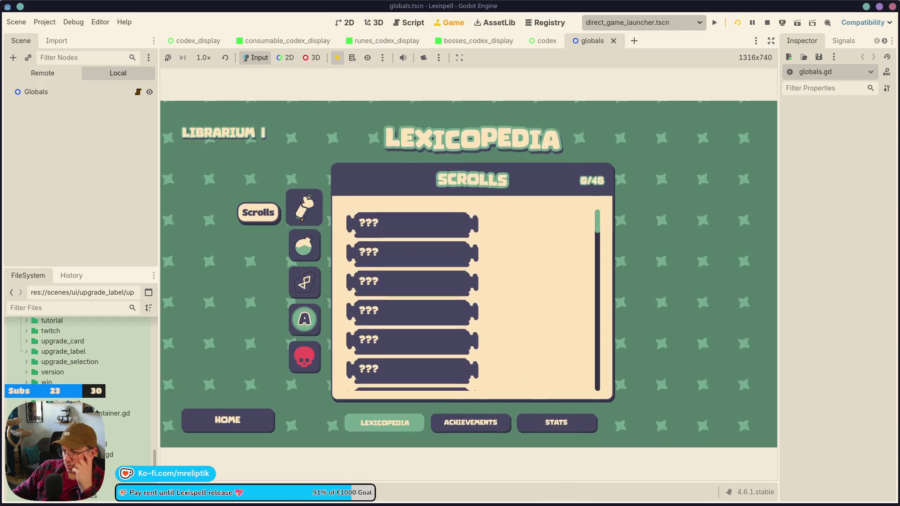
left_click(544, 41)
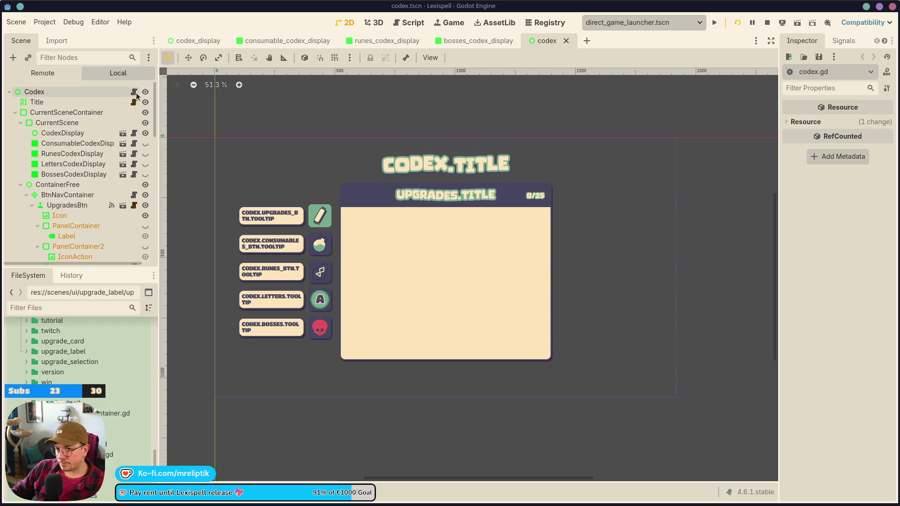
- Follow codex_display.gd's is_upgrade_known call to its definition in progress_manager.gd
left_click(271, 47)
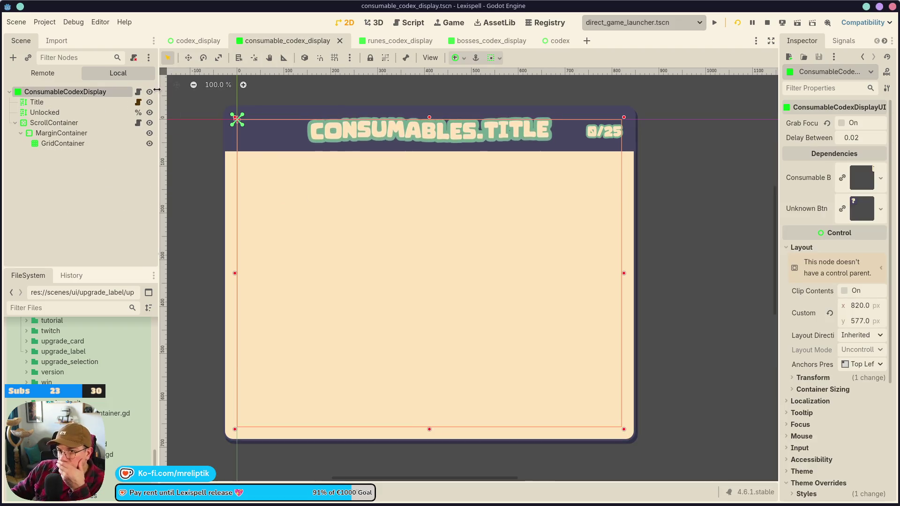
left_click(193, 40)
left_click(408, 23)
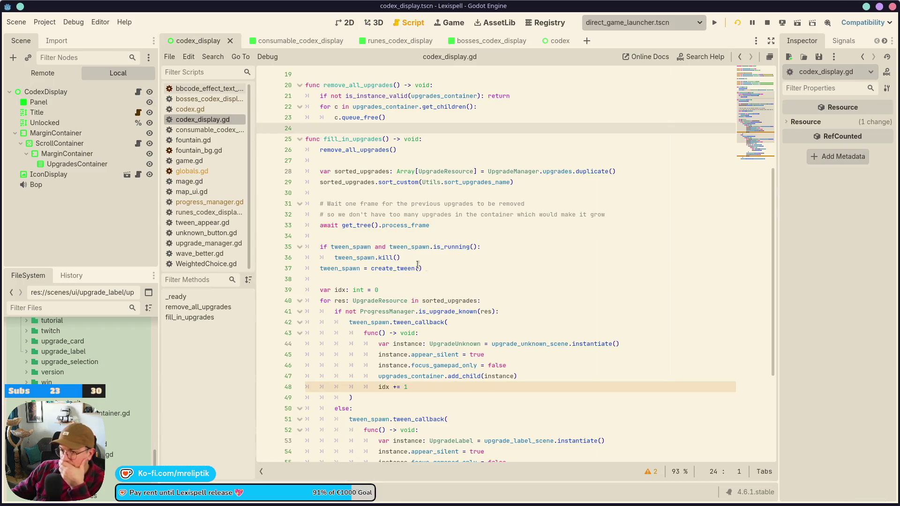
left_click(514, 311)
double_click(462, 311)
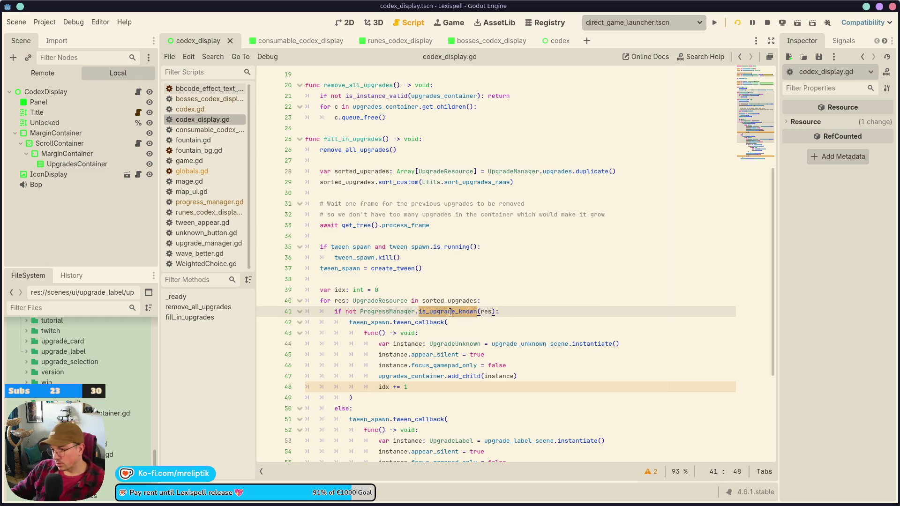
left_click(441, 315, "ctrl")
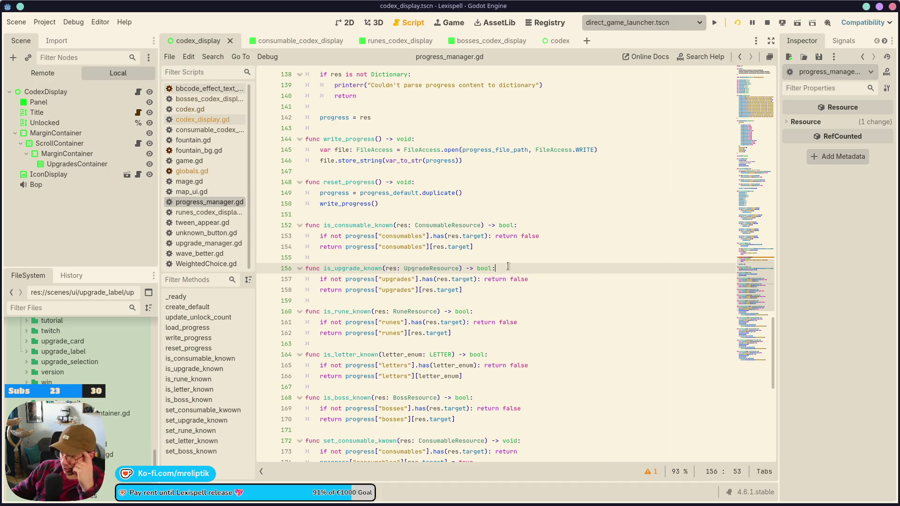
- Add 'if Globals.is_demo: return true' at the top of is_consumable_known
left_click(535, 226)
key("Return")
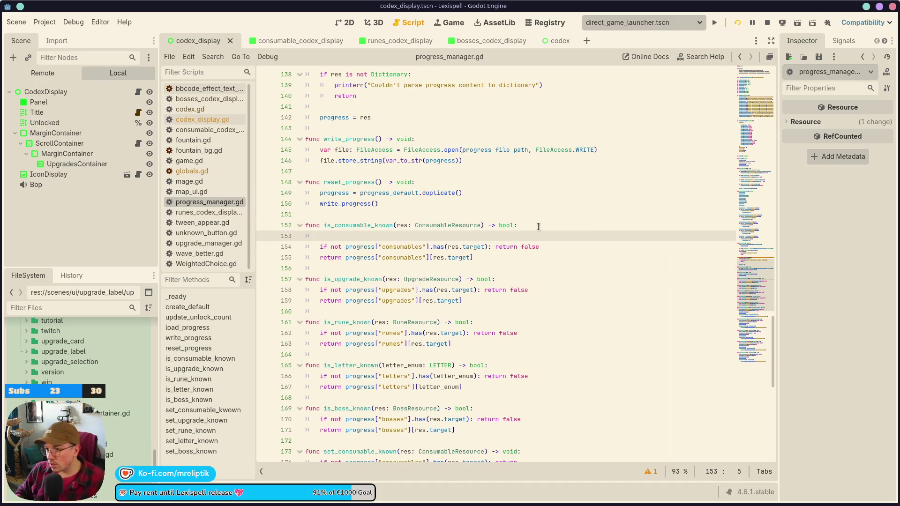
type("if Globals.is_de")
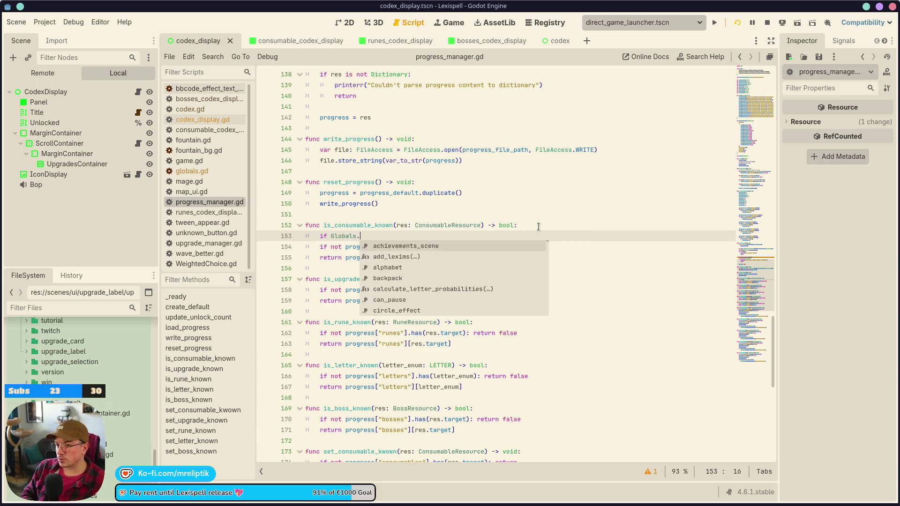
key("Return")
type(": return")
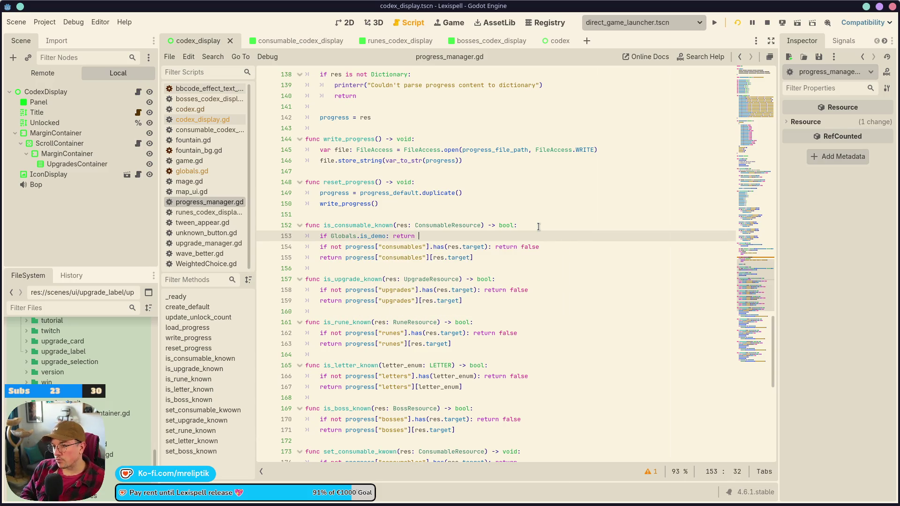
- Copy the demo check into is_upgrade_known, is_rune_known, is_letter_known and is_boss_known, and save
key("ctrl+alt+Down")
key("alt+Down")
key("alt+Down")
key("alt+Down")
key("ctrl+alt+Down")
key("alt+Down")
key("alt+Down")
key("alt+Down")
key("alt+Down")
key("ctrl+alt+Down")
key("alt+Down")
key("alt+Down")
key("alt+Down")
key("ctrl+alt+Down")
key("alt+Down")
key("alt+Down")
key("alt+Down")
key("alt+Down")
key("ctrl+s")
scroll(439, 312, "down", 5)
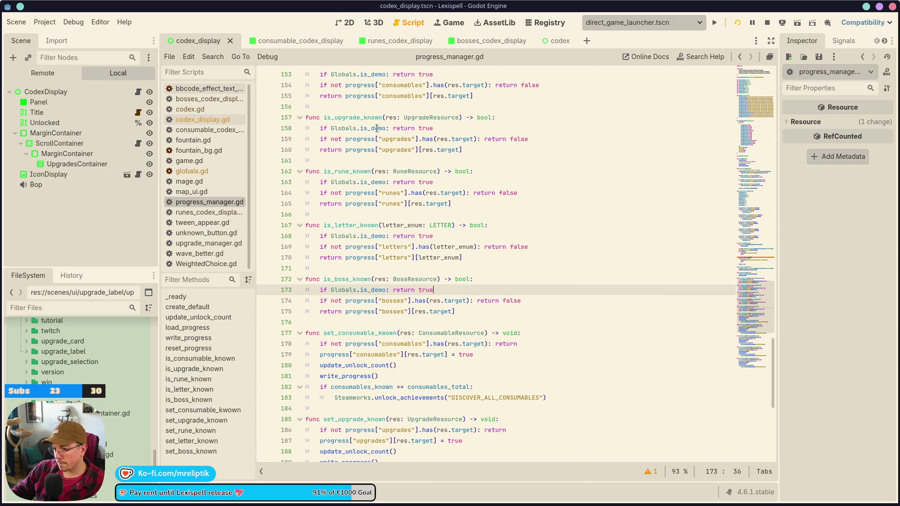
scroll(367, 243, "up", 7)
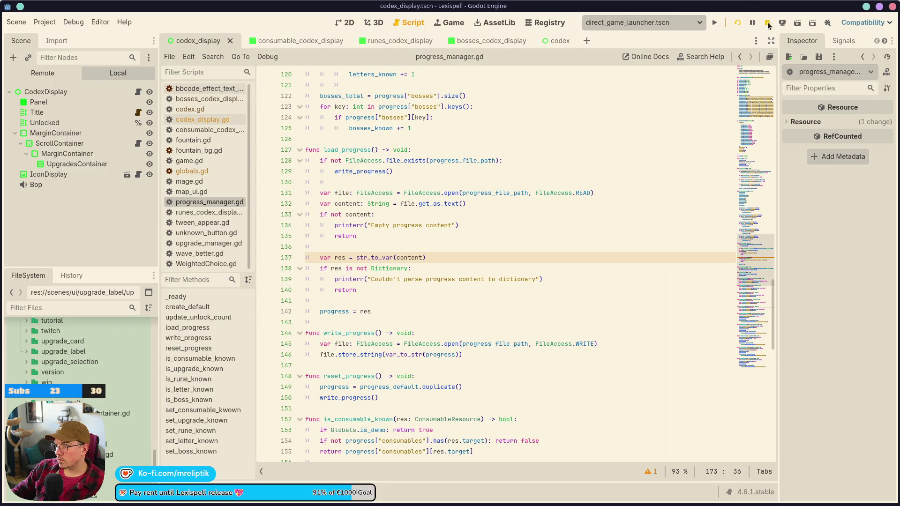
key("F5")
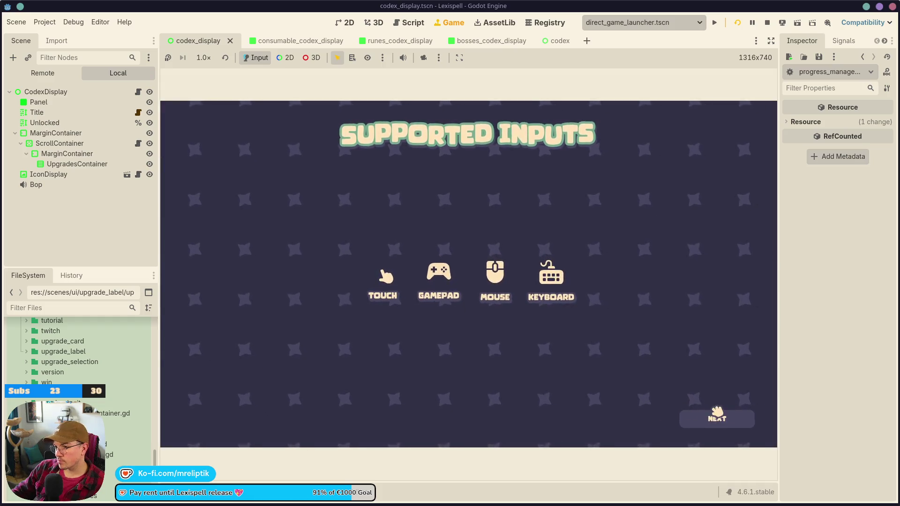
- Confirm the Library's Potions & wands, Letters, Bosses and Scrolls entries show names, then stop the game
left_click(736, 419)
left_click(587, 357)
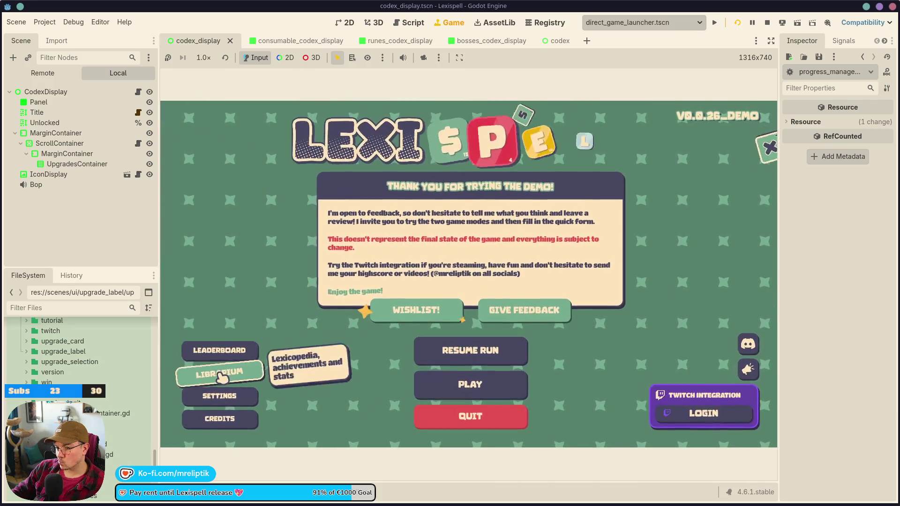
left_click(237, 371)
left_click(304, 244)
left_click(303, 318)
left_click(303, 356)
left_click(303, 206)
scroll(438, 238, "down", 10)
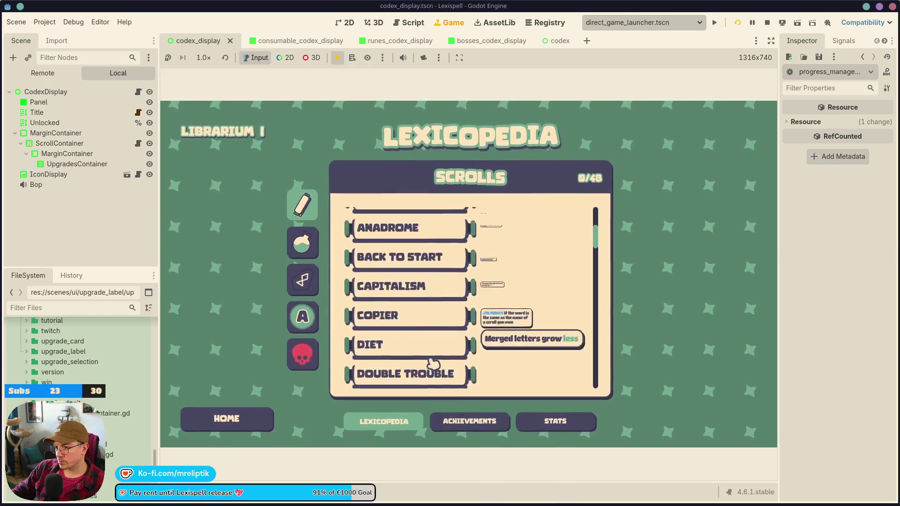
left_click(767, 23)
left_click(345, 22)
scroll(283, 156, "down", 2)
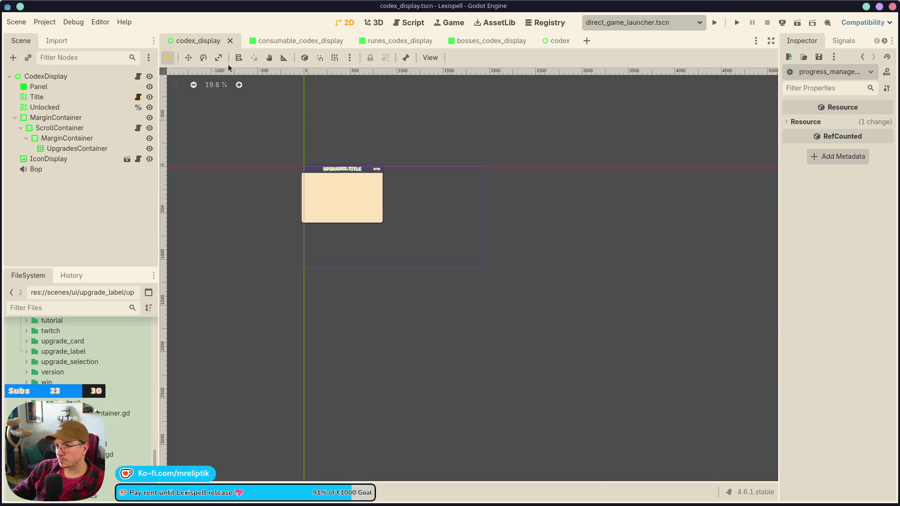
- Quick-open codex.tscn and save it
key("ctrl+shift+o")
type("dec")
key("BackSpace")
key("BackSpace")
key("BackSpace")
type("codex")
key("Return")
key("ctrl+s")
- Select the CurrentSceneContainer node in the codex scene tree
scroll(430, 336, "down", 2)
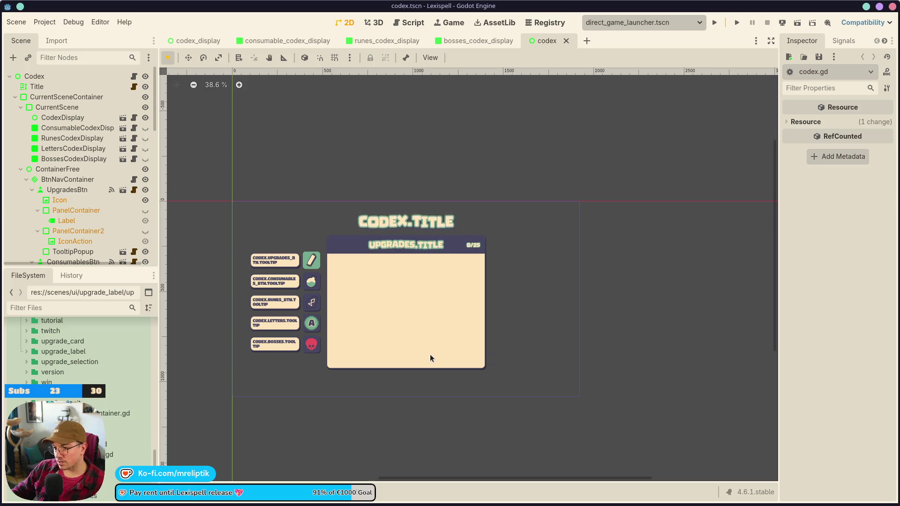
scroll(440, 259, "up", 3)
scroll(324, 306, "down", 2)
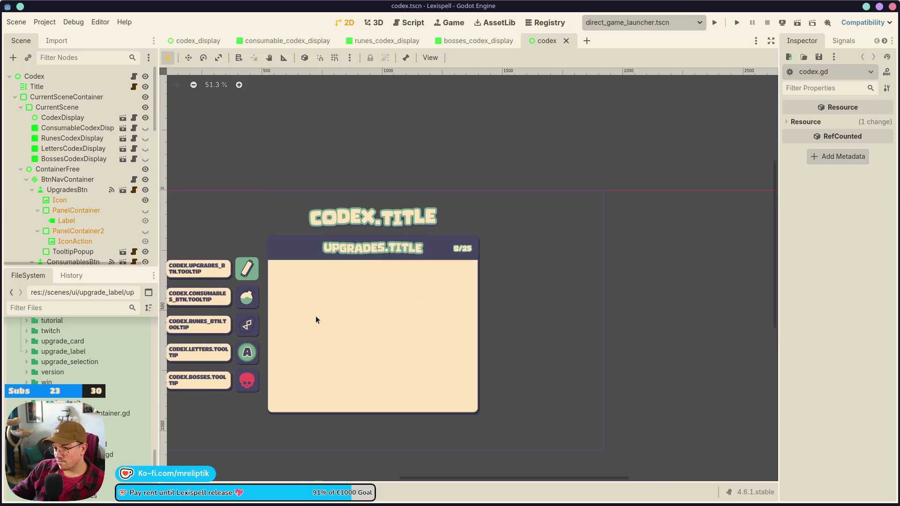
scroll(404, 276, "left", 2)
left_click(404, 275)
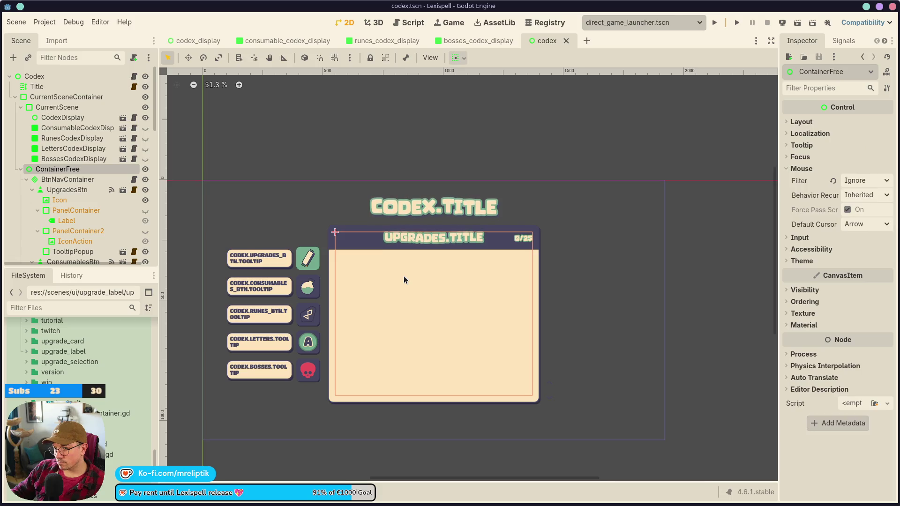
left_click(53, 177)
left_click(45, 109)
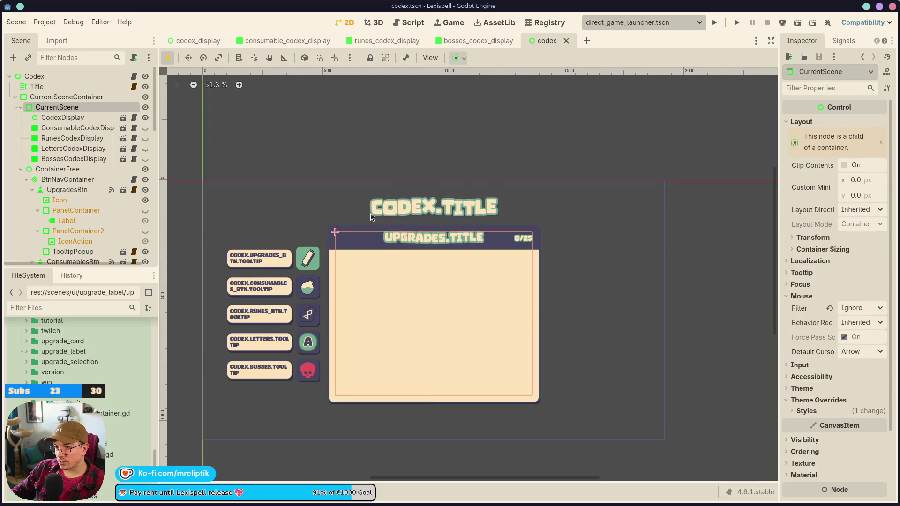
scroll(462, 241, "up", 1)
left_click(66, 97)
scroll(431, 229, "up", 2)
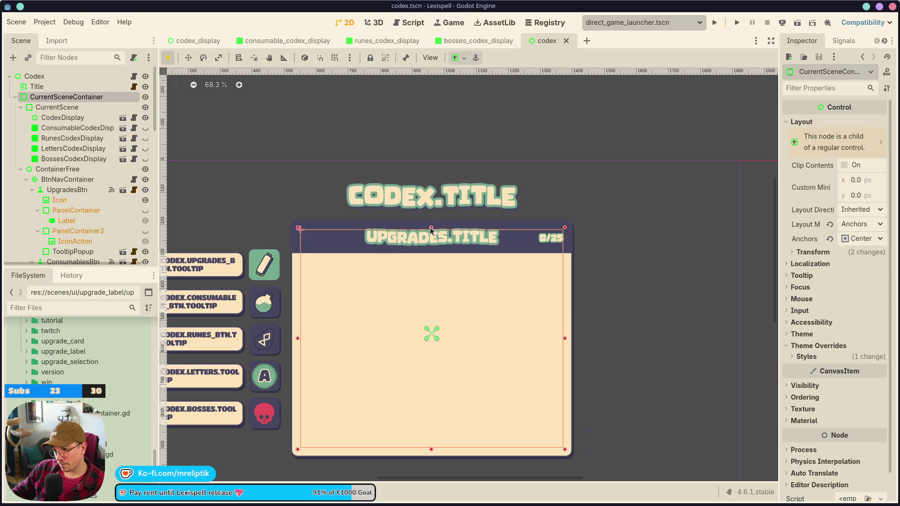
- Push the upgrades panel's top edge down about 8 px and save the codex scene
left_click_drag(431, 229, 430, 240)
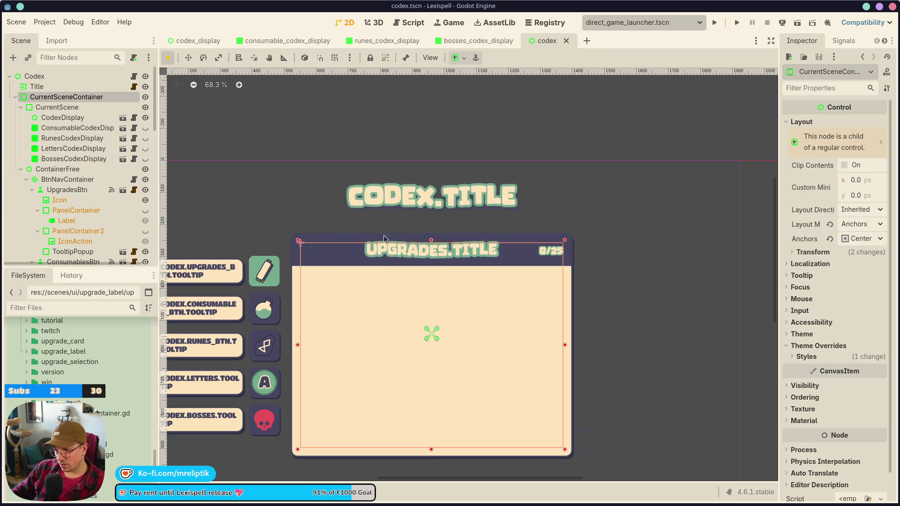
left_click(37, 86)
key("ctrl+s")
key("ctrl+shift+o")
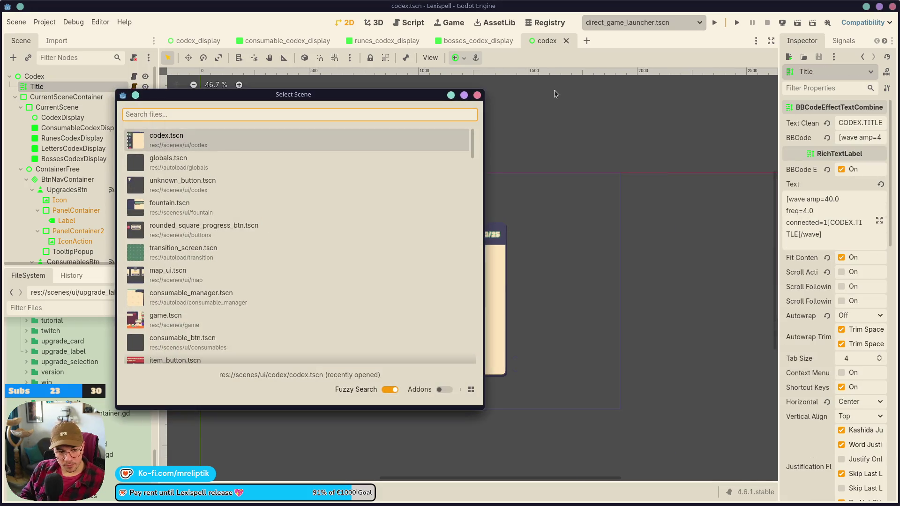
- Open leaderboard_display.tscn and copy its NotAvailable label
type("leader")
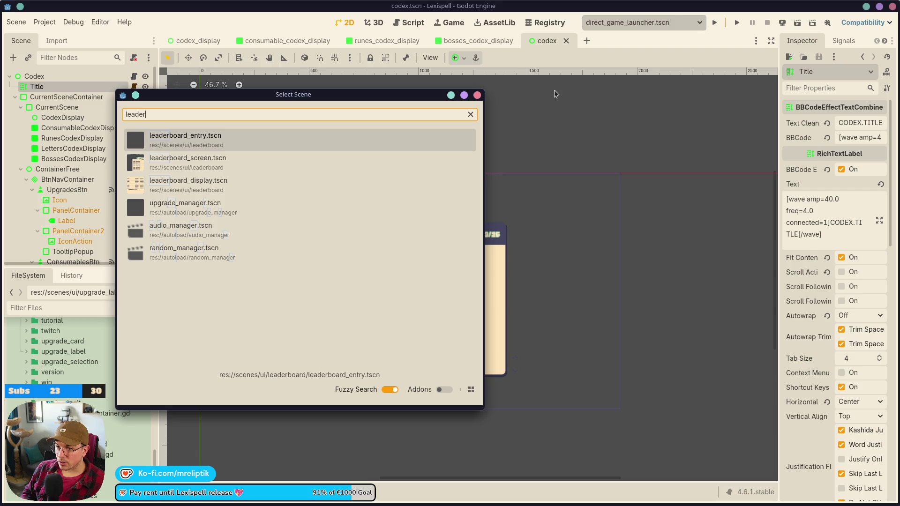
key("Down")
key("Down")
key("Return")
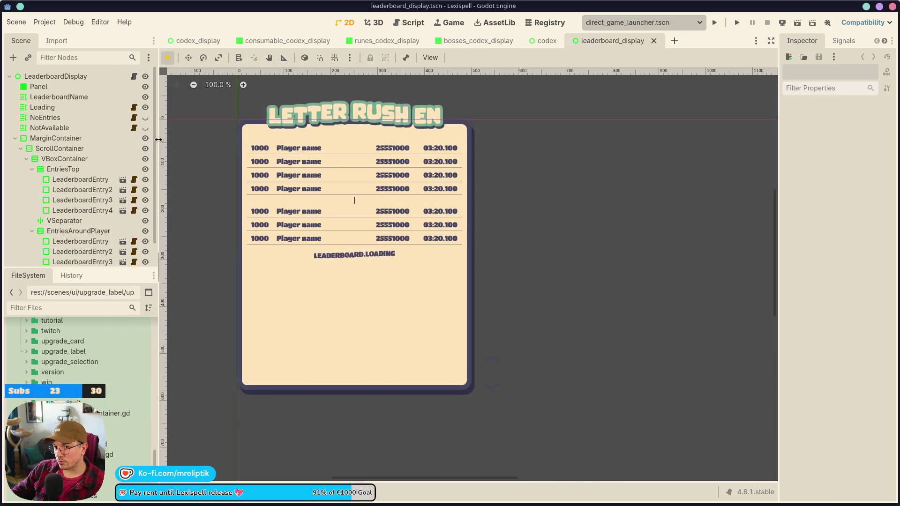
left_click(21, 149)
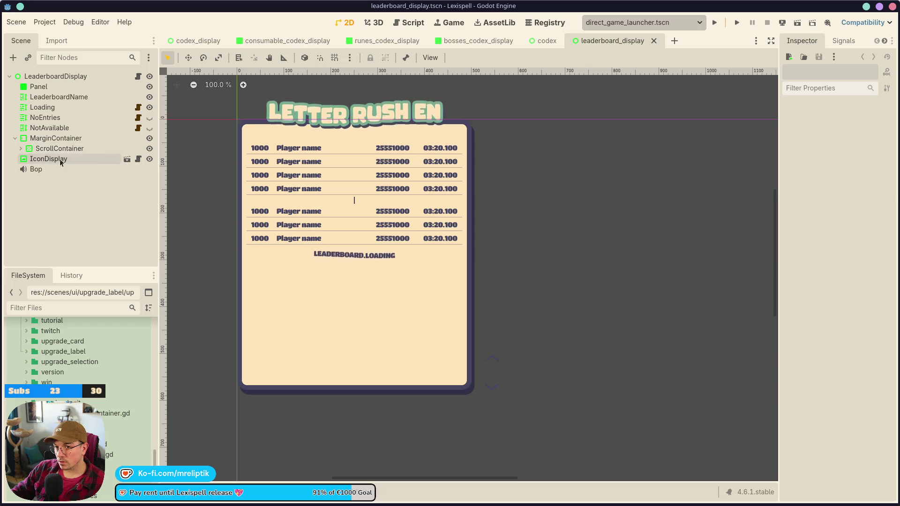
left_click(71, 117)
left_click(68, 128)
key("ctrl+s")
- Paste the NotAvailable label under ContainerFree in the codex scene
left_click(547, 41)
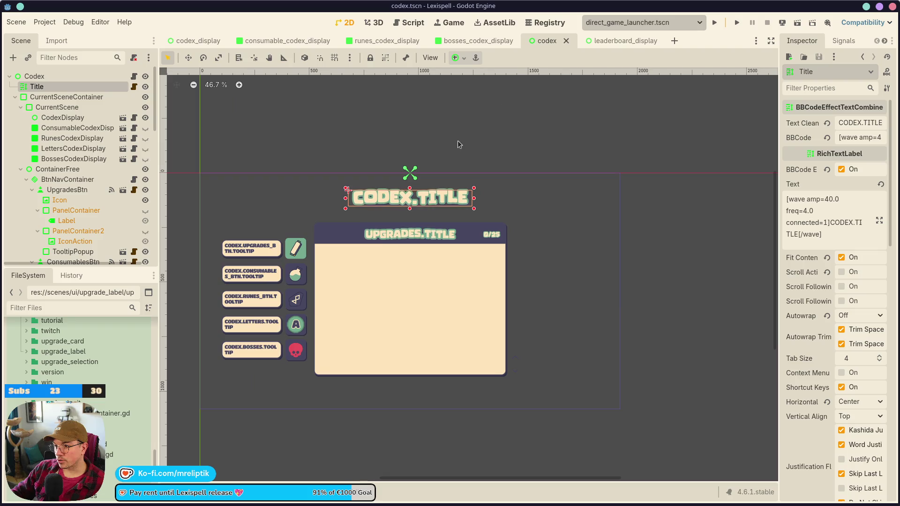
left_click(67, 97)
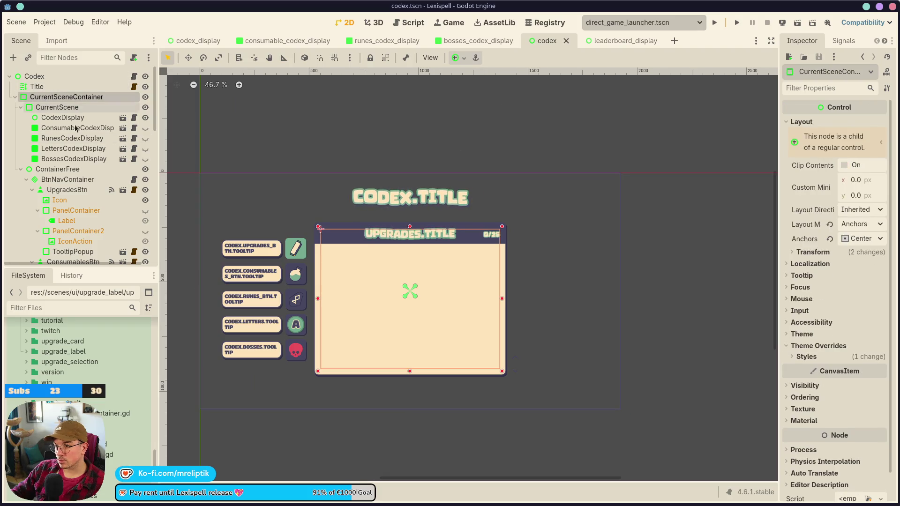
left_click(57, 169)
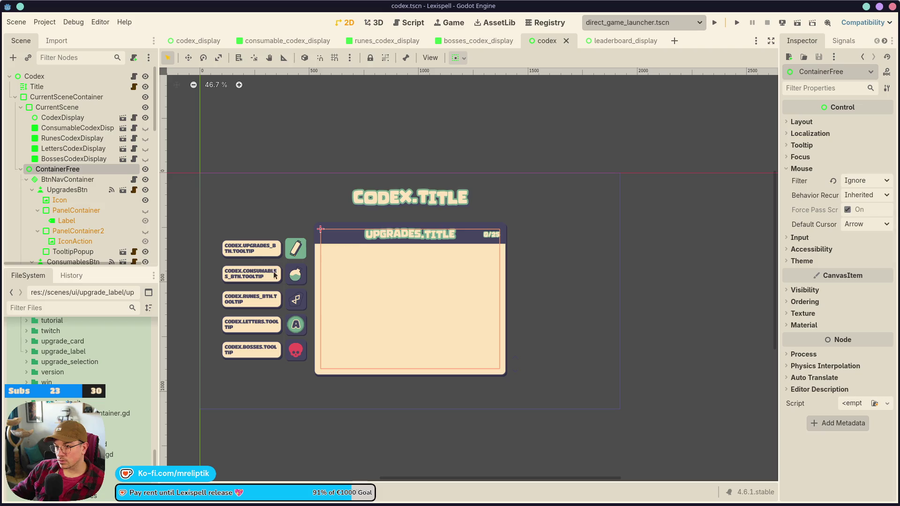
key("ctrl+z")
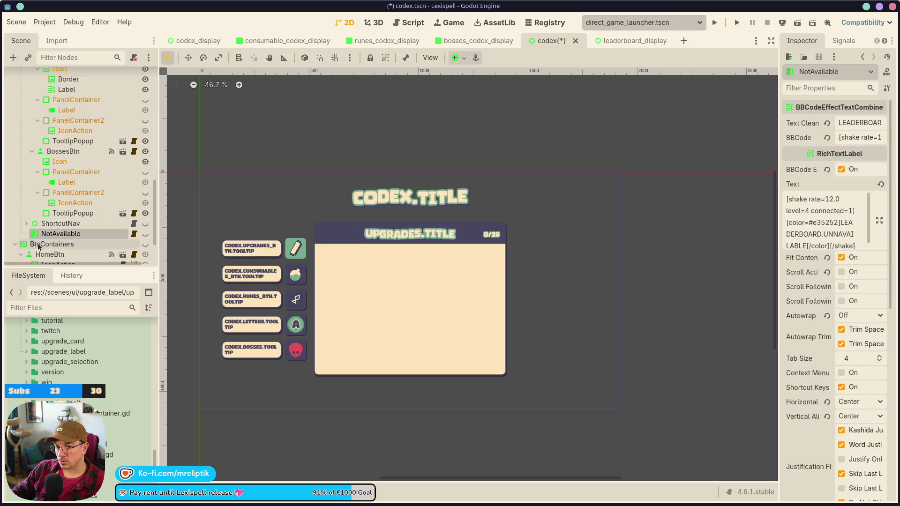
left_click(65, 234)
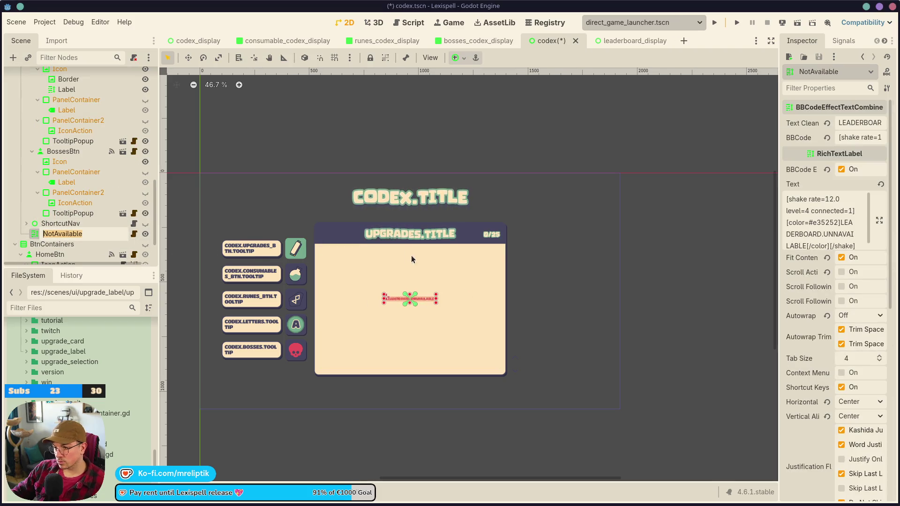
- Anchor NotAvailable to Center Top and nudge it up above the UPGRADES.TITLE panel
left_click(463, 58)
left_click(477, 92)
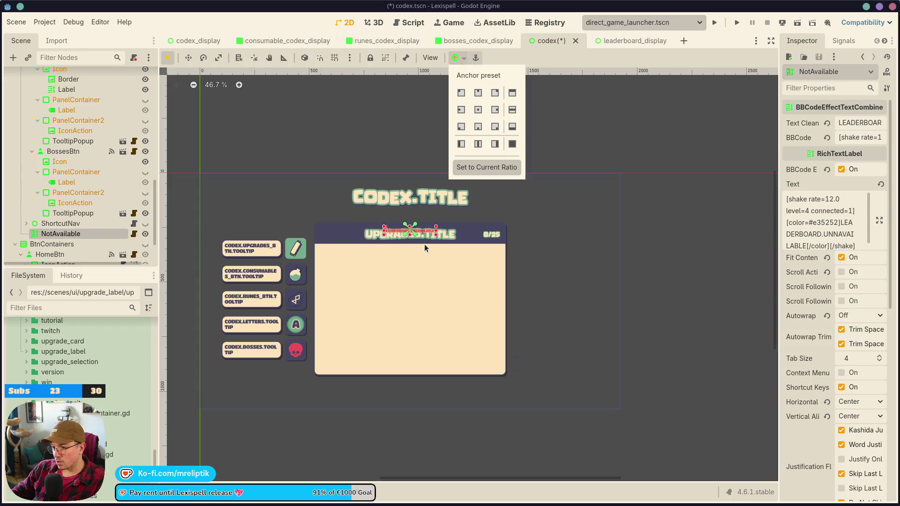
scroll(422, 237, "up", 5)
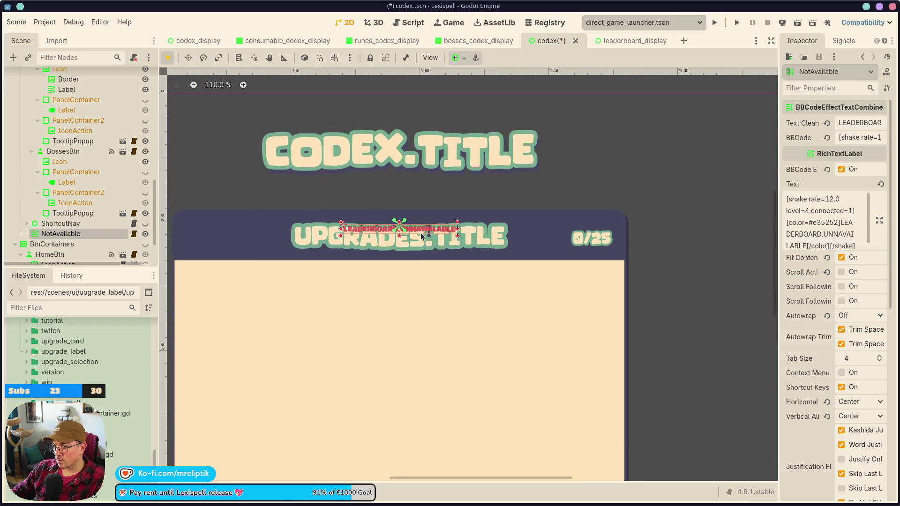
key("shift+Up")
key("shift+Up")
key("shift+Up")
key("shift+Up")
key("shift+Up")
key("shift+Up")
scroll(406, 207, "down", 2)
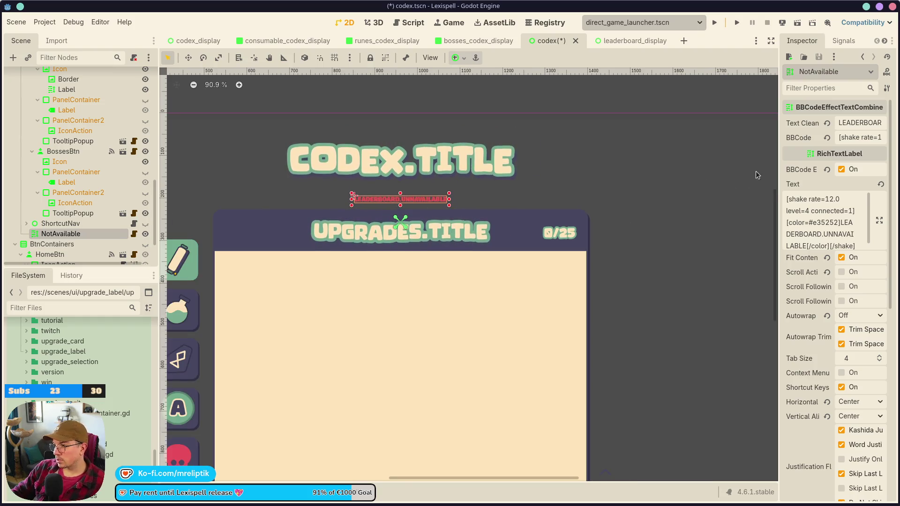
- Detach the script from the NotAvailable label and select its Text field
left_click_drag(779, 141, 629, 141)
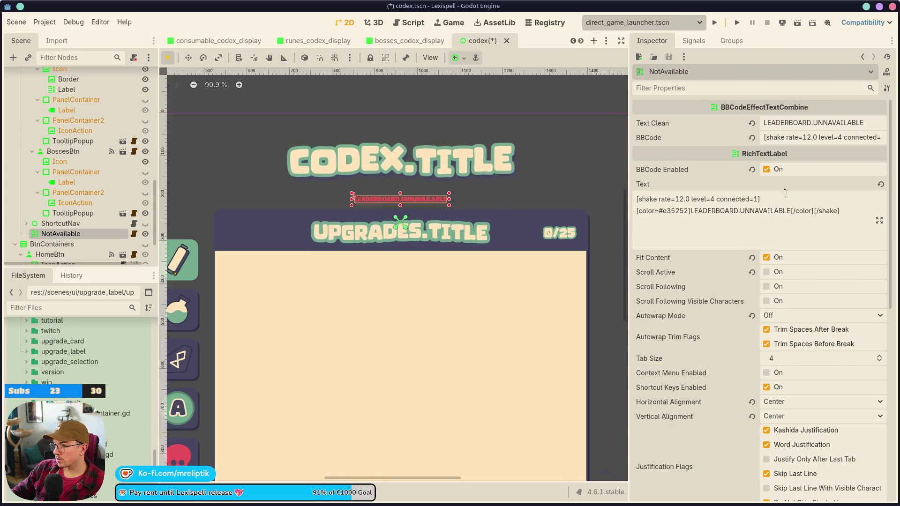
right_click(95, 233)
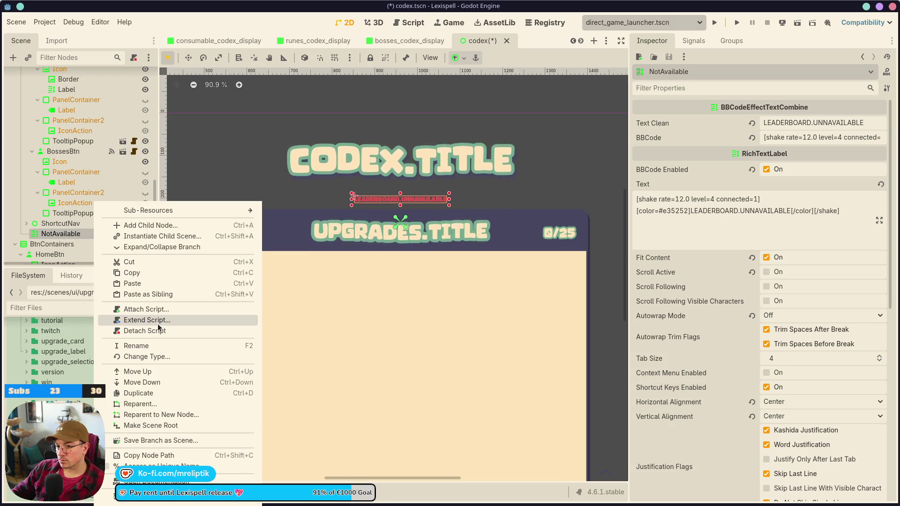
left_click(145, 332)
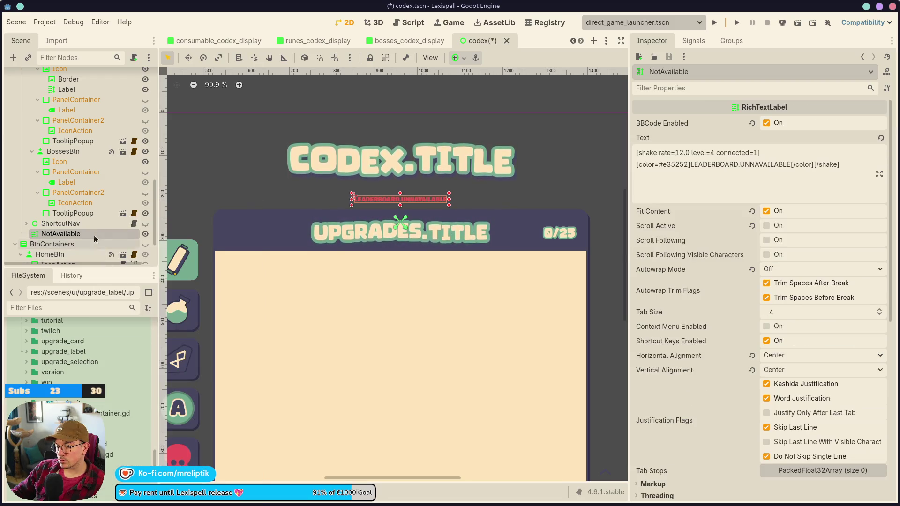
left_click_drag(841, 165, 595, 143)
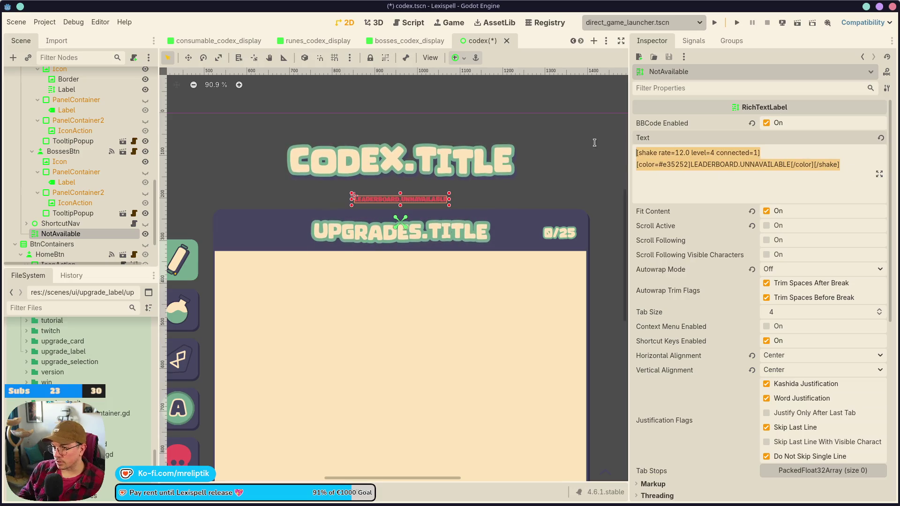
- Enter CODEX.DEMO_CONTENT as the label text, save, and expand its colour overrides
type("CODEX")
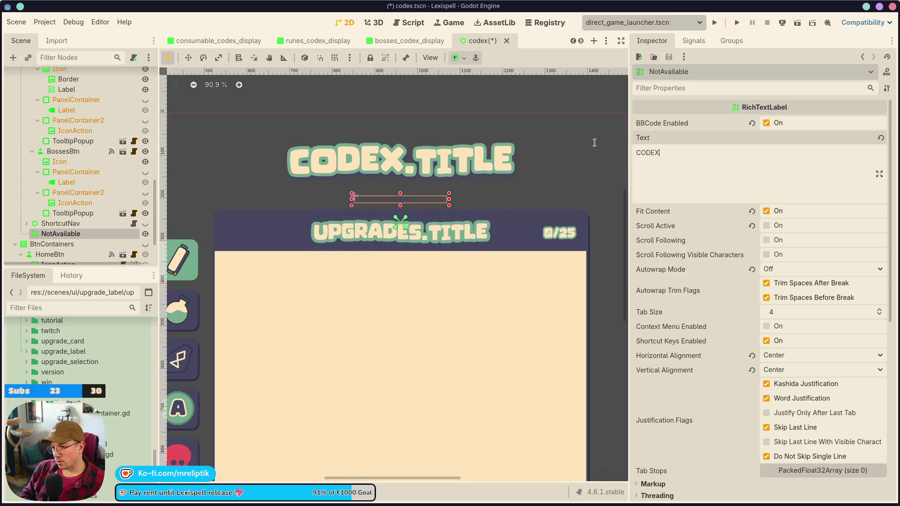
type(".DEMO_O")
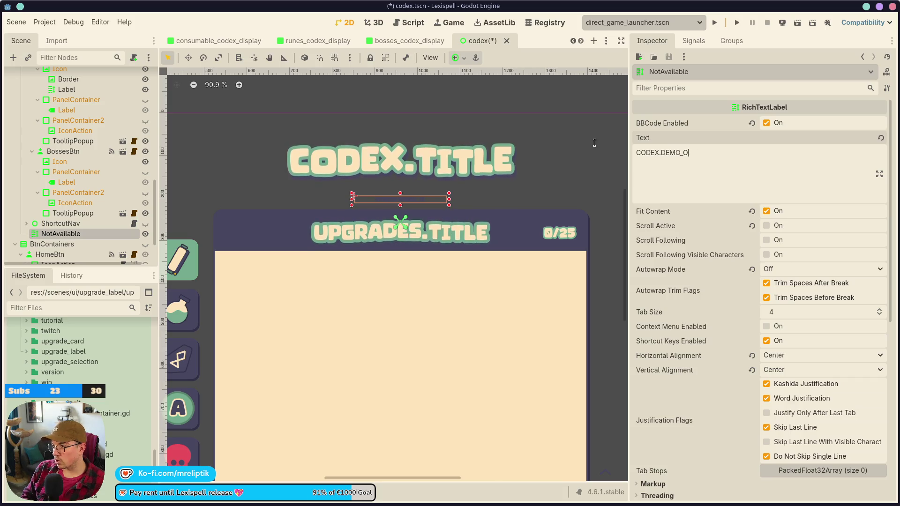
key("ctrl+s")
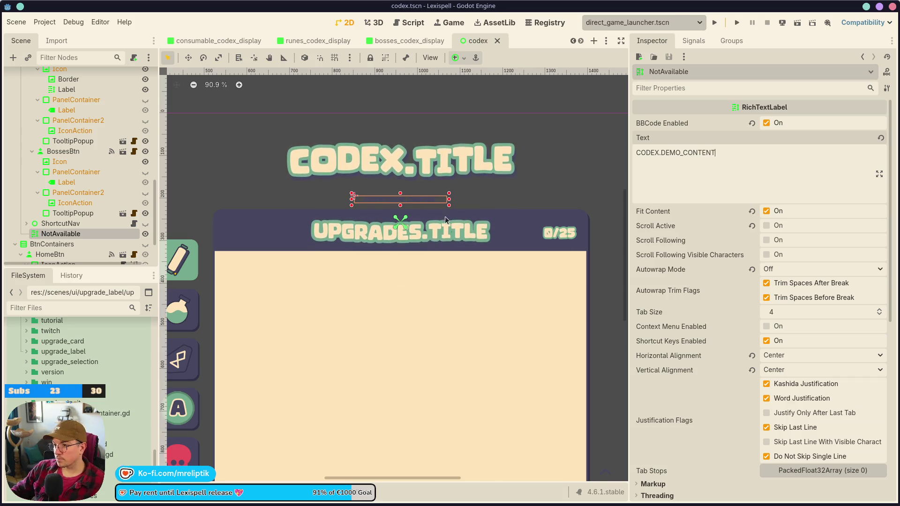
scroll(677, 343, "down", 10)
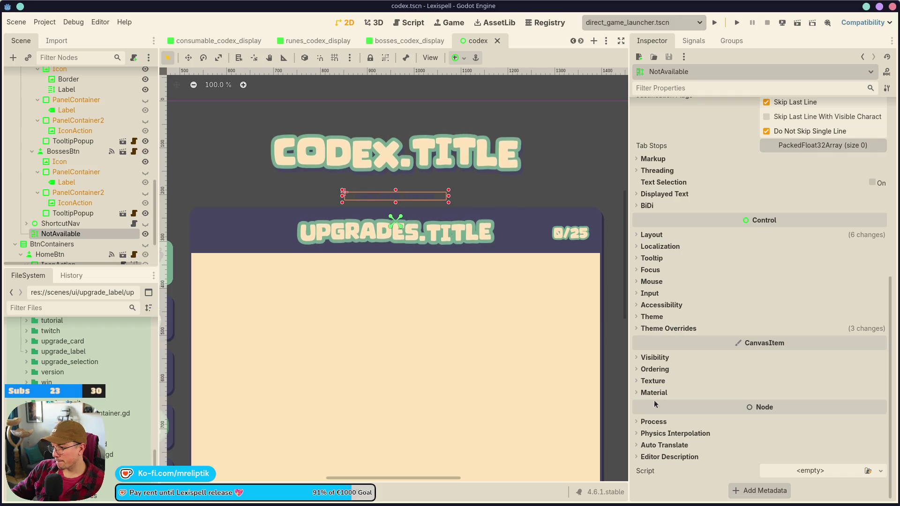
left_click(659, 357)
left_click(656, 358)
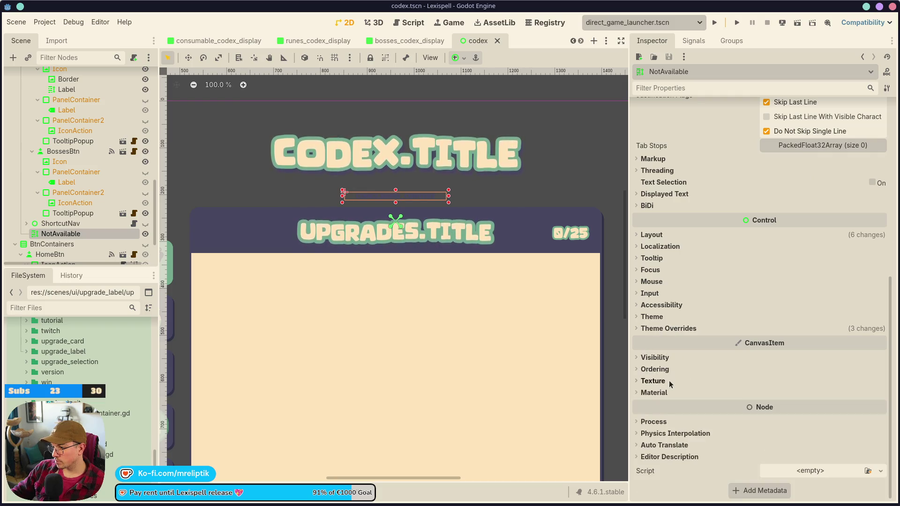
left_click(668, 329)
left_click(657, 339)
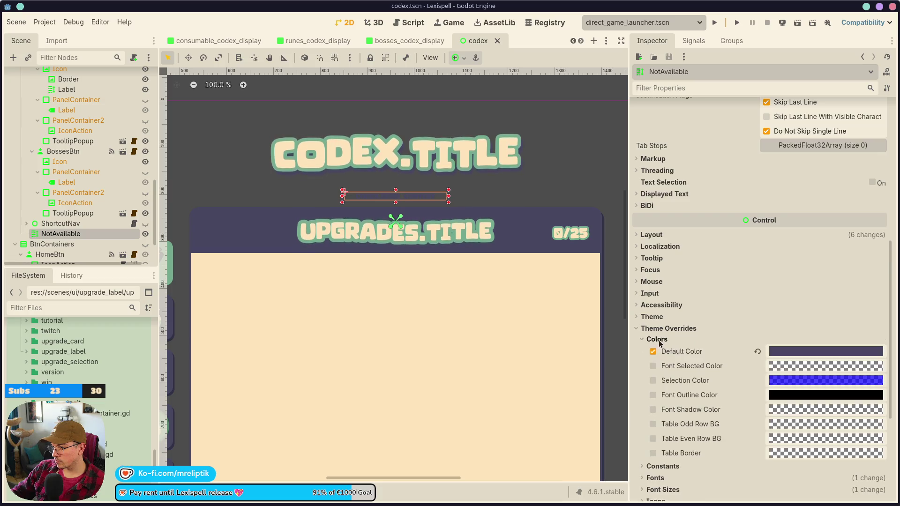
left_click(772, 353)
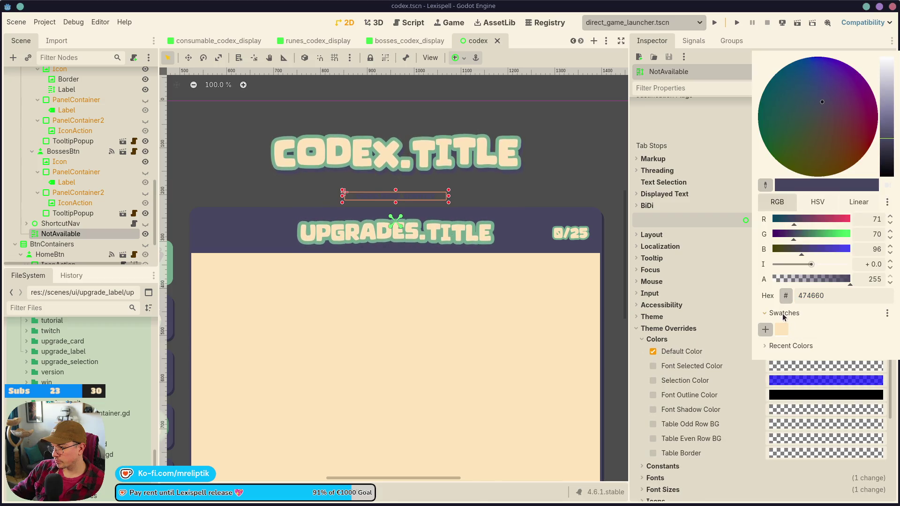
- Look at the bosses_codex_display and leaderboard_display scenes for reference, then close leaderboard_display
left_click(409, 41)
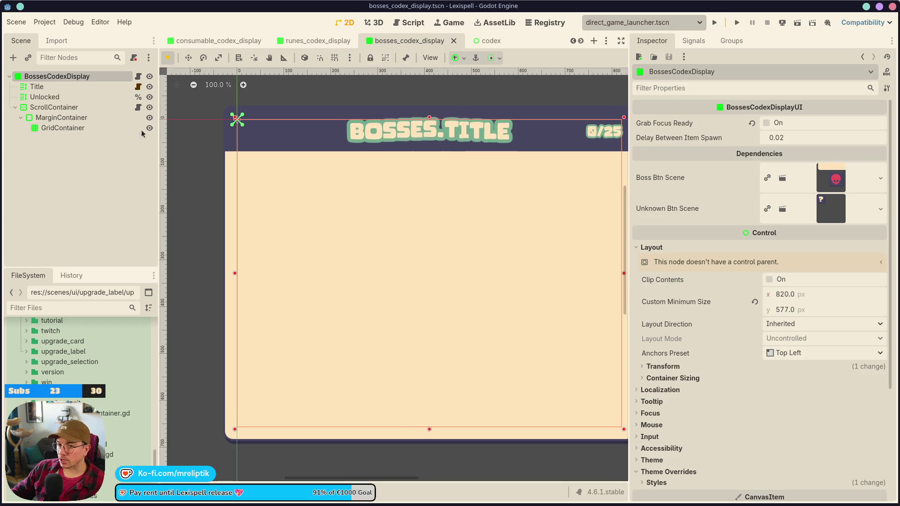
left_click(488, 41)
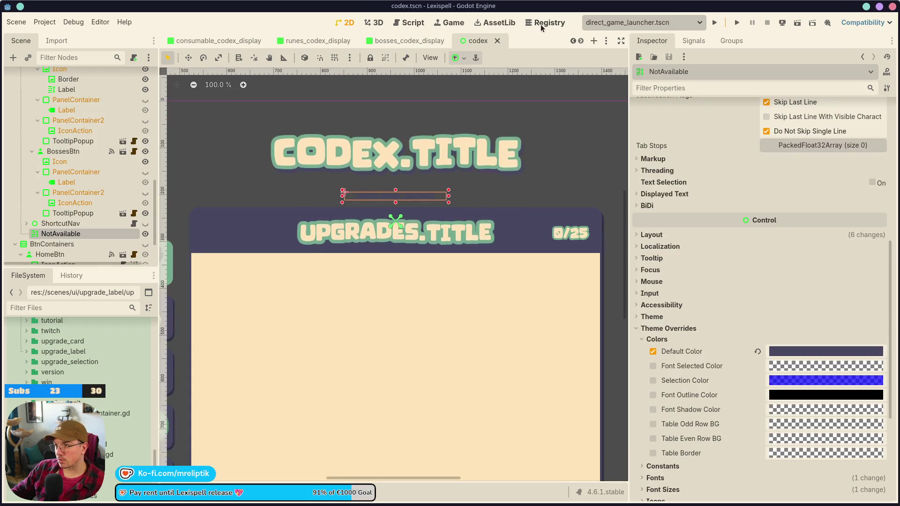
key("ctrl+shift+o")
type("leader")
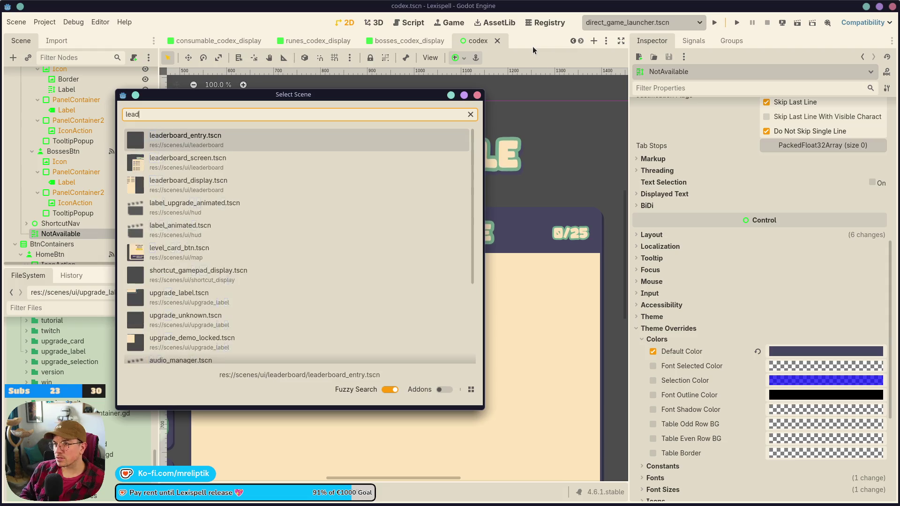
key("Down")
key("Down")
key("Return")
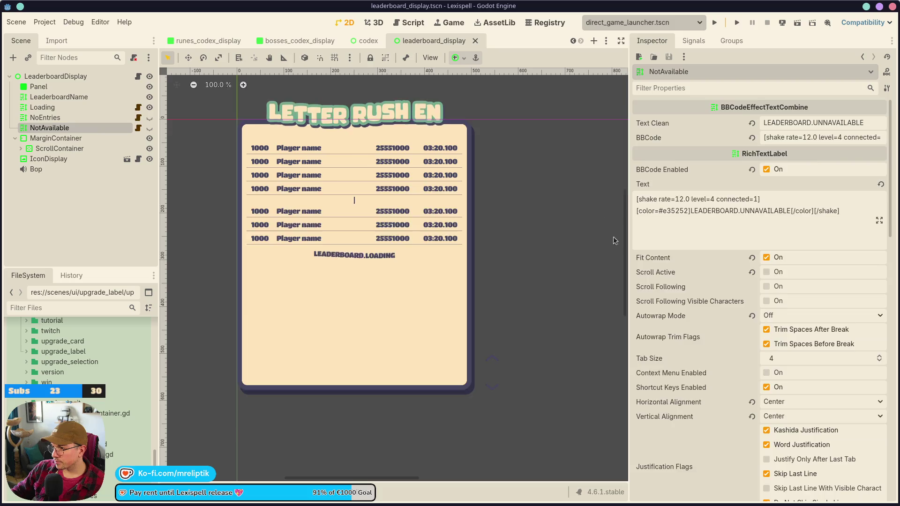
scroll(563, 328, "down", 3)
scroll(702, 379, "down", 10)
scroll(731, 370, "up", 10)
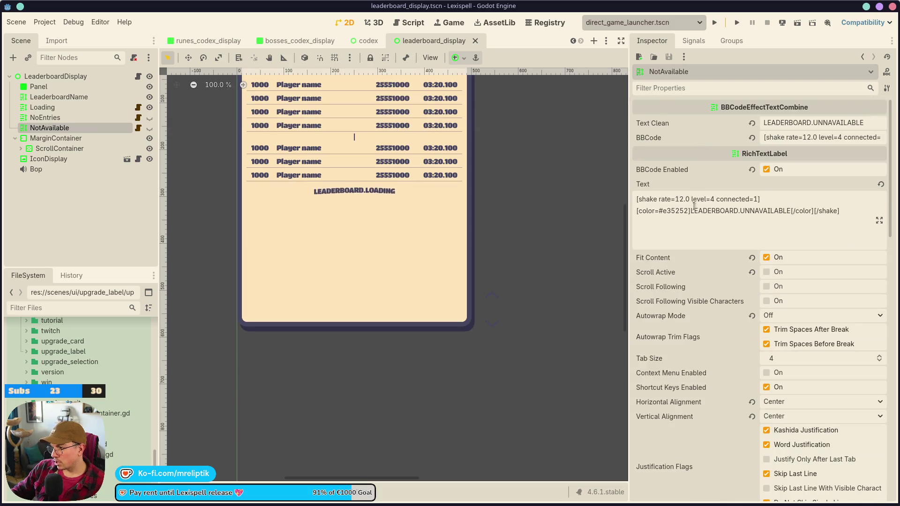
middle_click(420, 40)
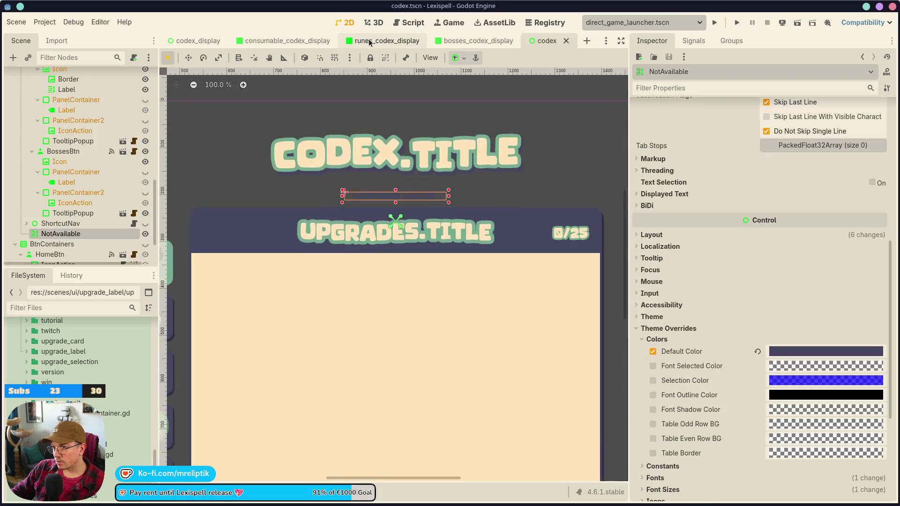
- Set the label's Default Color override to hex e35252
left_click(826, 351)
triple_click(817, 295)
type("e35252")
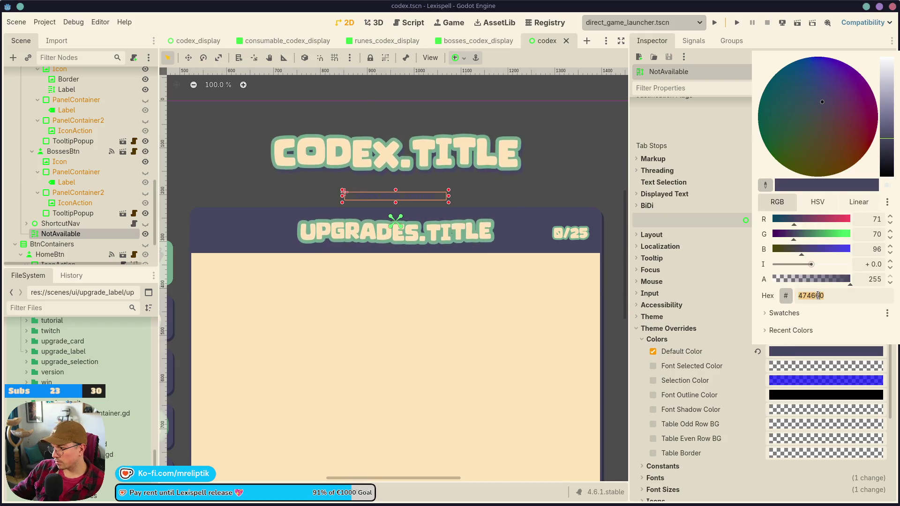
key("Return")
left_click(827, 352)
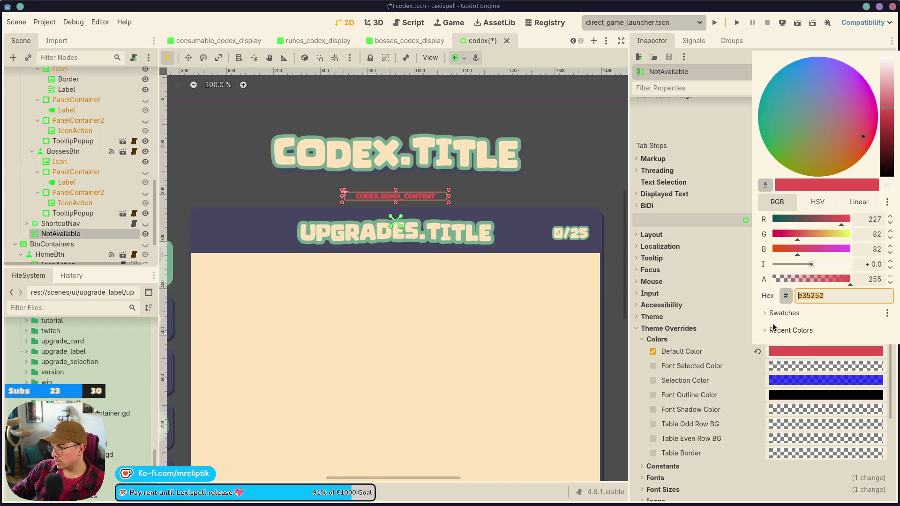
left_click(780, 313)
left_click(617, 334)
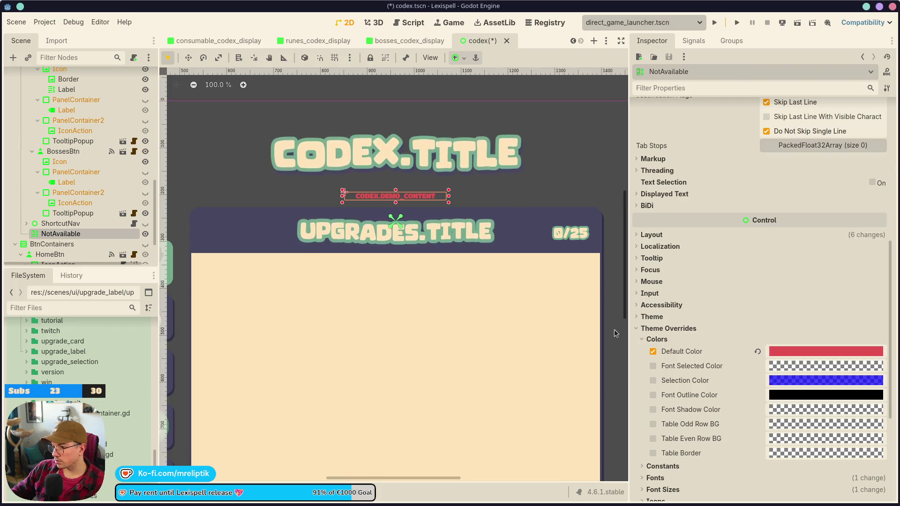
- Raise the label's Normal Font Size override to 22 and save the codex scene
scroll(407, 209, "up", 3)
scroll(407, 209, "up", 6)
scroll(396, 218, "down", 12)
scroll(659, 304, "down", 5)
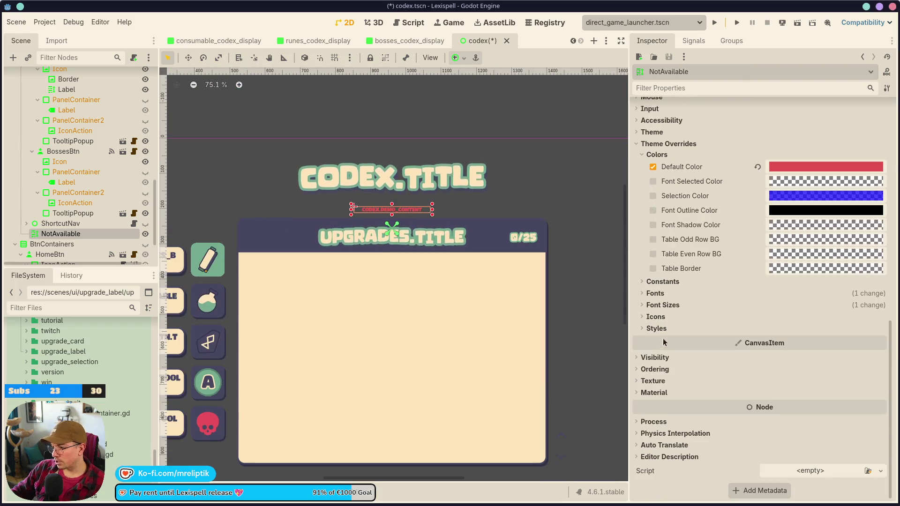
left_click(658, 304)
left_click(881, 317)
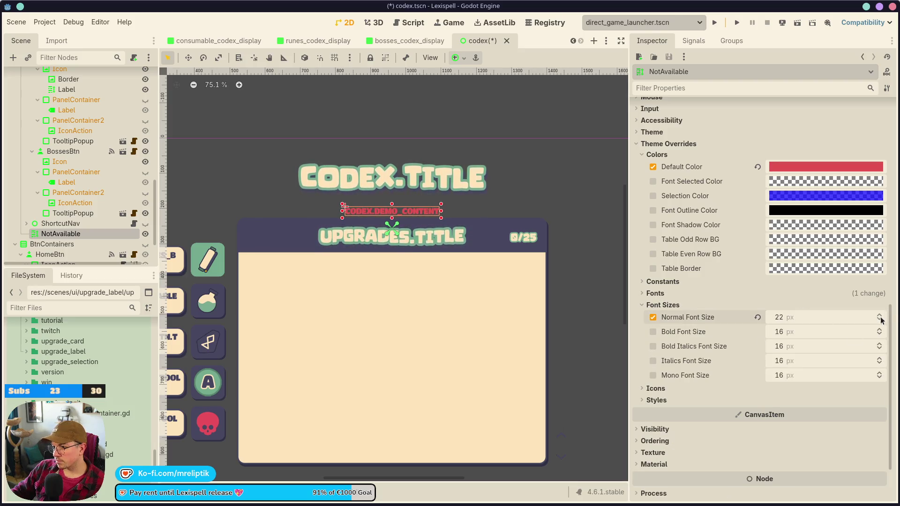
scroll(381, 256, "up", 4)
key("ctrl+s")
- Check the label's localization key, then view the UNKNOWN_BTN.TOOLTIP English text in the spreadsheet
scroll(772, 194, "up", 15)
left_click(771, 194)
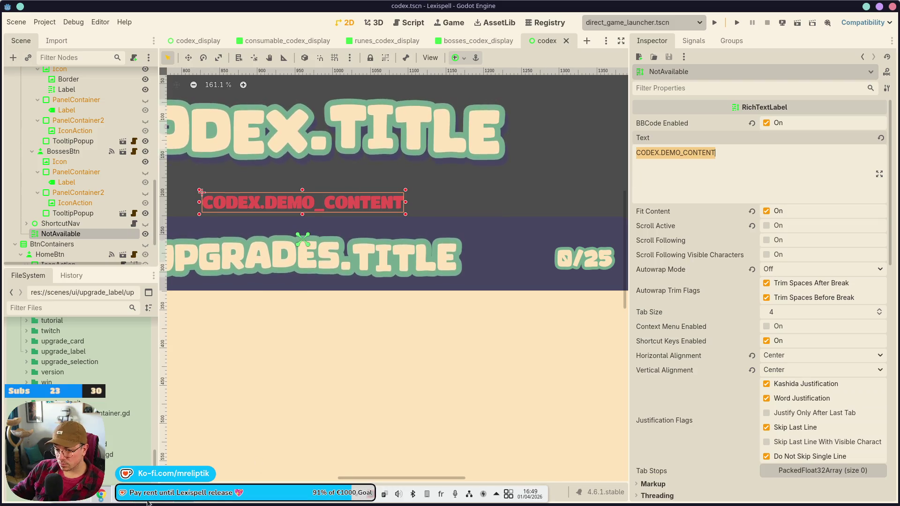
key("alt+Tab")
left_click(230, 304)
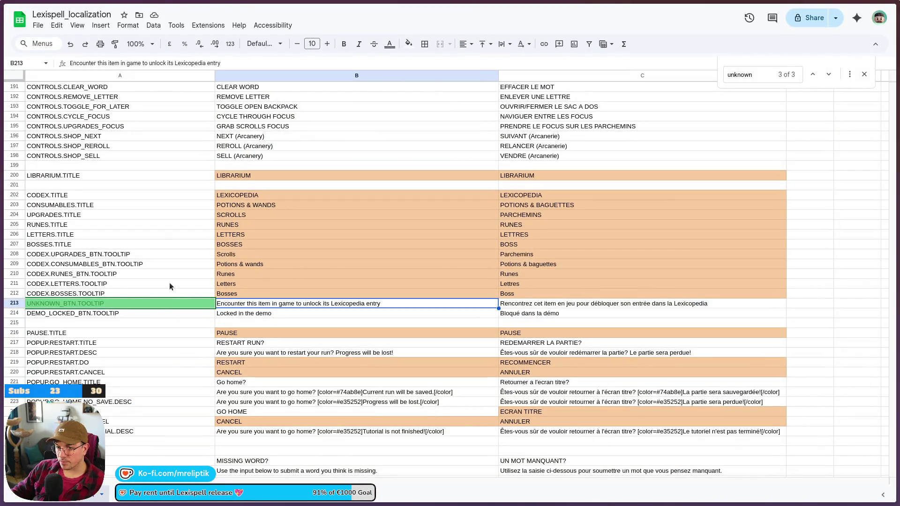
- Insert a CODEX.DEMO_CONTENT row above UNKNOWN_BTN.TOOLTIP and write its English text 'Showing demo content only'
left_click(55, 295)
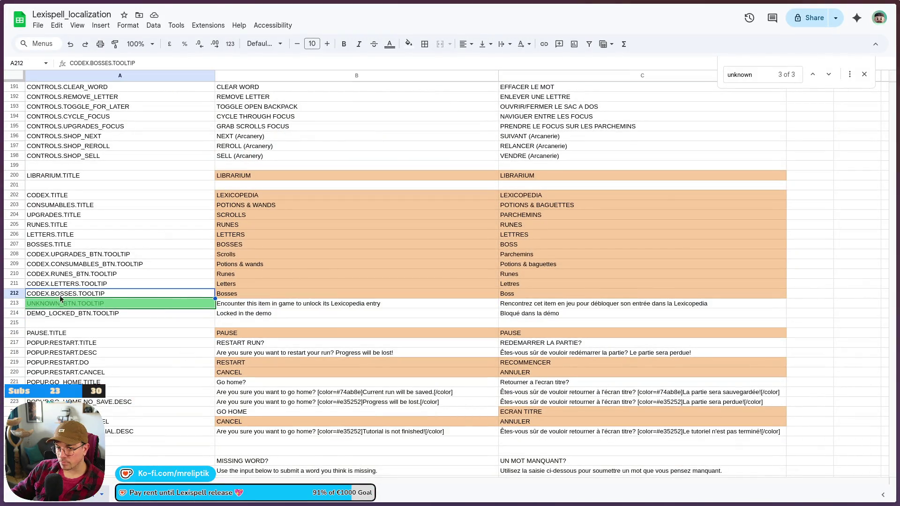
right_click(60, 300)
left_click(102, 236)
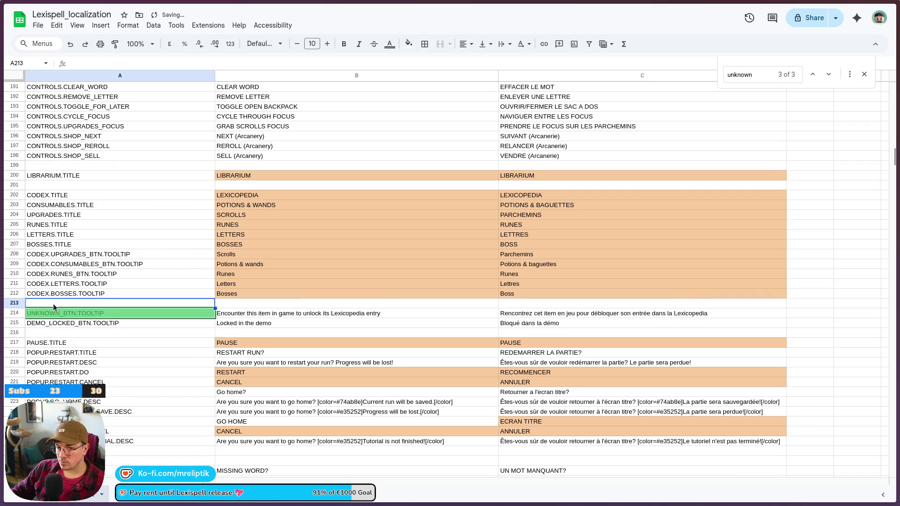
type("CODEX.DEMO_CONTENT")
left_click(233, 303)
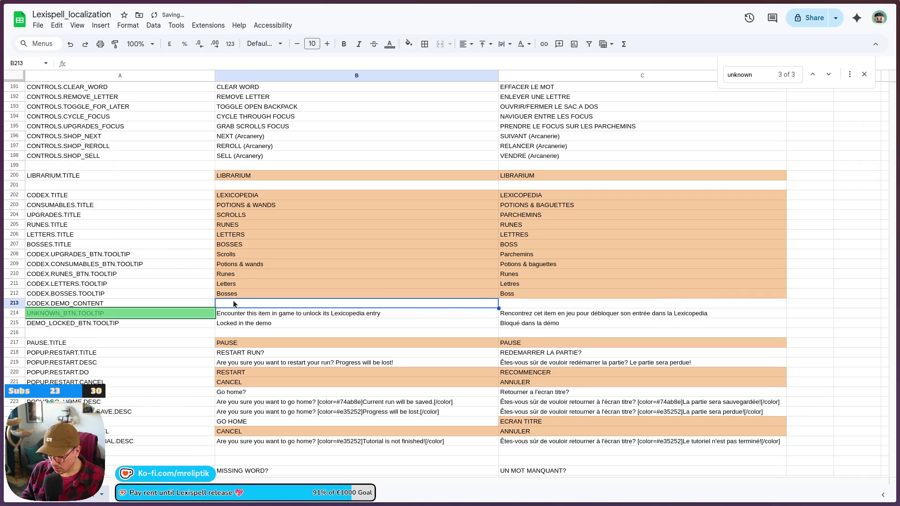
type("Demo content only")
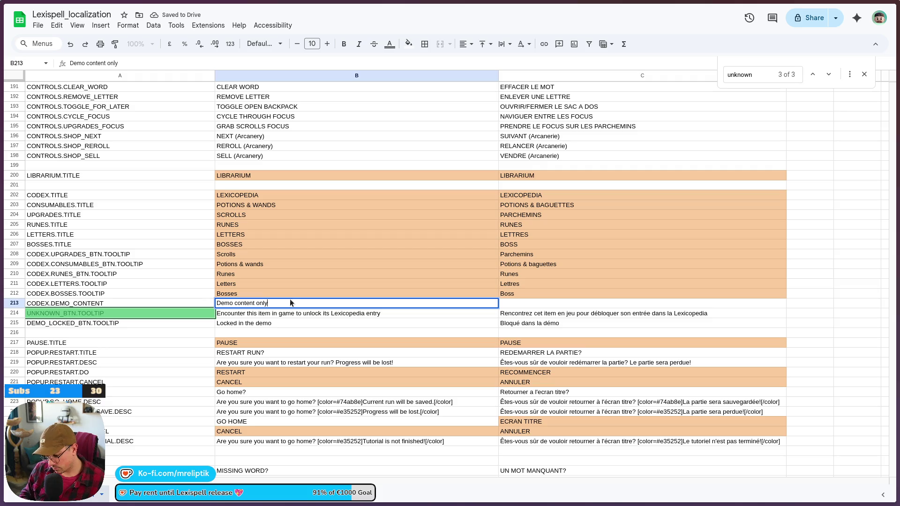
key("ctrl+a")
type("S")
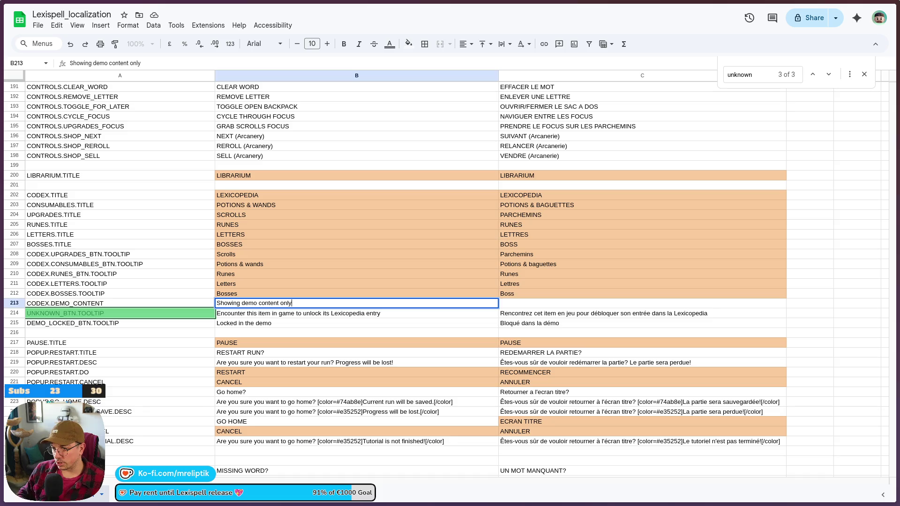
- Fill the CODEX.DEMO_CONTENT French cell with 'Seul le contenu de la démo est visible'
left_click(520, 302)
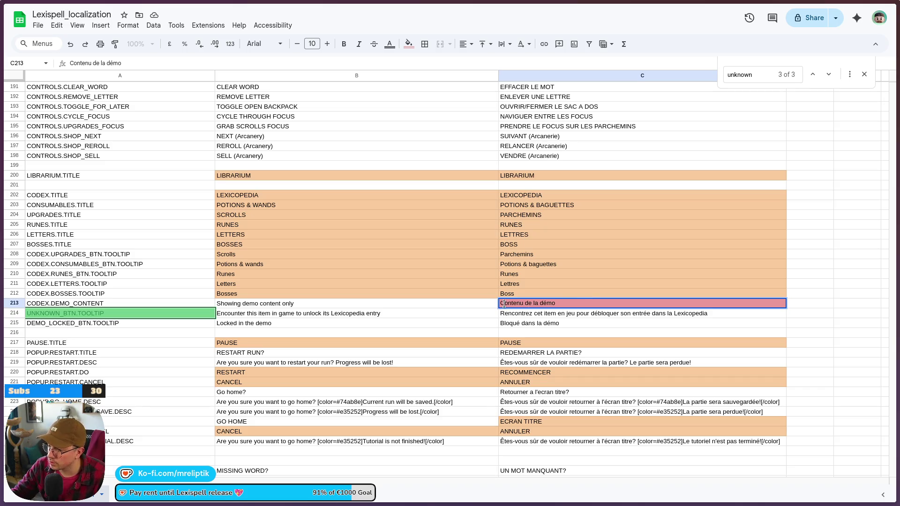
key("BackSpace")
type("Seul l")
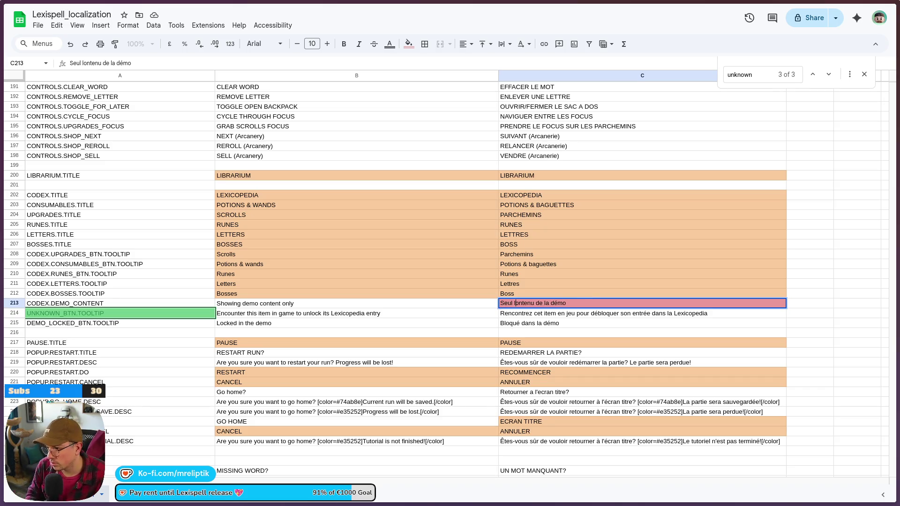
type("e c")
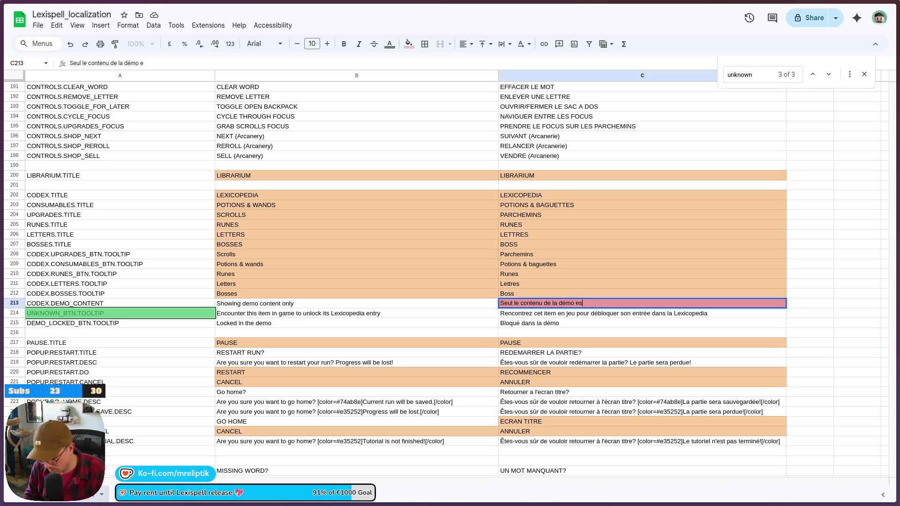
left_click(466, 336)
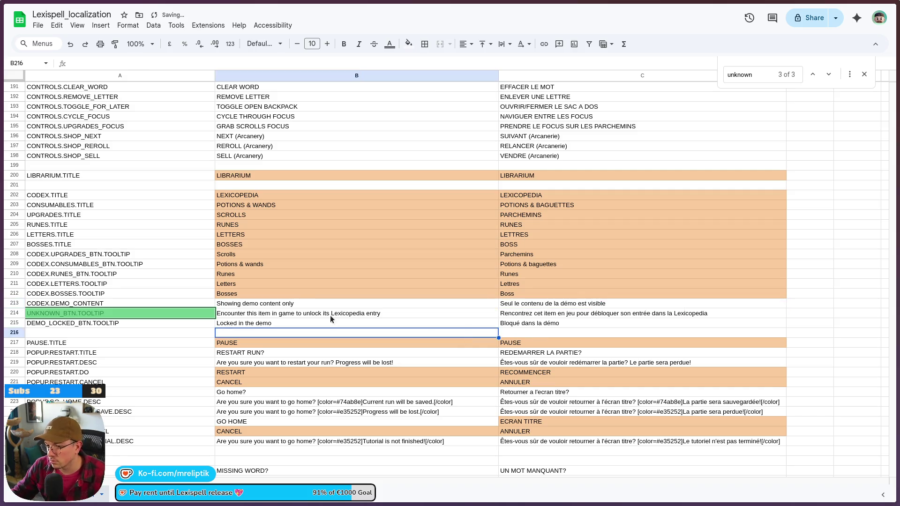
- Export the localization sheet as Sheet1.csv via File > Download > Comma-separated values, into word_game/localization
left_click(38, 25)
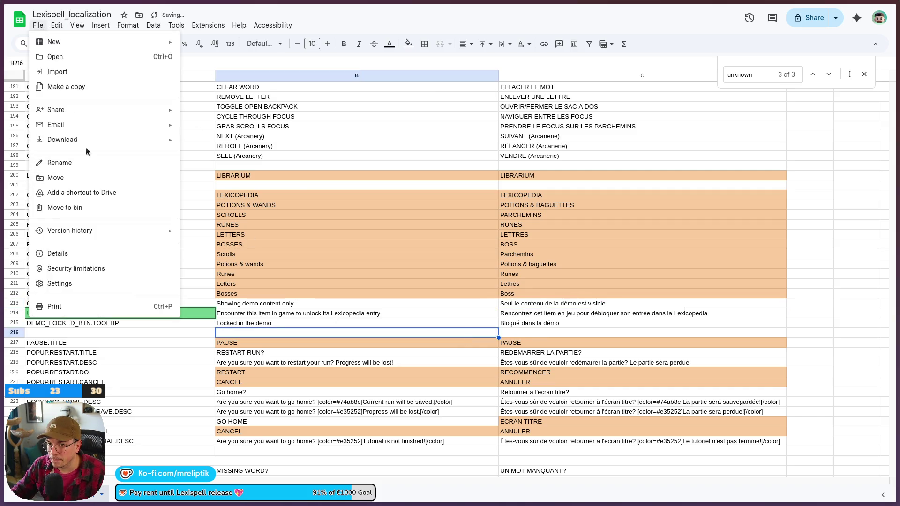
mouse_move(89, 141)
left_click(228, 203)
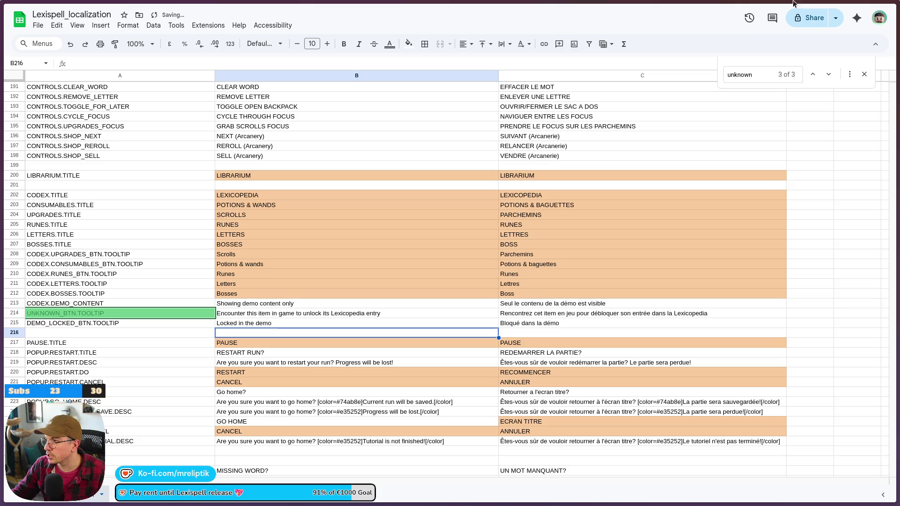
mouse_move(747, 15)
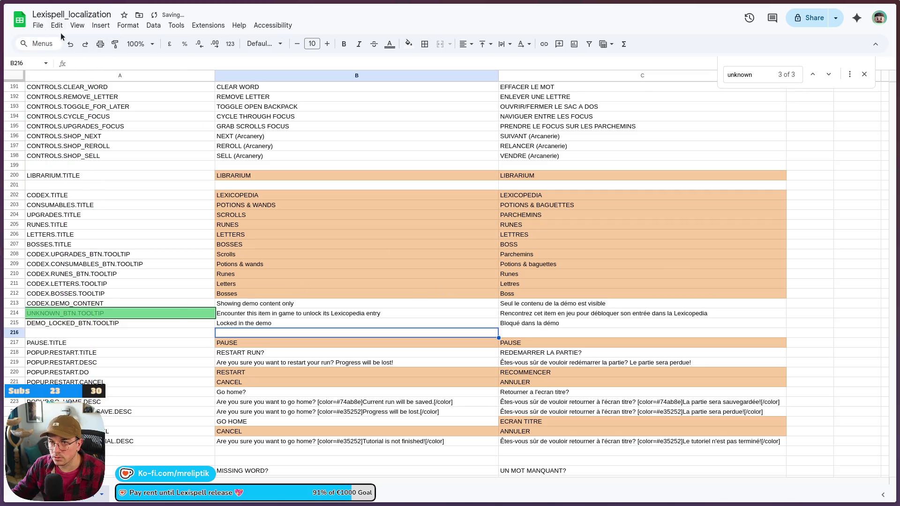
left_click(37, 25)
mouse_move(102, 143)
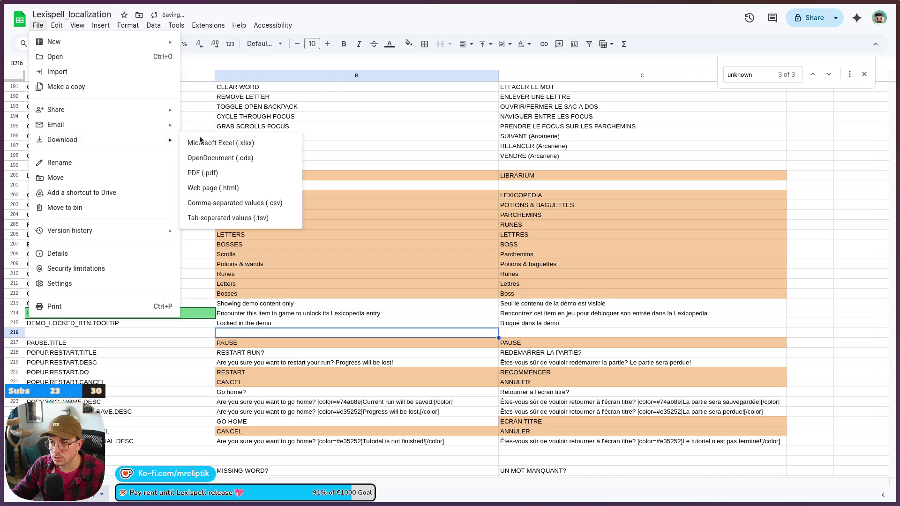
left_click(252, 205)
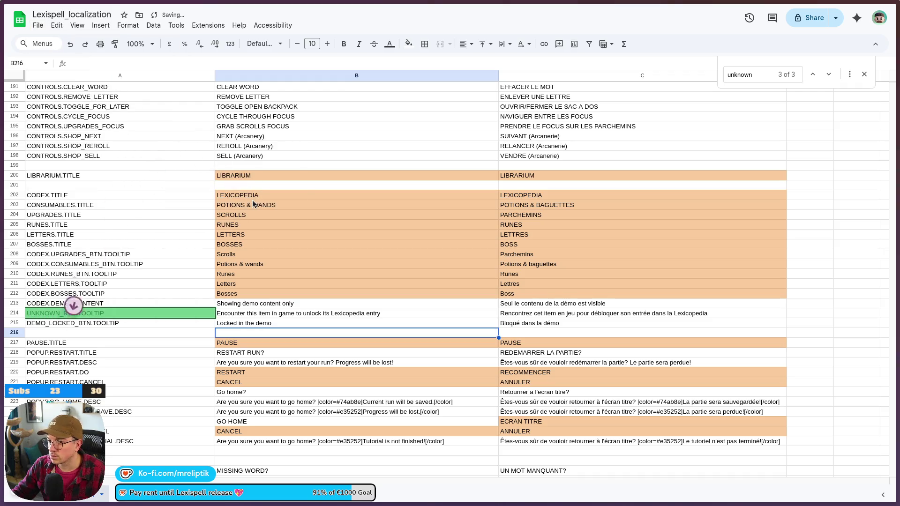
mouse_move(8, 498)
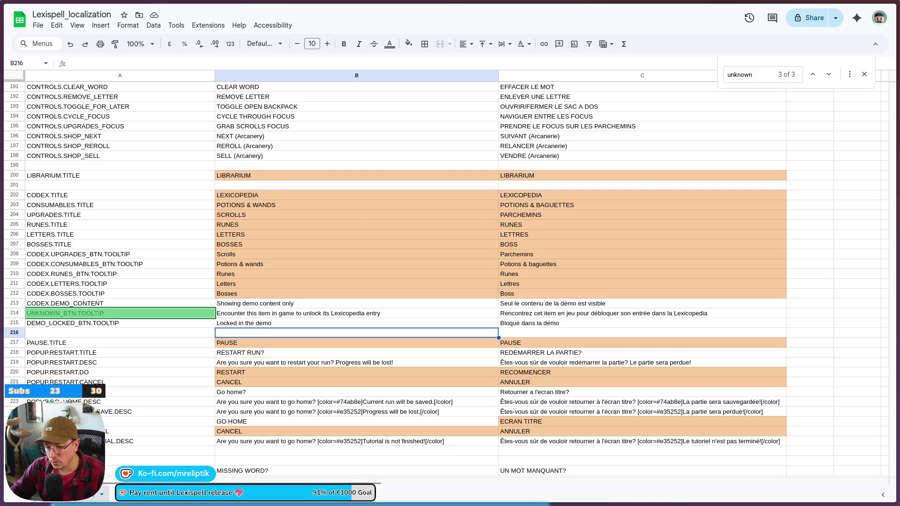
key("alt+Tab")
- Rename the NotAvailable node to DemoOnly and save the codex scene
scroll(296, 302, "down", 5)
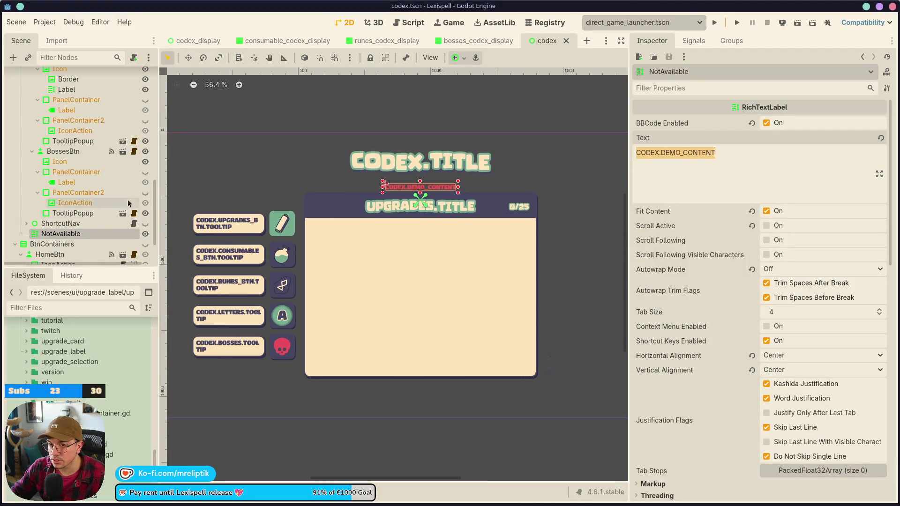
double_click(90, 234)
type("De")
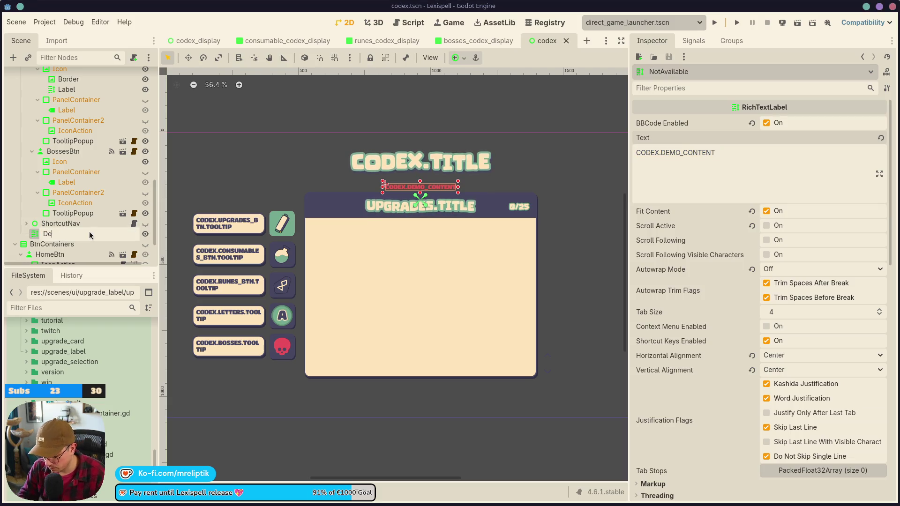
type("y")
key("Return")
key("ctrl+s")
- Make DemoOnly accessible as a unique name and save the scene
scroll(94, 211, "up", 5)
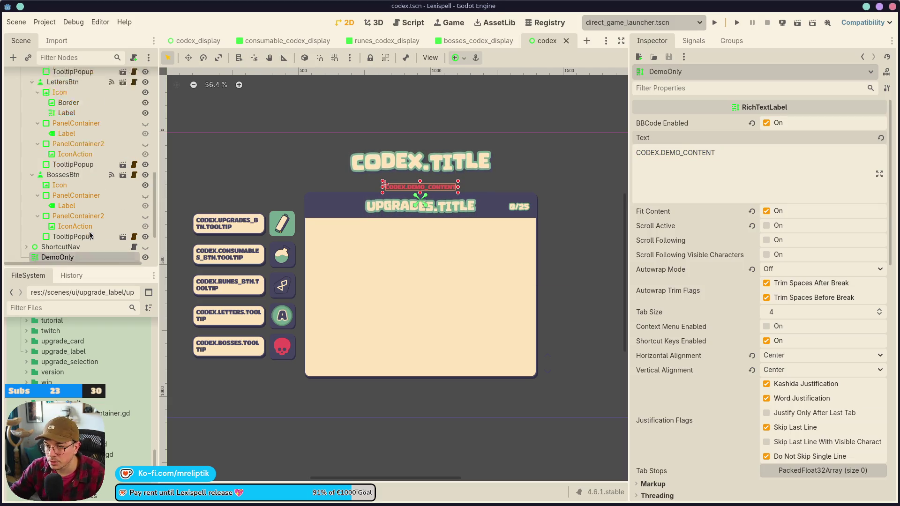
scroll(96, 211, "down", 2)
scroll(95, 210, "down", 5)
right_click(72, 213)
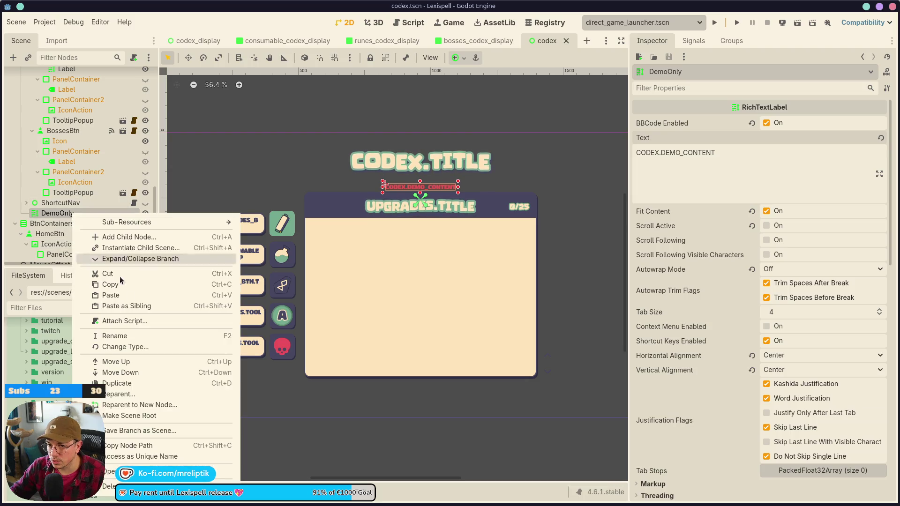
left_click(146, 455)
key("ctrl+s")
- Collapse the BtnNavContainer branches in the Scene tree and open the Codex node's codex.gd script
scroll(71, 188, "up", 10)
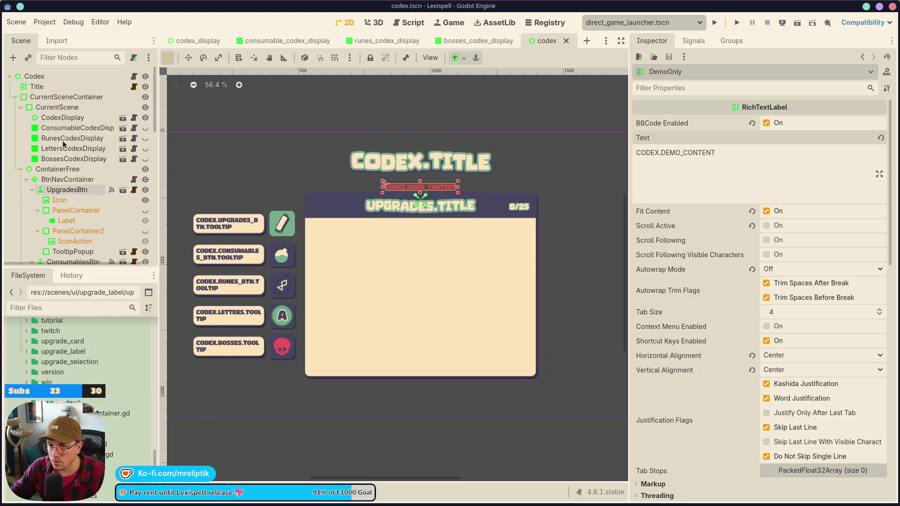
left_click(32, 190)
left_click(32, 200)
left_click(32, 211)
left_click(31, 221)
left_click(31, 231)
left_click(26, 179)
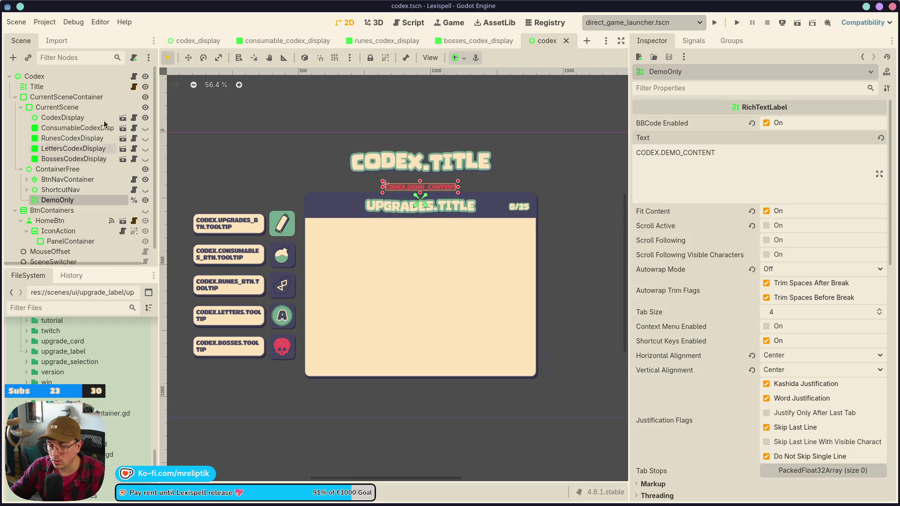
left_click(134, 76)
scroll(402, 245, "up", 1)
mouse_move(631, 165)
left_mouse_down()
mouse_move(760, 169)
mouse_move(792, 182)
left_mouse_up()
left_click(349, 298)
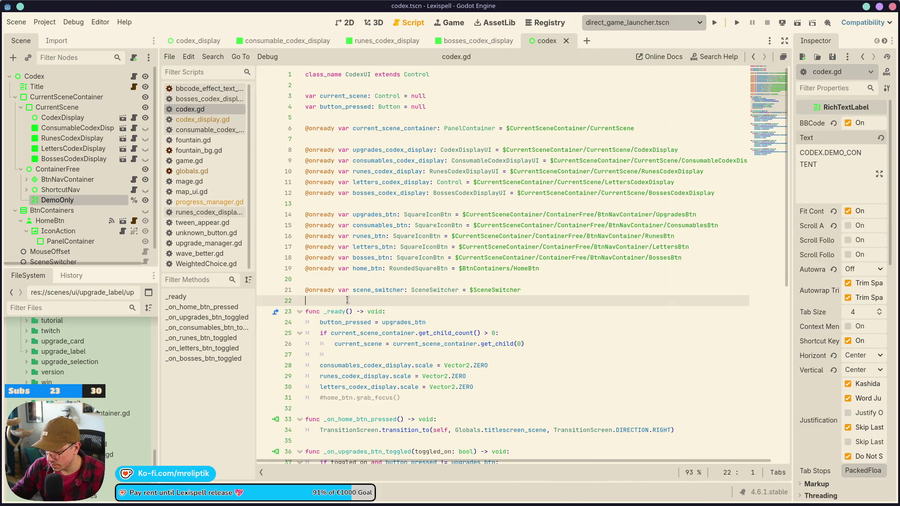
key("Return")
key("Return")
key("Up")
mouse_move(58, 200)
left_mouse_down()
mouse_move(117, 206)
mouse_move(370, 323)
left_mouse_up()
- Add 'demo_only.visible = Globals.is_demo' inside _ready, save the script, and run the scene
left_click(371, 313)
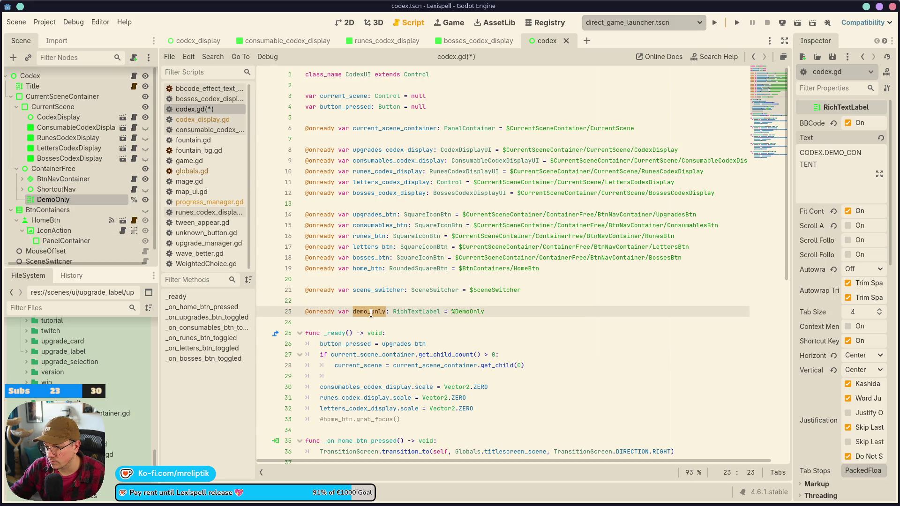
scroll(370, 315, "down", 2)
left_click(435, 268)
key("Return")
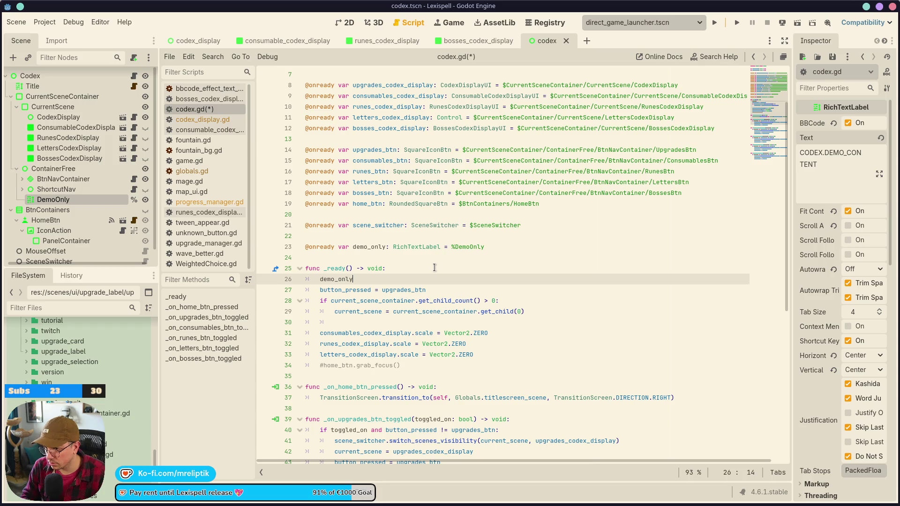
type(".visible")
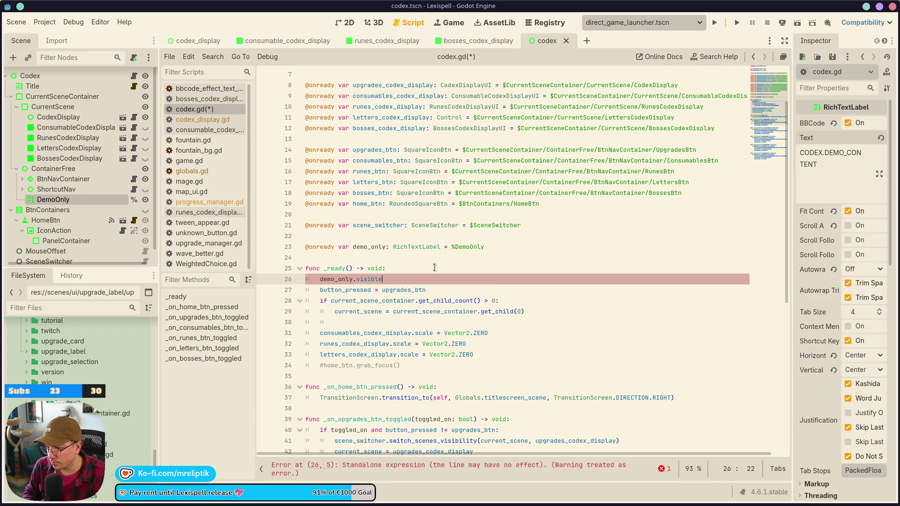
type(" = Globals.ids")
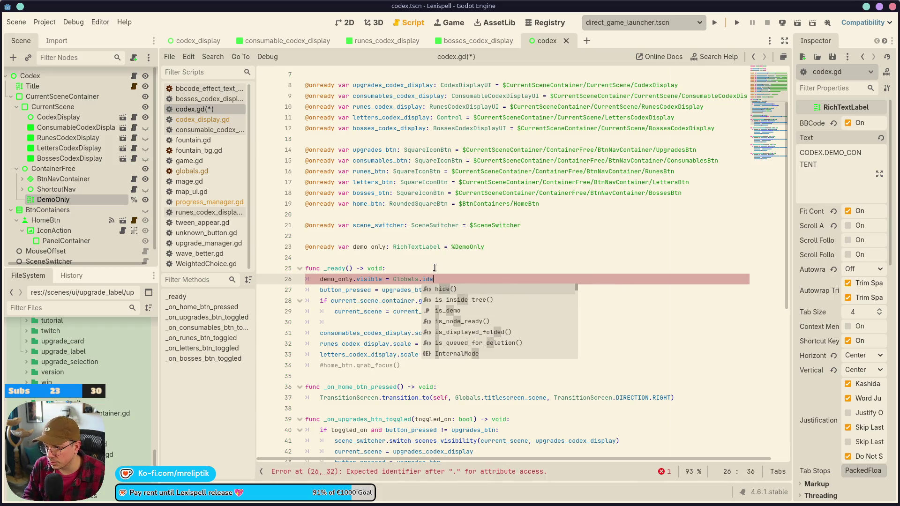
key("BackSpace")
key("BackSpace")
type("s_demo")
key("ctrl+s")
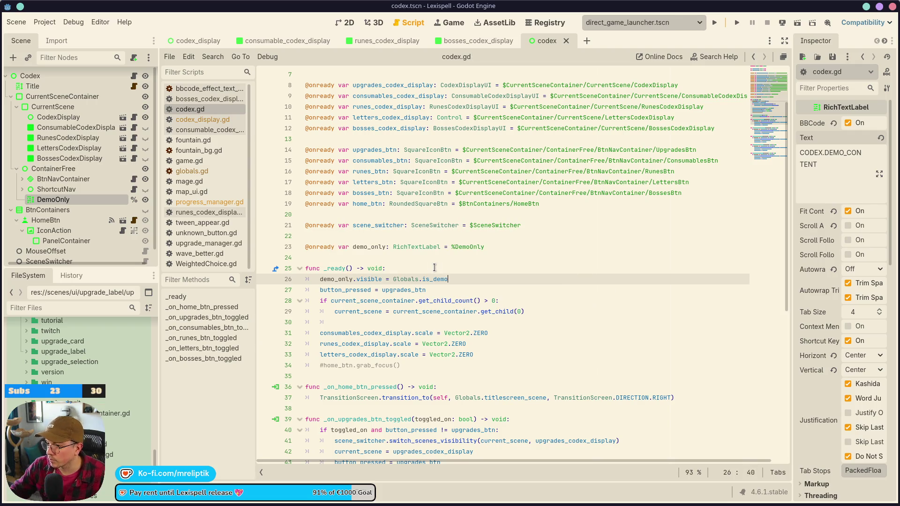
left_click(737, 23)
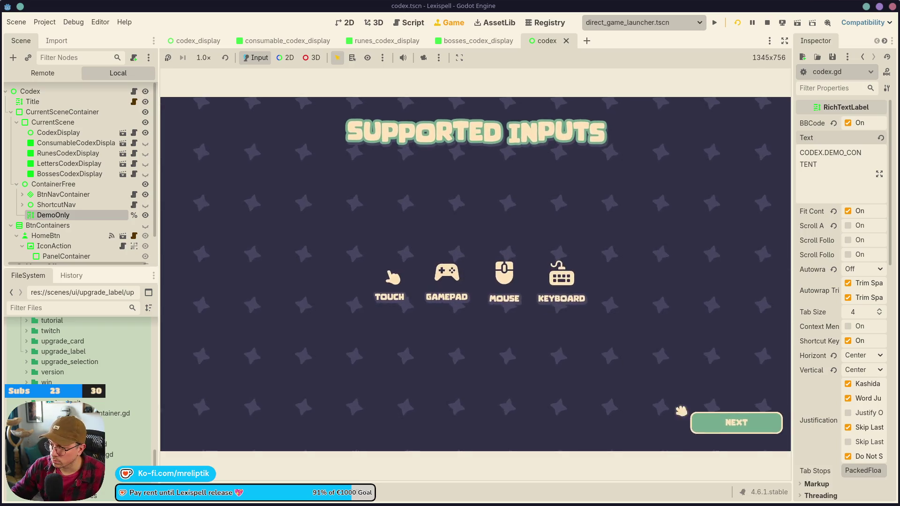
- Go through NEXT and LET'S GO to Librarium to see the red demo notice, then return to 2D
left_click(685, 414)
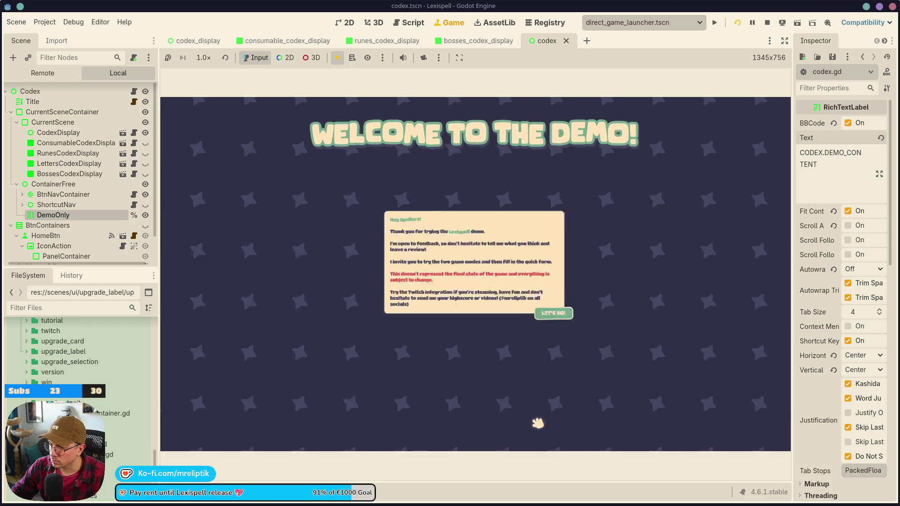
left_click(603, 367)
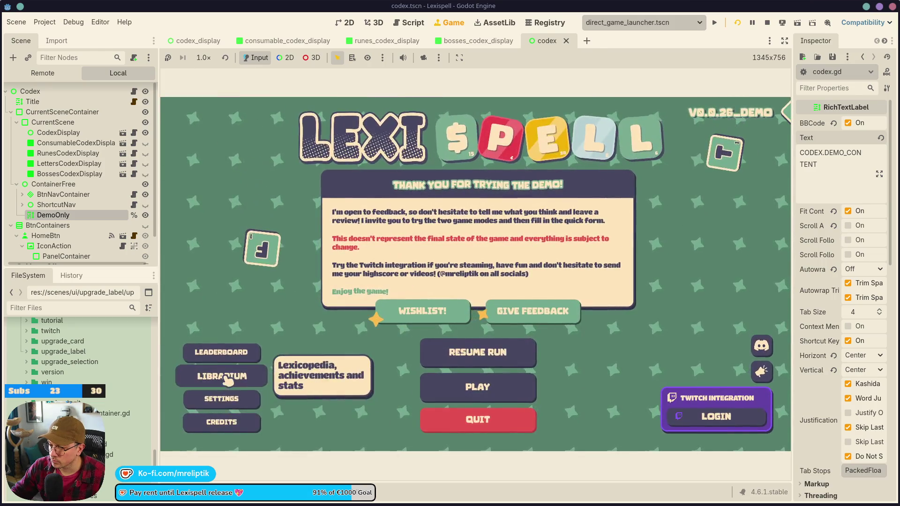
left_click(220, 376)
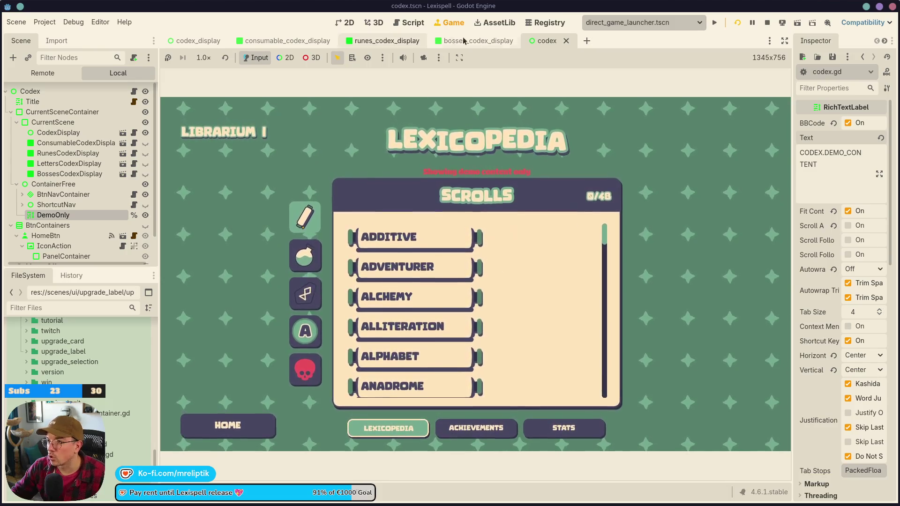
left_click(345, 22)
scroll(406, 286, "up", 5)
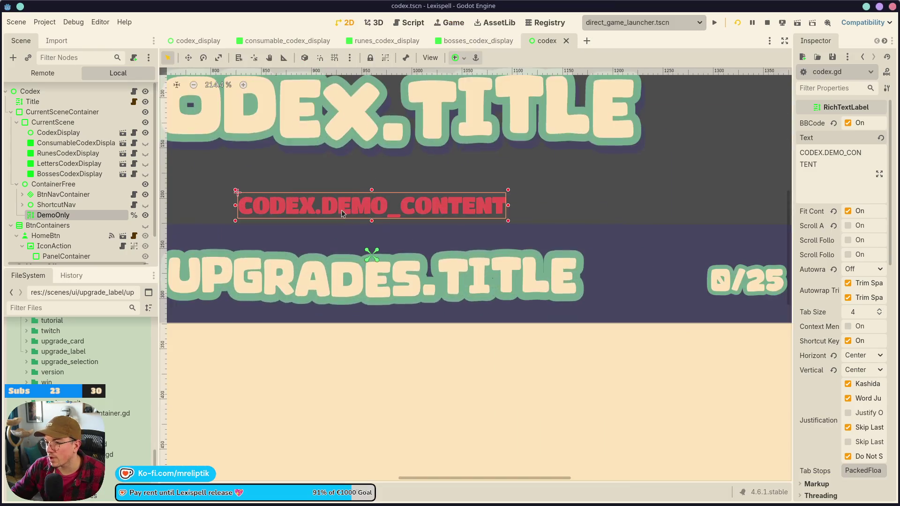
- Open letter.tscn and select its Message label
scroll(406, 286, "down", 4)
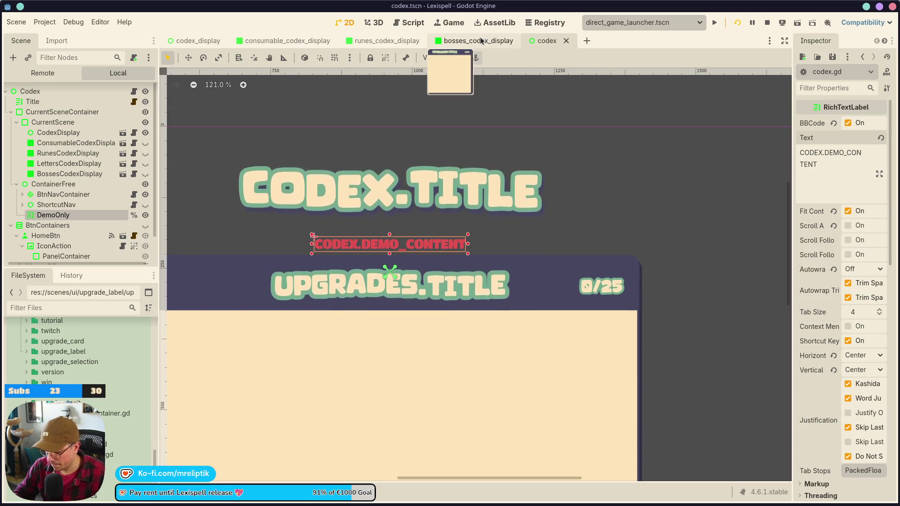
key("ctrl+shift+o")
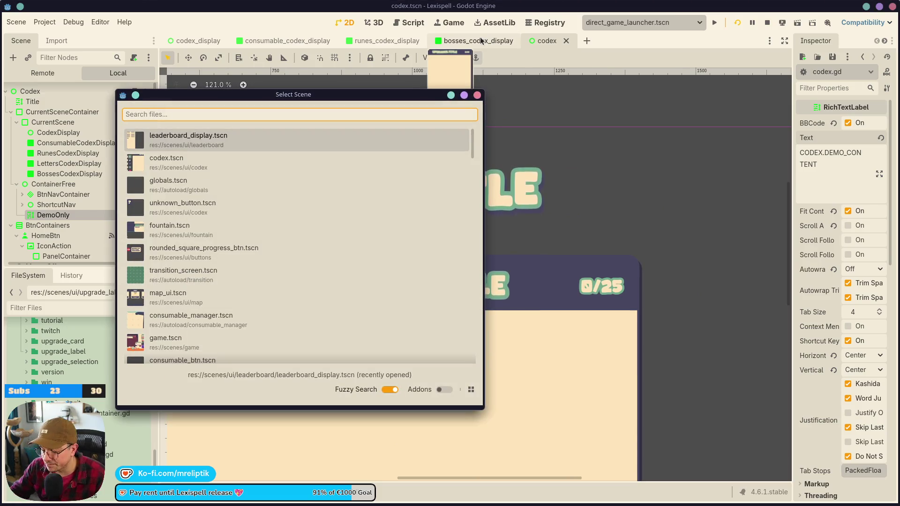
type("lett")
key("Return")
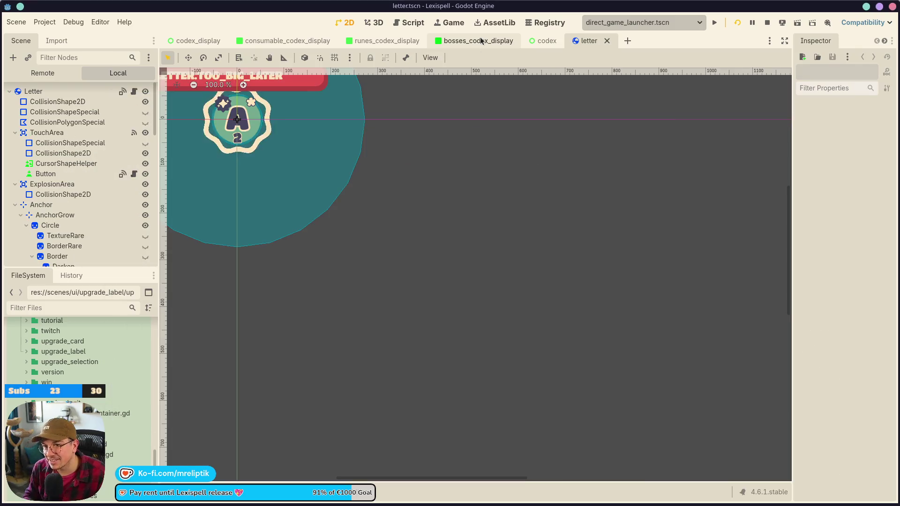
scroll(425, 199, "down", 3)
scroll(345, 149, "up", 2)
left_click(374, 174)
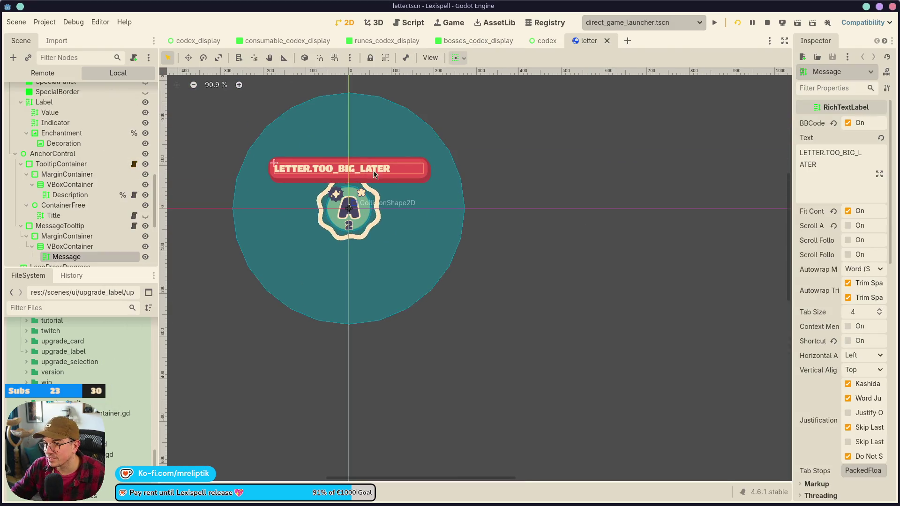
- Paste the Message label under DemoOnly in codex, inspect its style overrides, then undo the paste
left_click(544, 41)
left_click(66, 235)
left_click(70, 215)
key("ctrl+v")
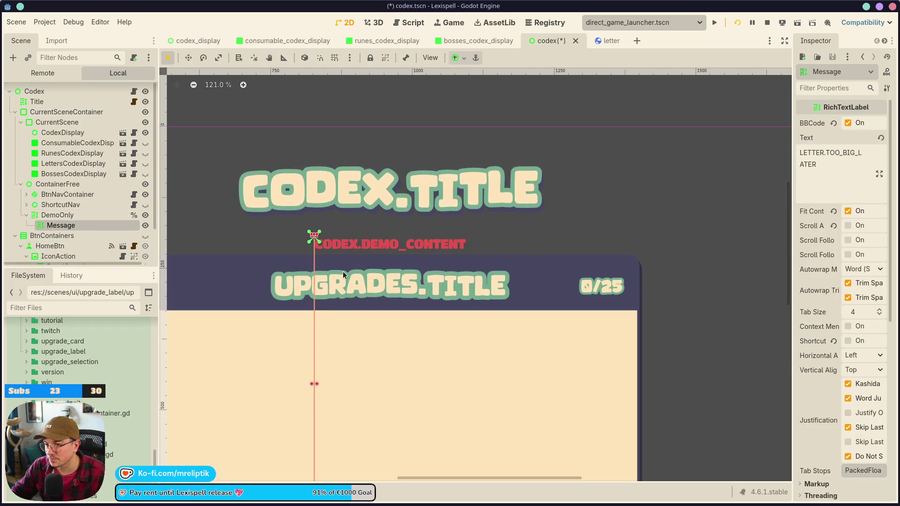
scroll(804, 351, "down", 5)
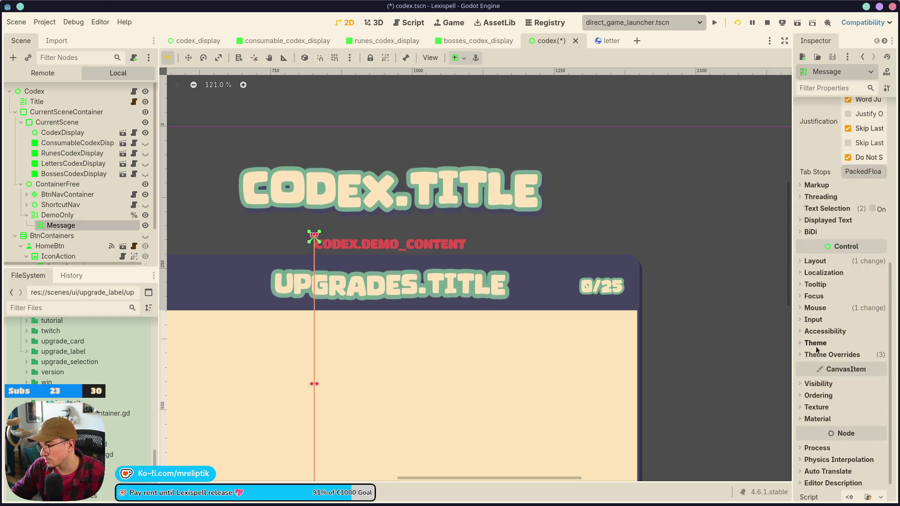
left_click(818, 393)
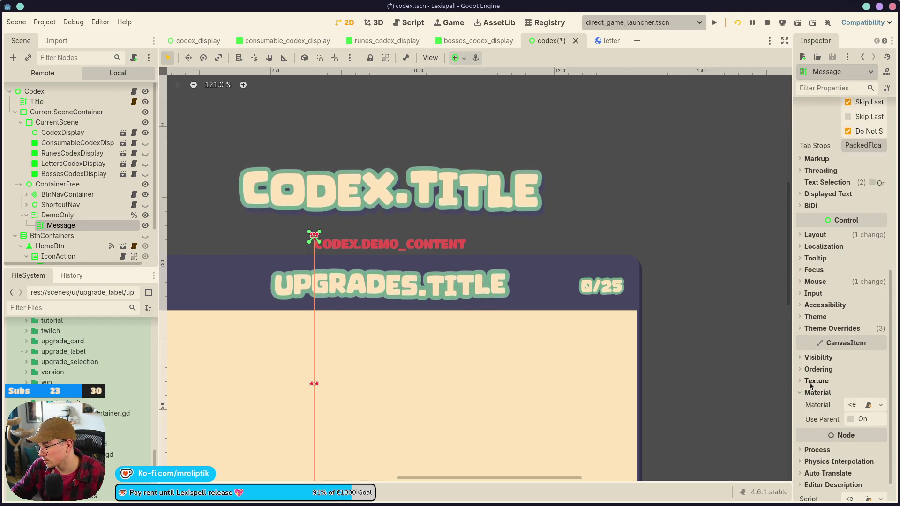
left_click(821, 393)
left_click(832, 328)
left_click(830, 400)
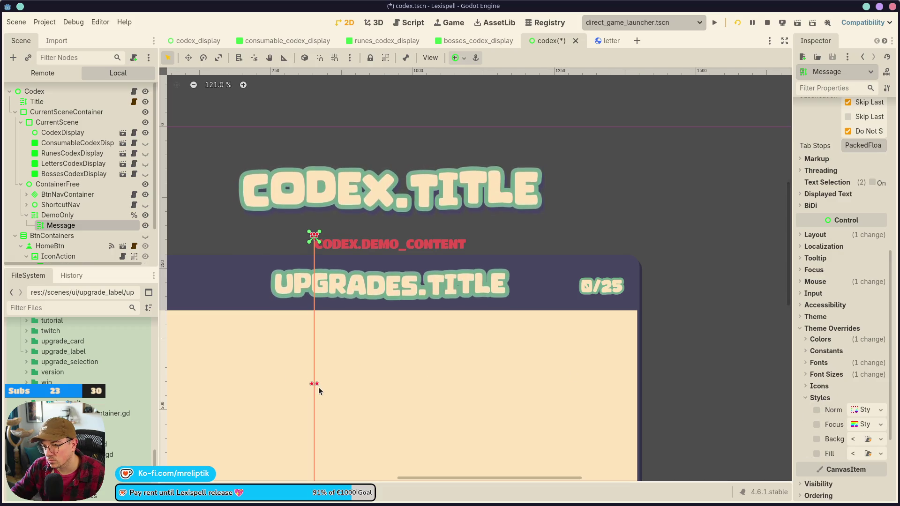
key("ctrl+z")
key("ctrl+z")
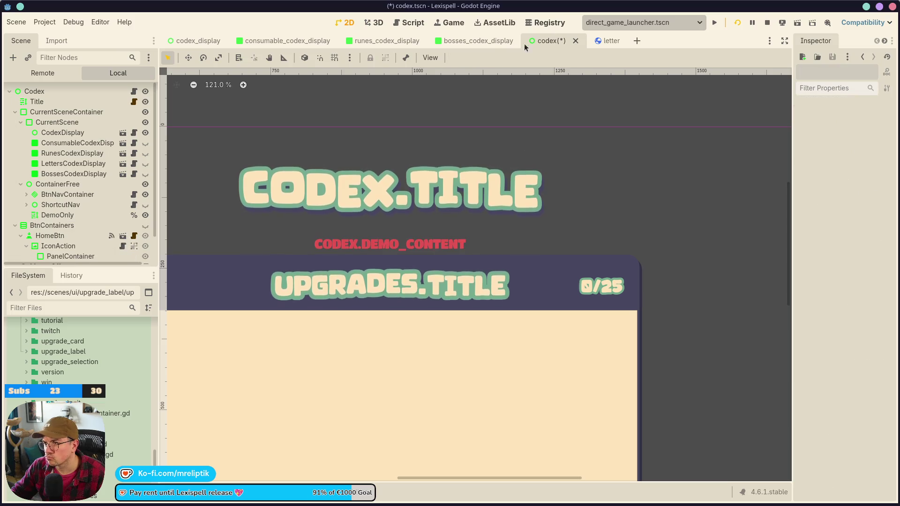
- Take MessageTooltip's Theme Overrides > Styles > Panel style in the letter scene, then close that scene
left_click(596, 41)
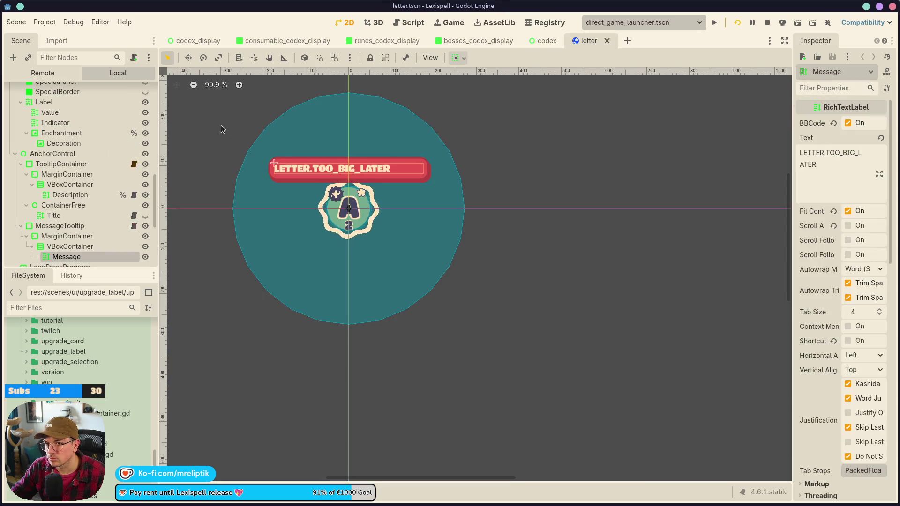
left_click(70, 246)
scroll(88, 249, "down", 3)
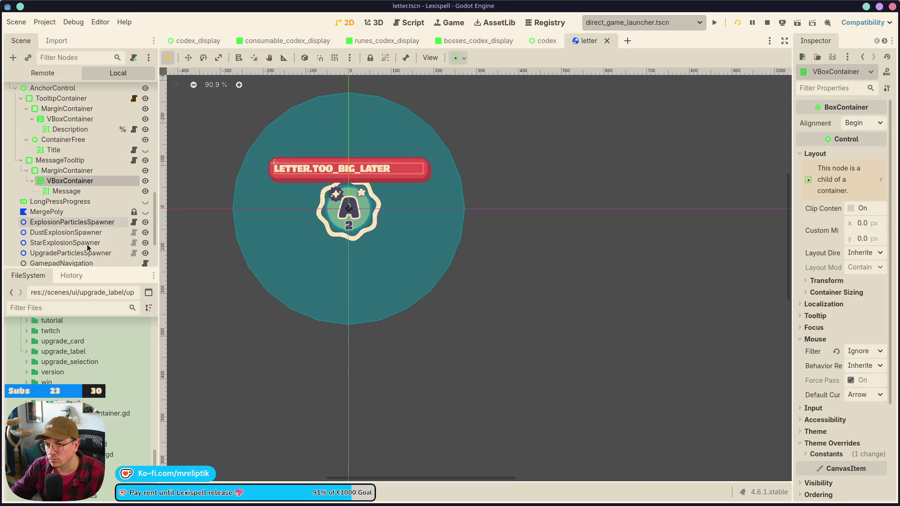
left_click(67, 193)
left_click(60, 160)
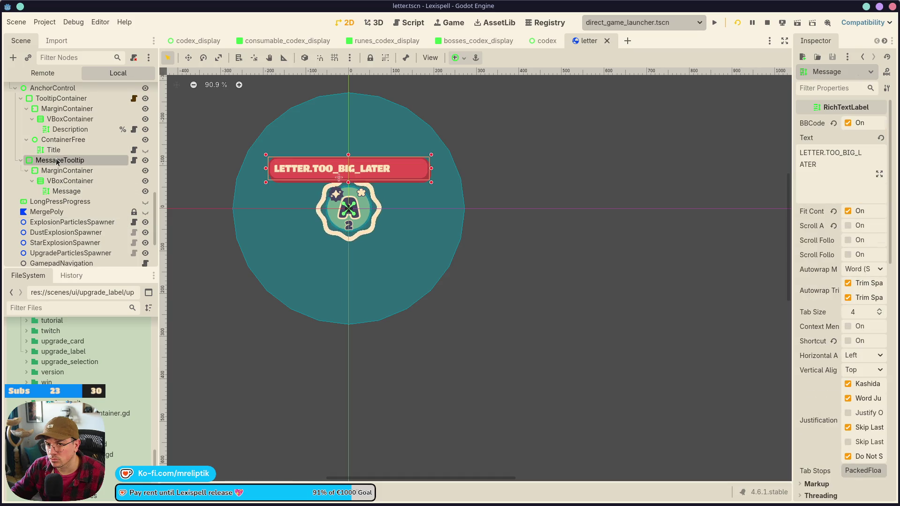
left_click(67, 170)
left_click(60, 160)
scroll(341, 190, "up", 6)
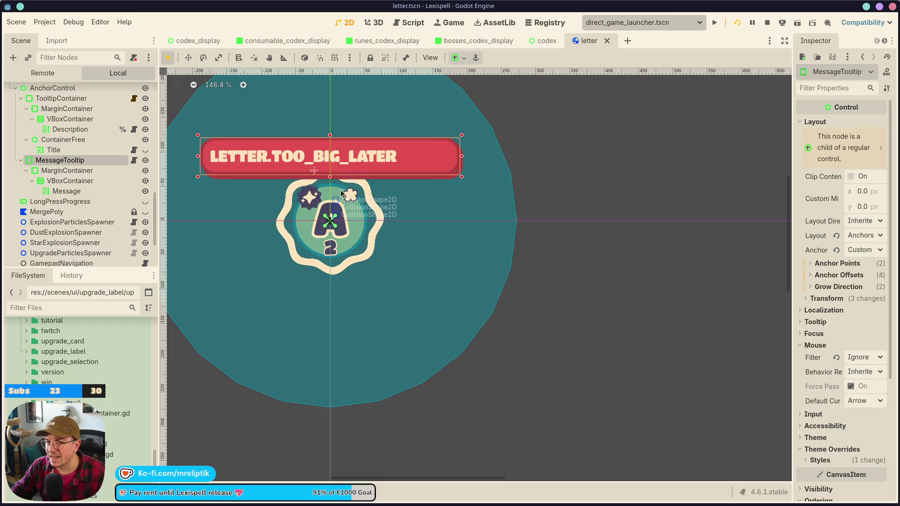
scroll(364, 199, "down", 2)
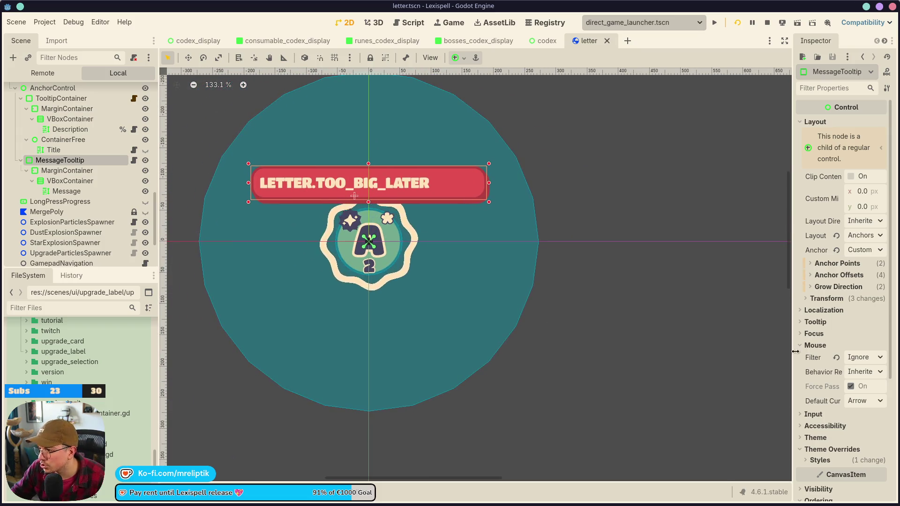
scroll(814, 289, "down", 5)
left_click(813, 287)
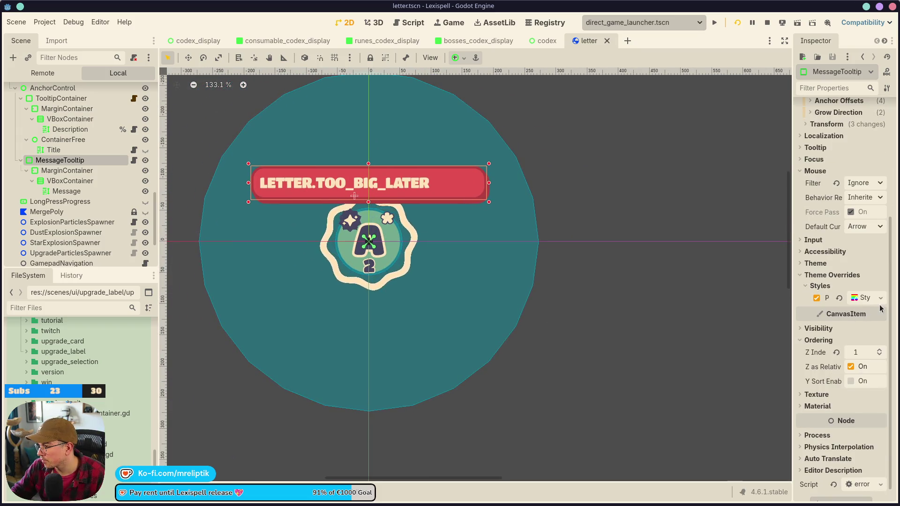
left_click(881, 298)
key("Escape")
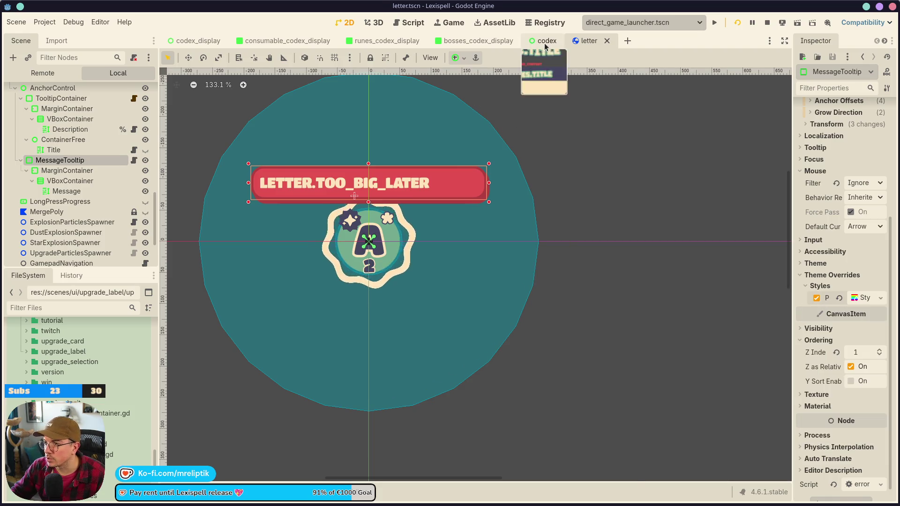
left_click(544, 41)
left_click(607, 41)
- Paste the copied red StyleBoxFlat as a unique Normal style on the DemoOnly label
scroll(797, 385, "down", 10)
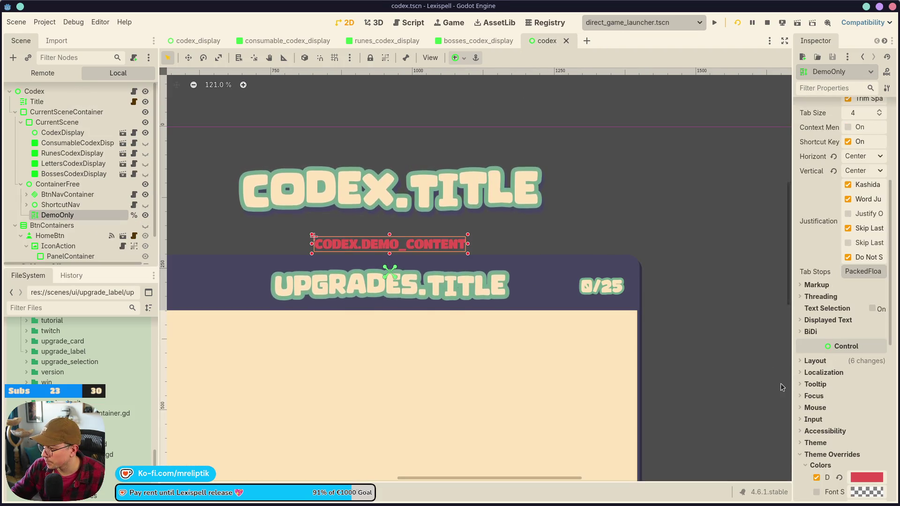
scroll(778, 382, "down", 5)
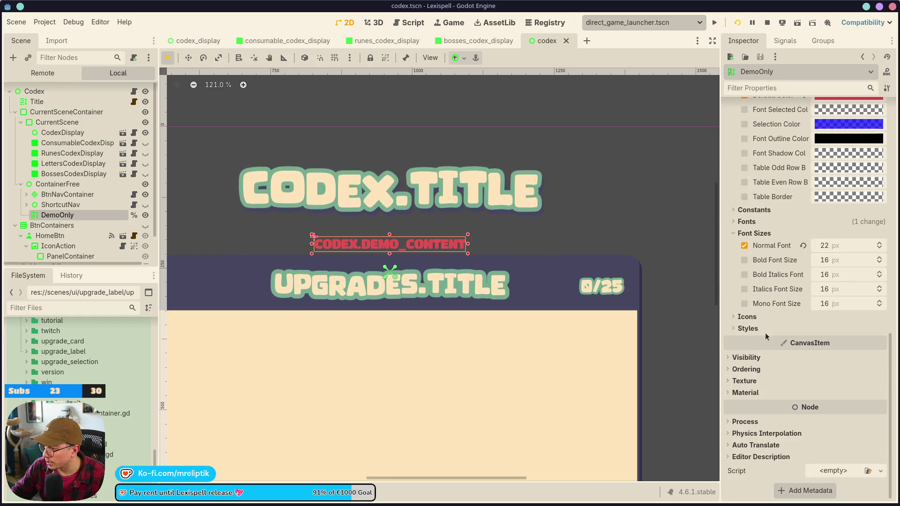
left_click(747, 329)
left_click(882, 341)
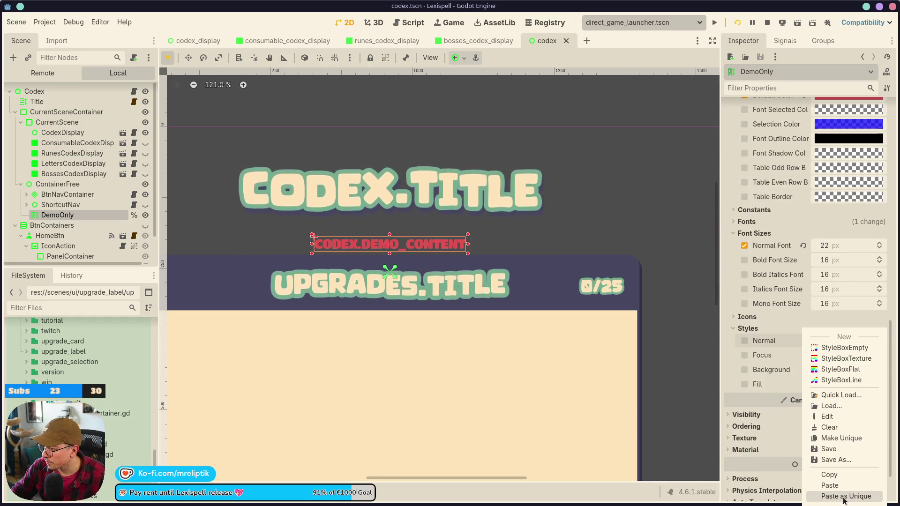
left_click(840, 369)
scroll(378, 243, "up", 5)
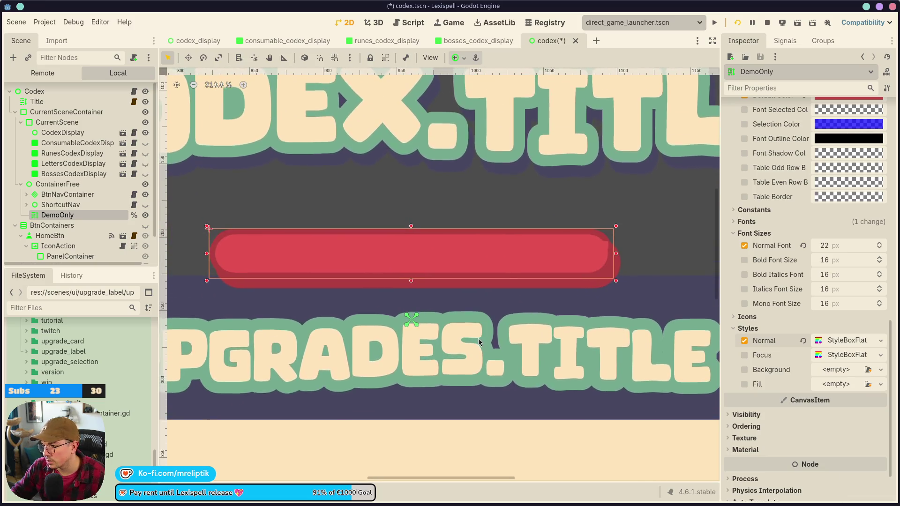
left_click(847, 341)
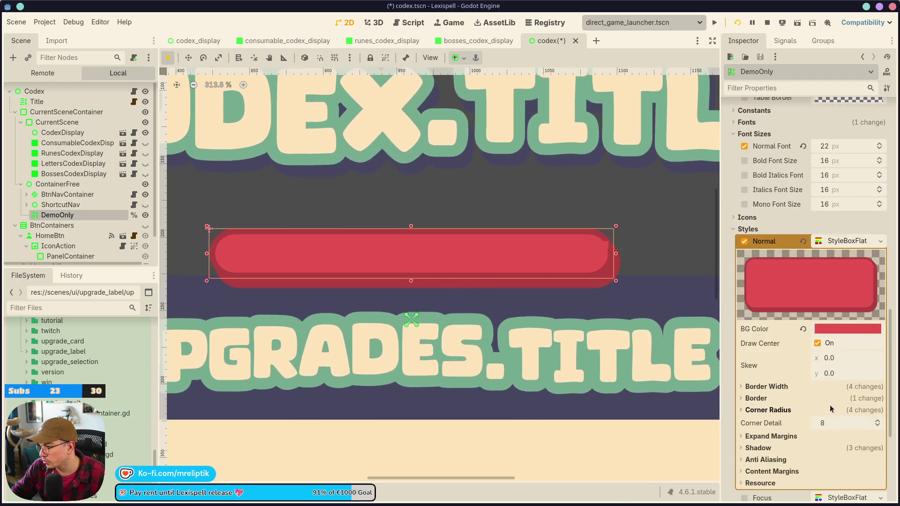
- Set the style's Corner Detail to 12
scroll(765, 288, "down", 4)
left_click(769, 260)
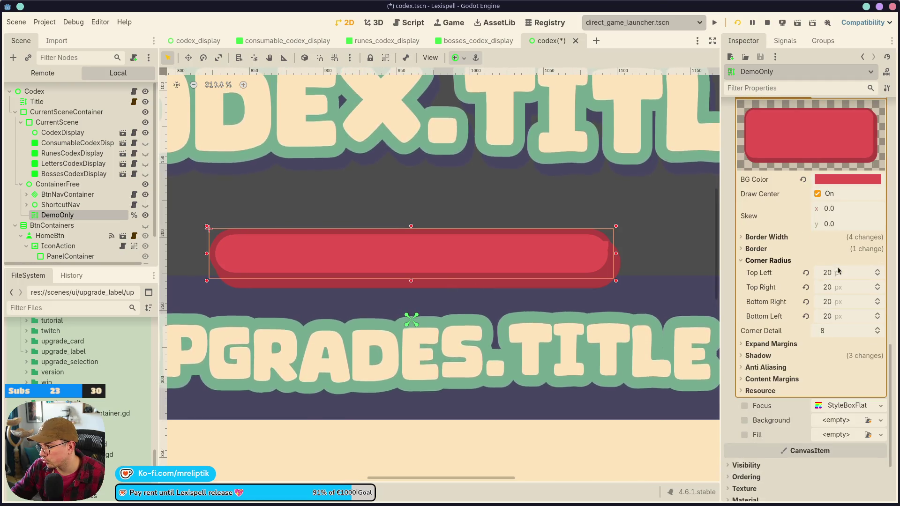
left_click(769, 260)
left_click(848, 274)
type("12")
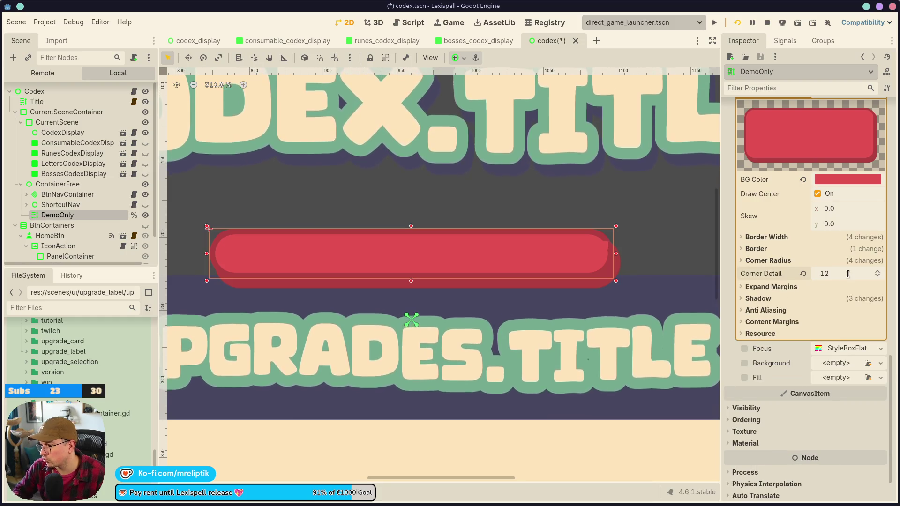
- Set the style's content margins to 10 px left and 5 px top
left_click(766, 310)
left_click(772, 350)
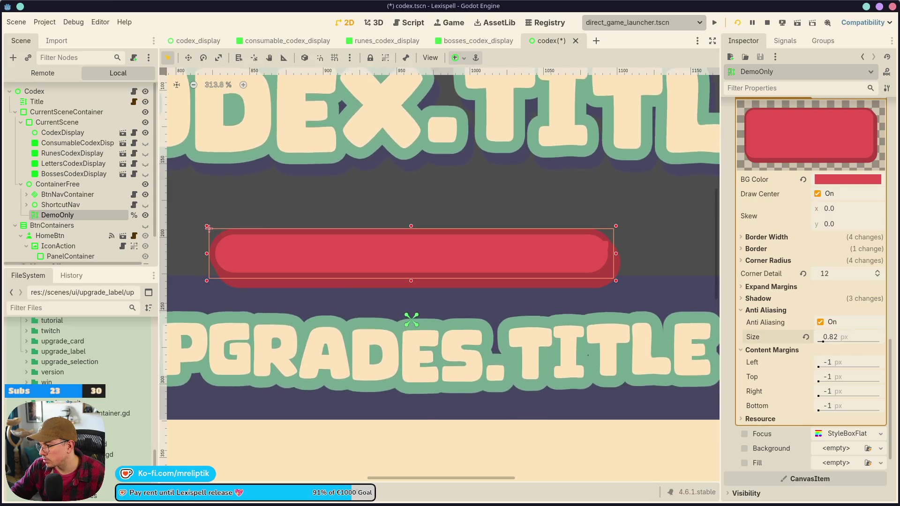
left_click(766, 310)
left_click(861, 331)
type("0")
key("Return")
left_click(839, 349)
type("5")
key("Return")
- Set the bottom margin to 5 px and right margin to 10 px, then save the codex scene
left_click(843, 378)
key("Return")
left_click(843, 365)
type("10")
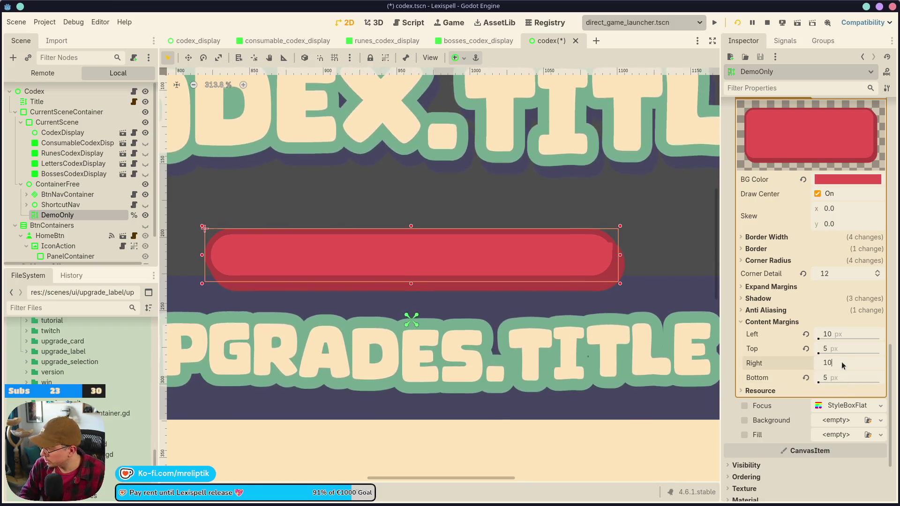
key("Return")
key("ctrl+s")
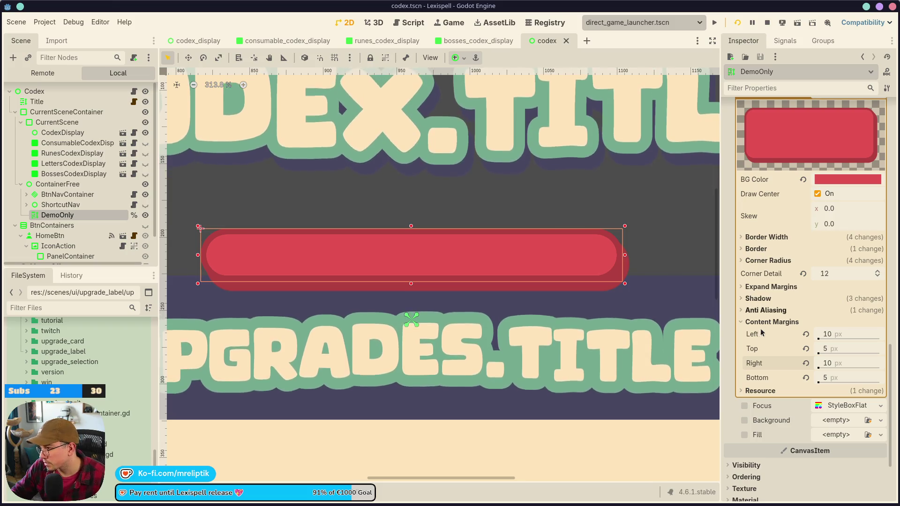
scroll(769, 356, "up", 8)
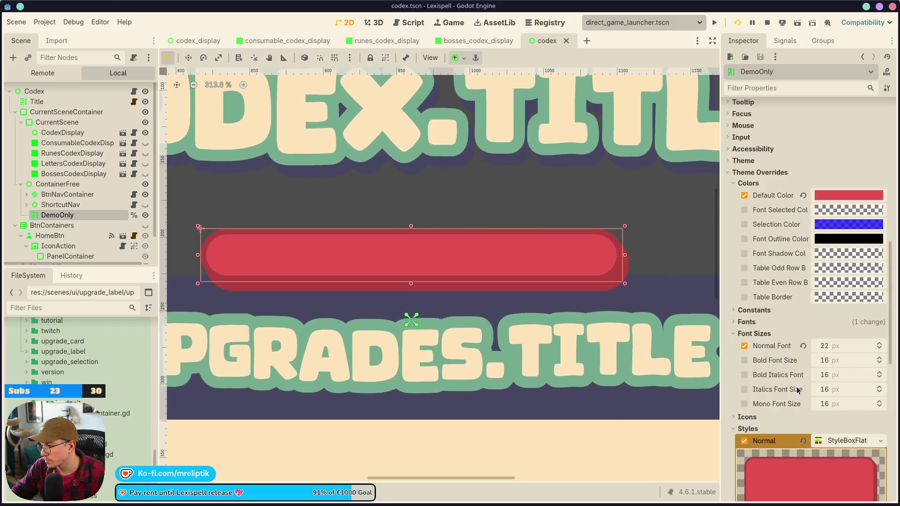
- Make the CODEX.DEMO_CONTENT label's default text colour the saved cream swatch
left_click(828, 196)
left_click(784, 465)
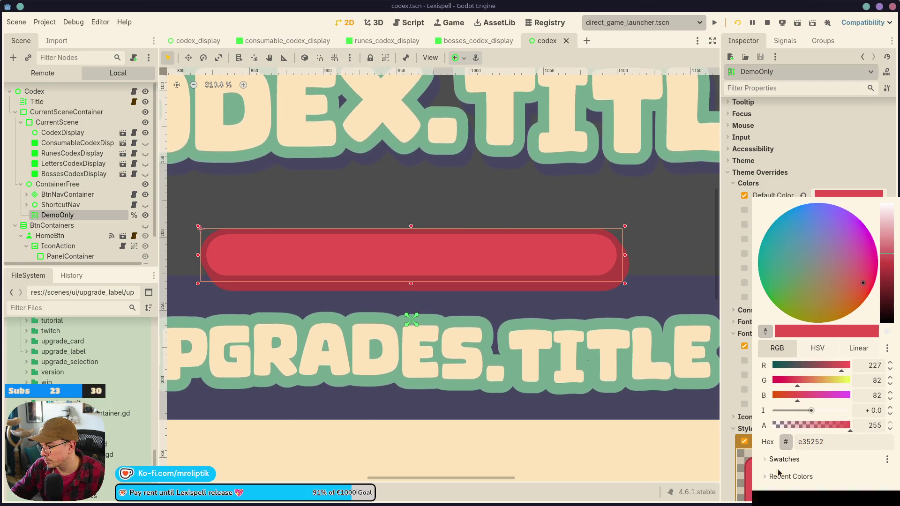
left_click(735, 364)
- Widen the left and right content margins to 15 px and save the codex scene
scroll(840, 362, "down", 10)
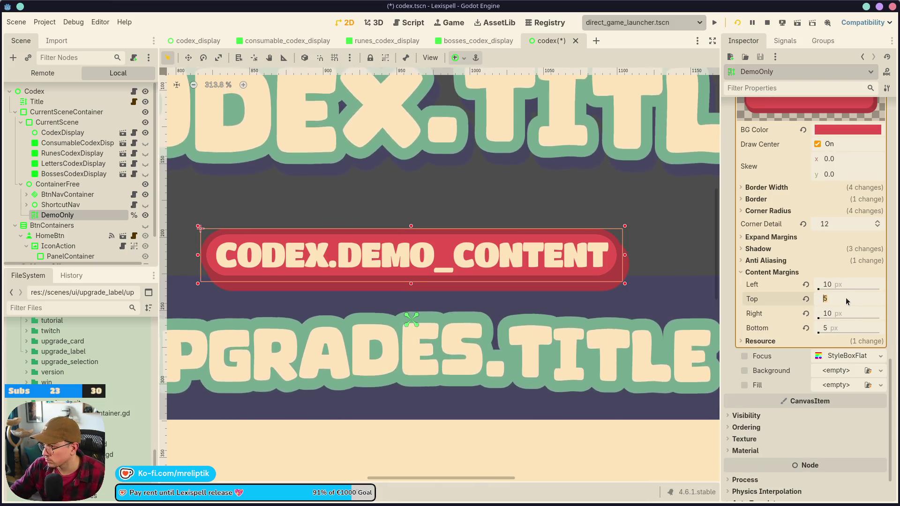
left_click(851, 273)
left_click(777, 271)
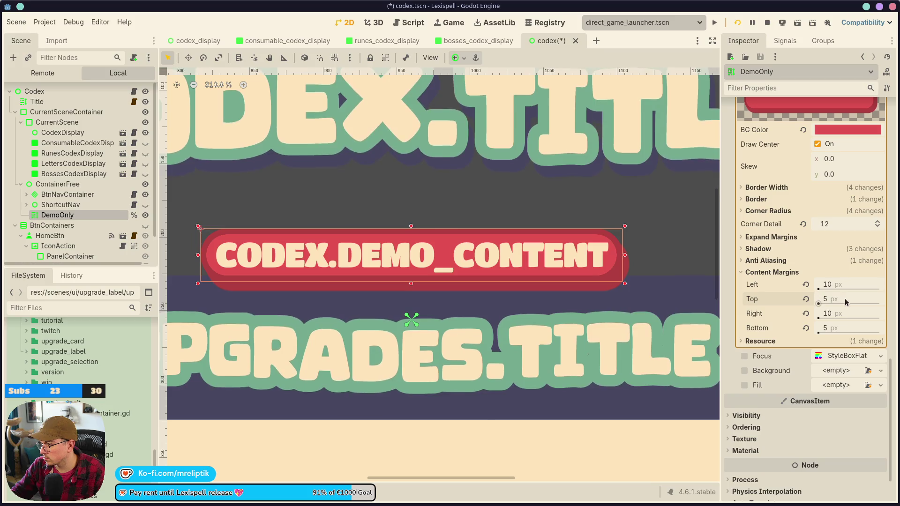
left_click(854, 287)
type("15")
key("Return")
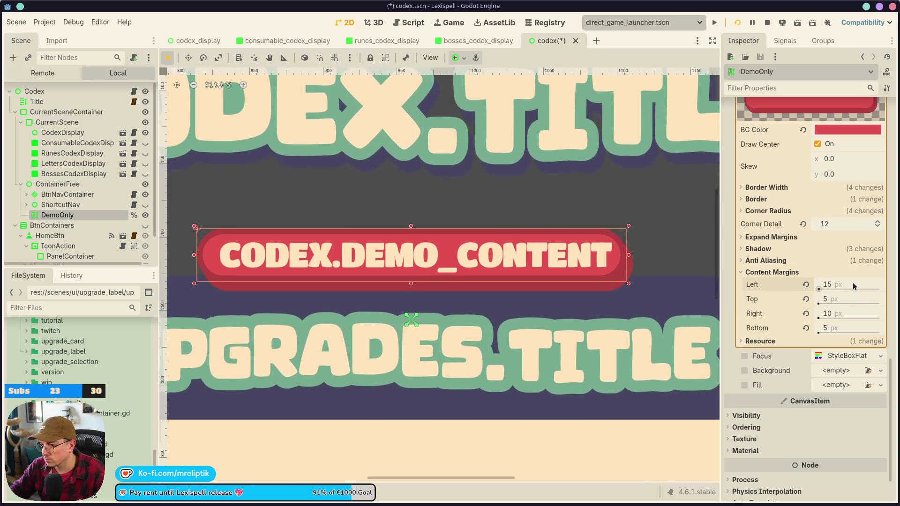
left_click(846, 314)
type("15")
key("Return")
key("ctrl+s")
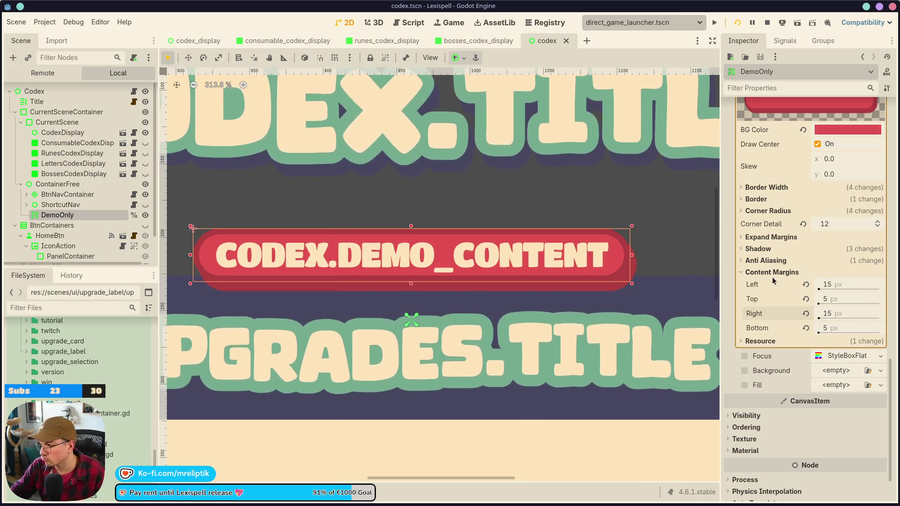
- Set the label's shadow offset to 2, 3
left_click(760, 249)
left_click(858, 290)
type("2")
key("Tab")
type("3")
key("Return")
- Save the codex scene with the Codex root selected and run the game
scroll(554, 201, "down", 5)
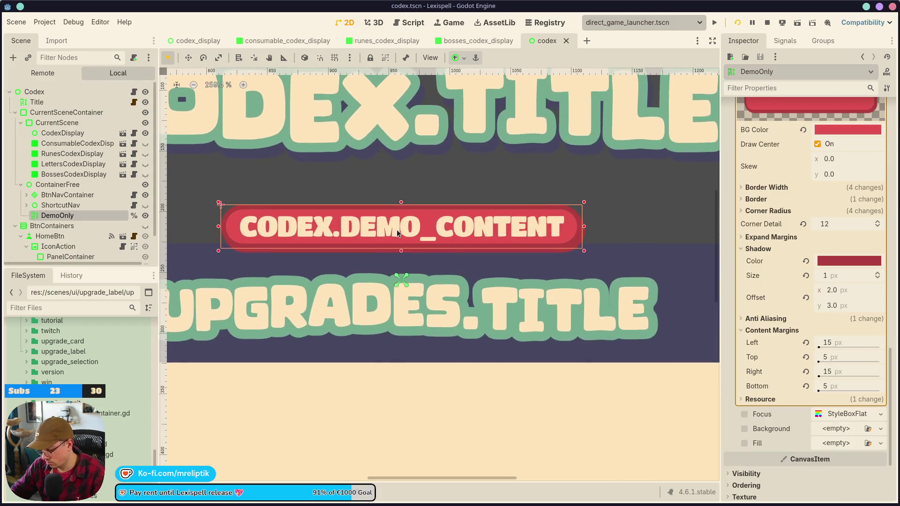
scroll(403, 229, "up", 3)
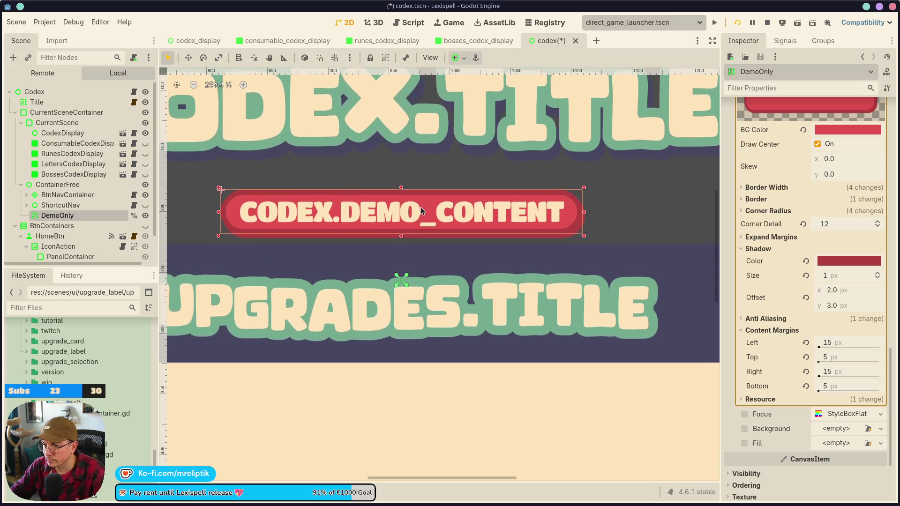
left_click(324, 178)
key("ctrl+s")
scroll(324, 189, "down", 6)
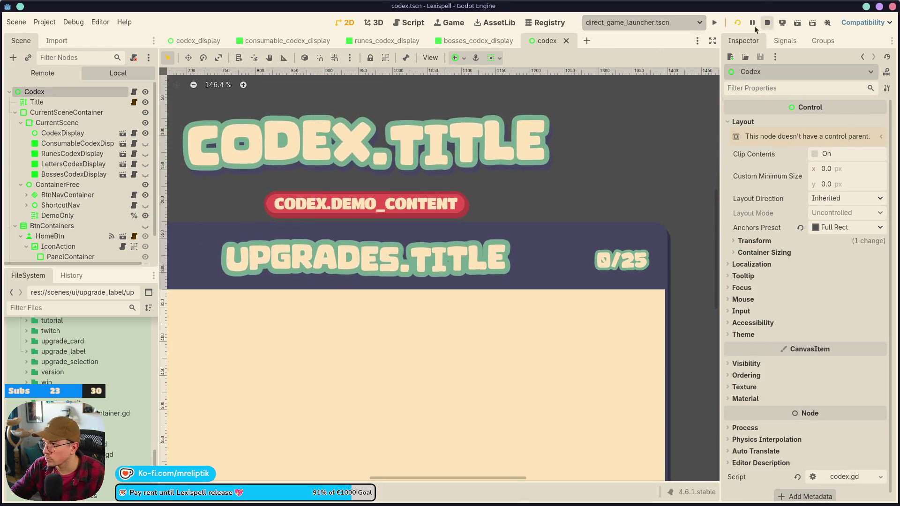
left_click(714, 22)
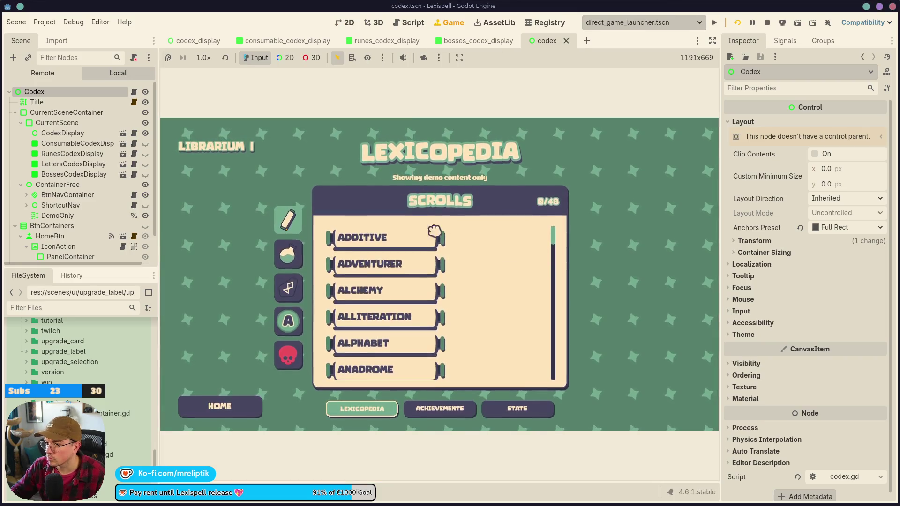
- Go back to the main menu and Librarium, then restart the game and dismiss the welcome panel
left_click(220, 405)
left_click(213, 364)
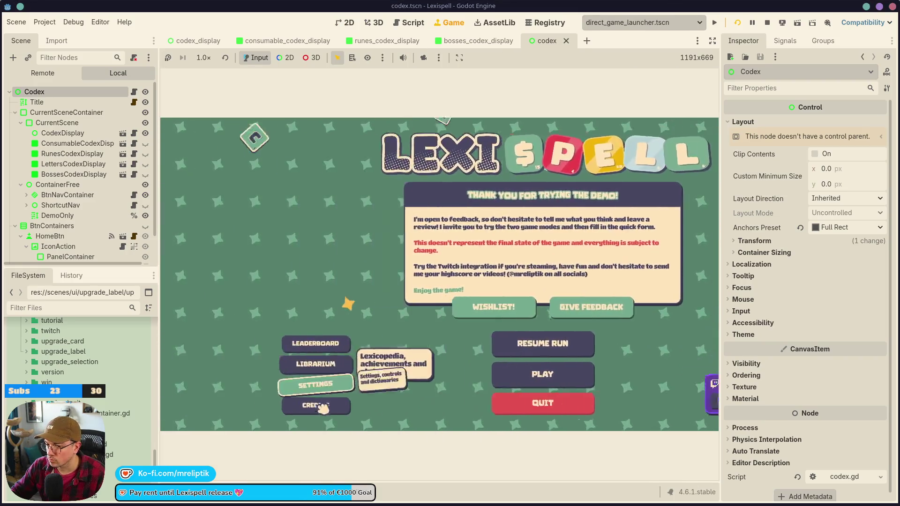
left_click(776, 23)
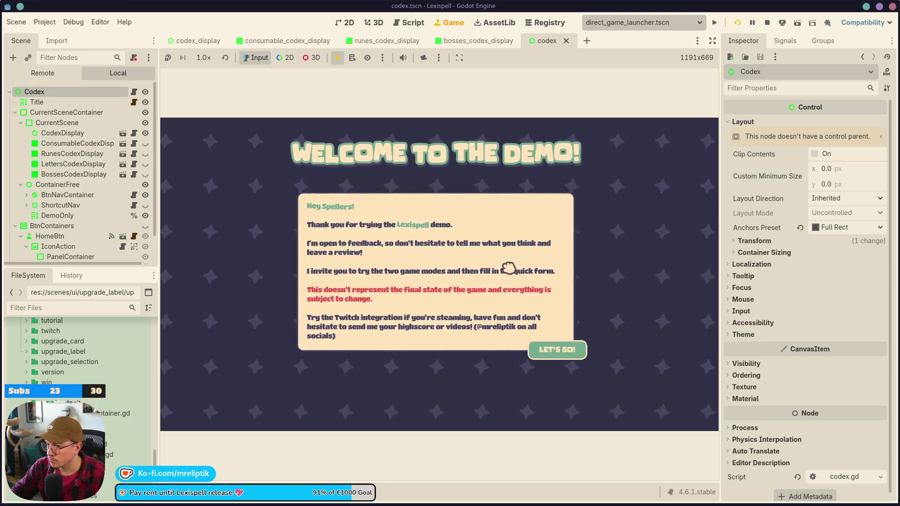
left_click(565, 355)
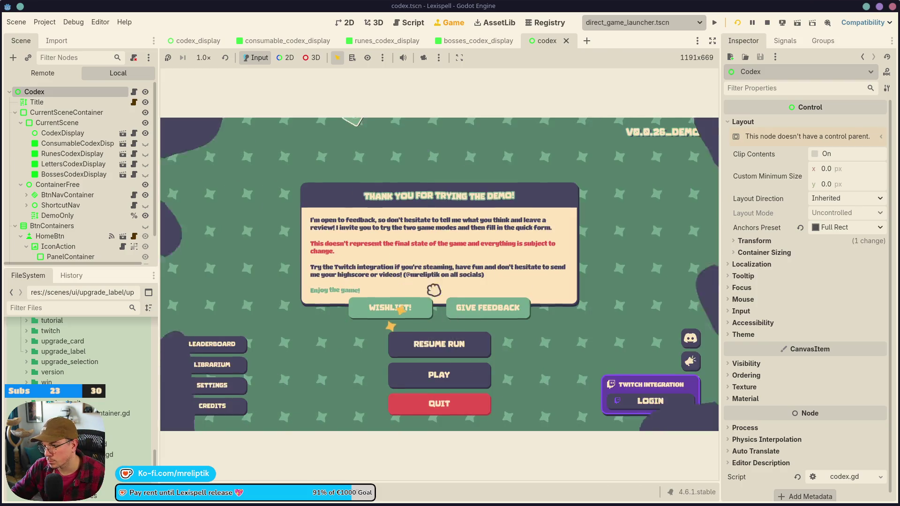
- Browse the Lexicopedia's Potions & Wands, Runes, Letters and Scrolls sections, then stop the game
left_click(206, 343)
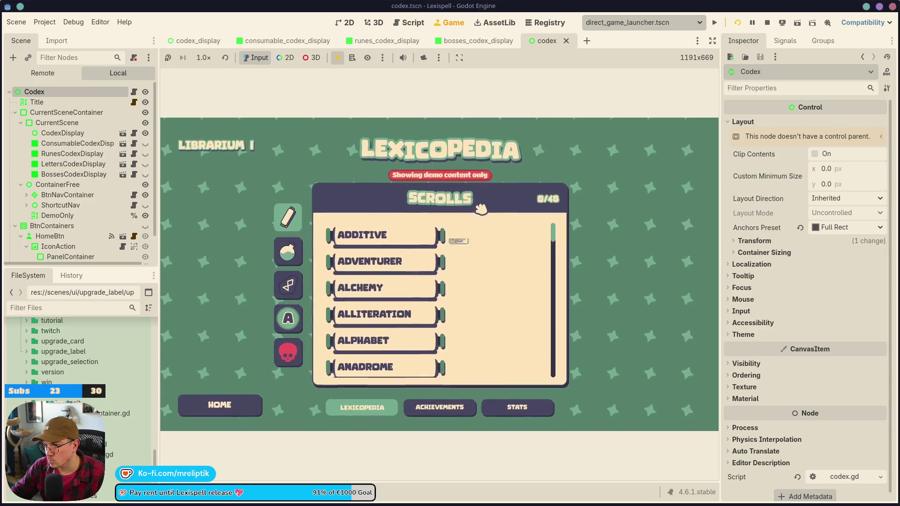
left_click(289, 252)
left_click(287, 298)
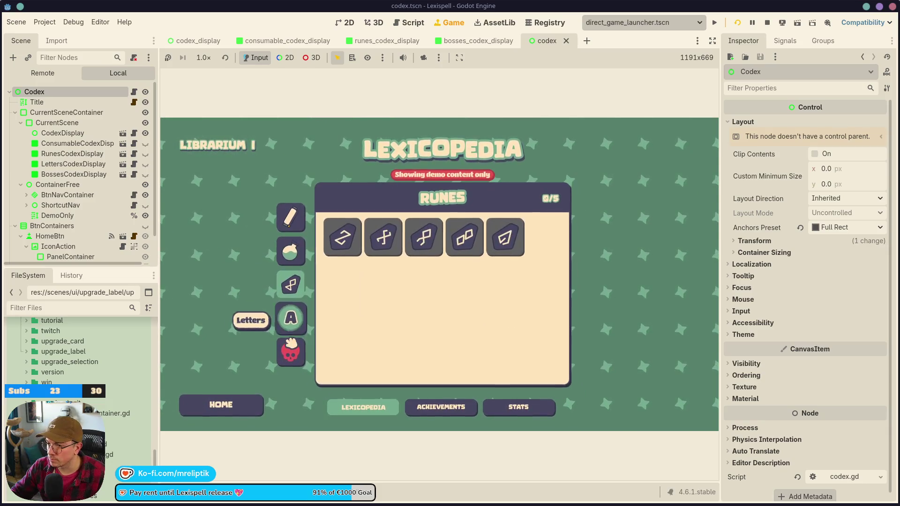
left_click(291, 319)
left_click(291, 285)
left_click(291, 218)
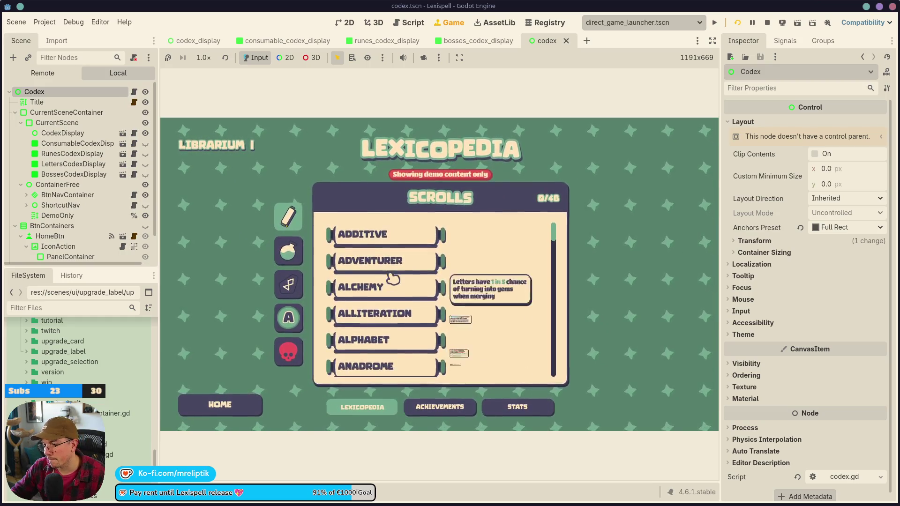
left_click(768, 22)
- Review the globals.gd and progress_manager.gd diffs and stage progress_manager.gd
mouse_move(116, 505)
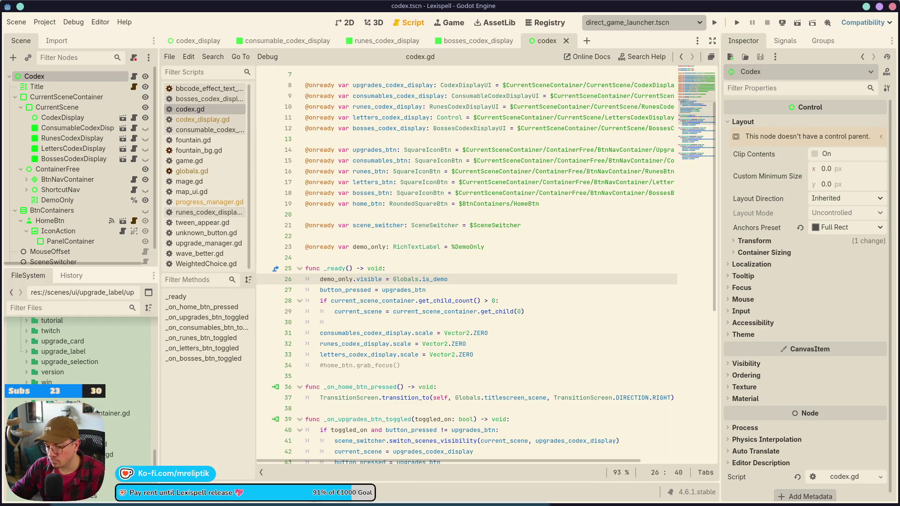
left_click(168, 502)
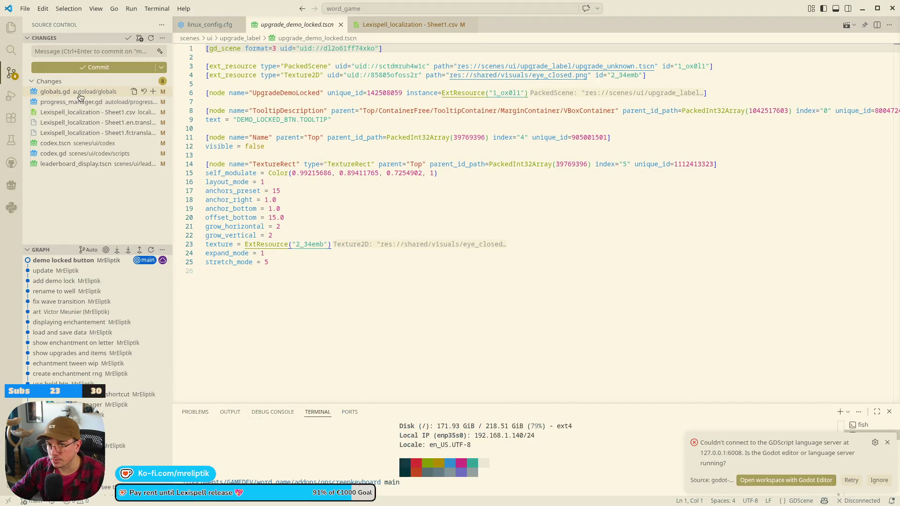
left_click(74, 91)
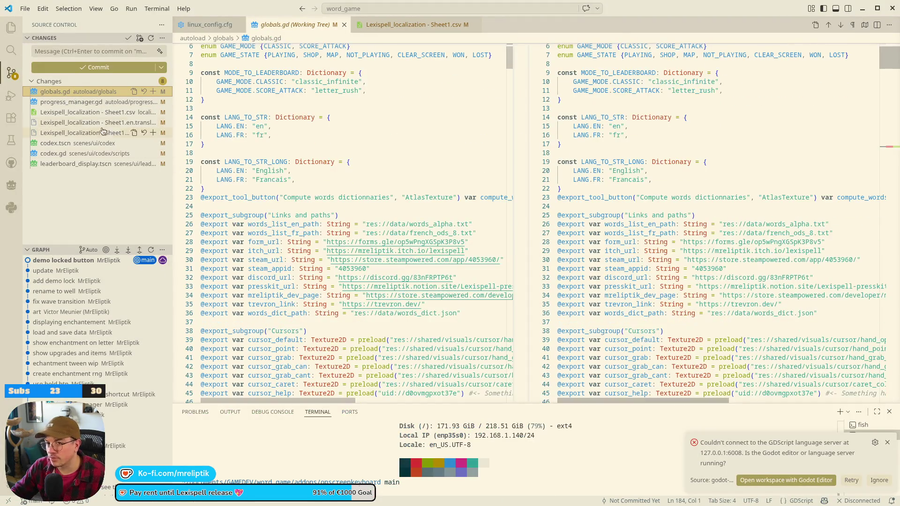
left_click(58, 102)
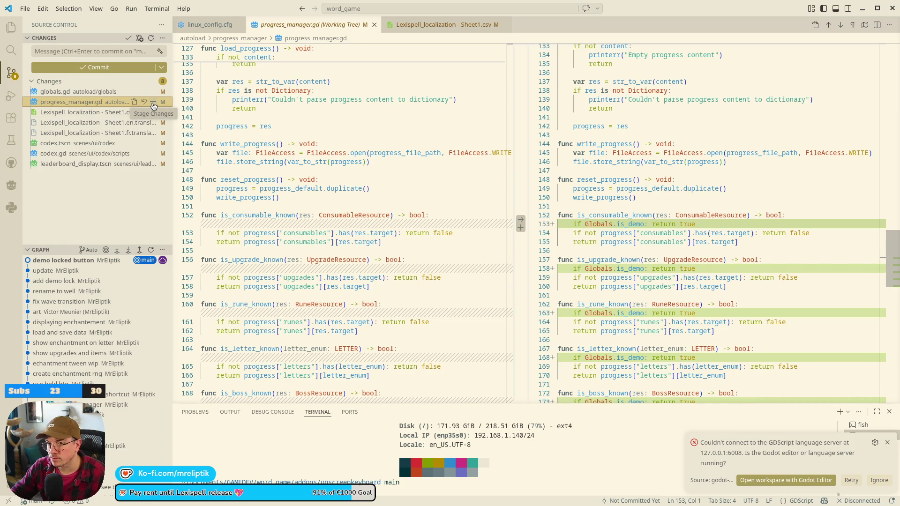
left_click(154, 102)
- Inspect the localization CSV and leaderboard_display.tscn diffs before returning to Godot
left_click(67, 122)
left_click(60, 175)
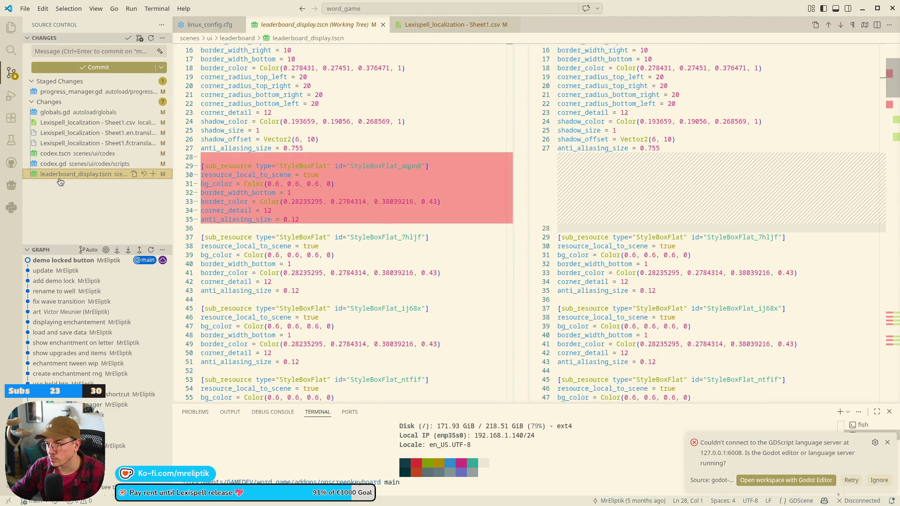
left_click_drag(890, 85, 894, 137)
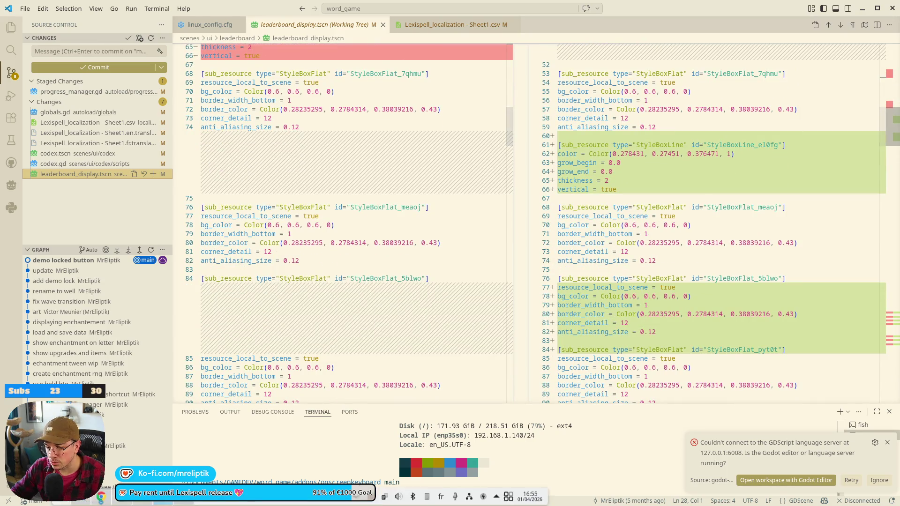
left_click(188, 502)
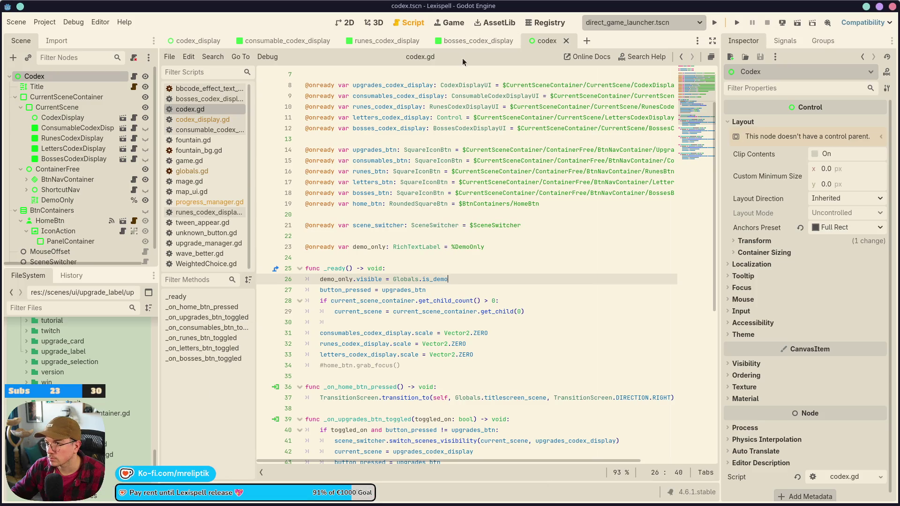
- Open the leaderboard_display scene via the quick scene finder in the 2D view
key("ctrl+shift+o")
type("leader")
key("Down")
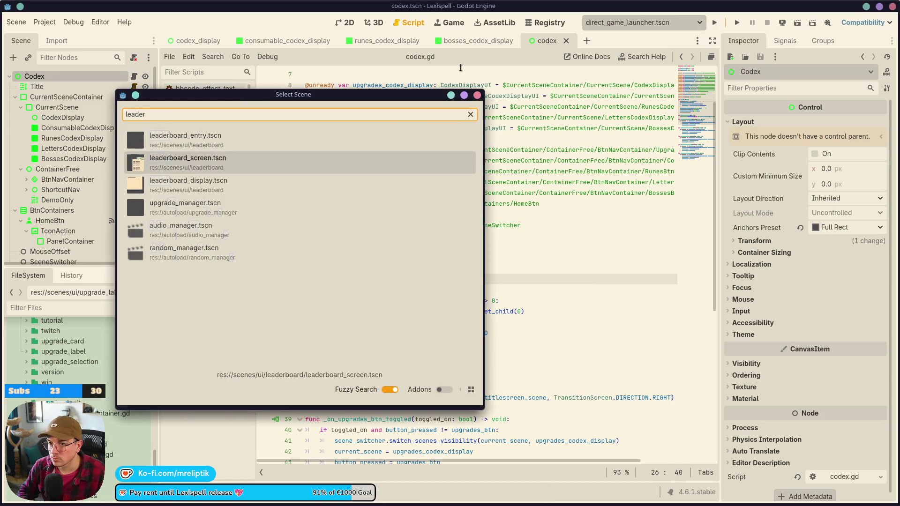
key("Return")
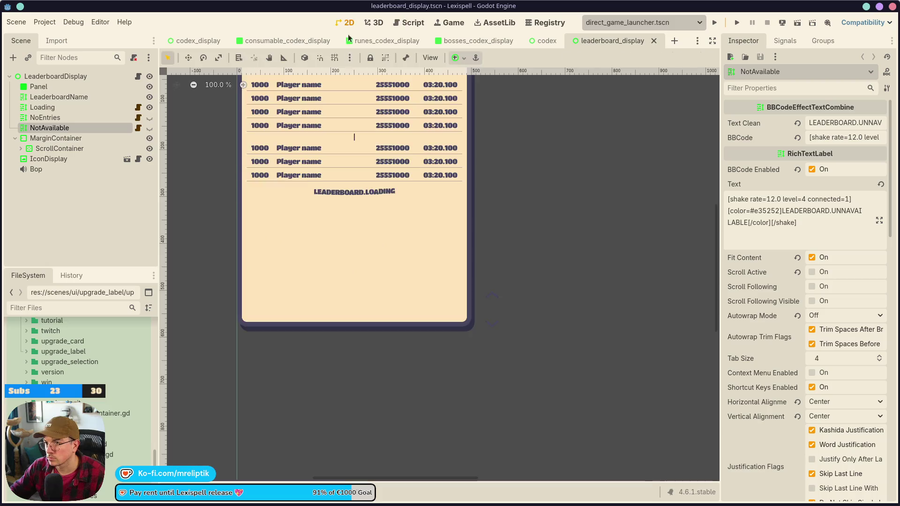
left_click(347, 23)
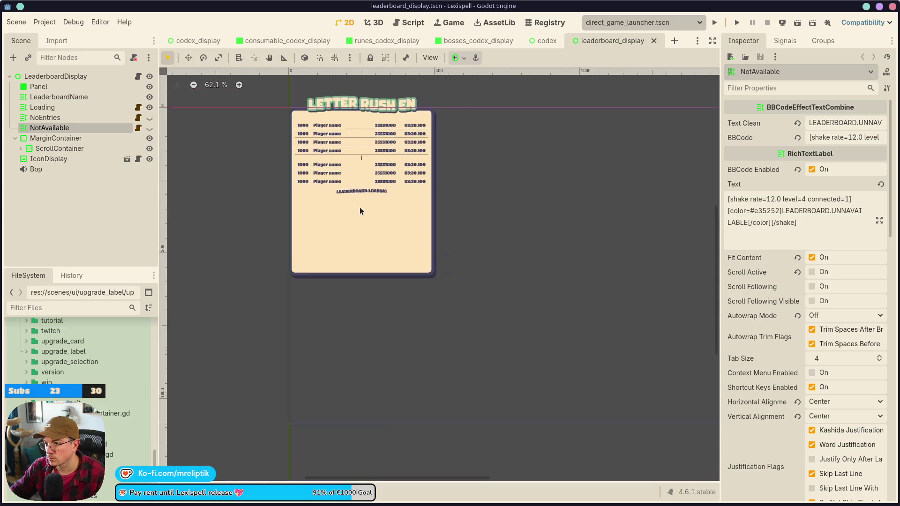
- Show then hide the NotAvailable label, save the leaderboard_display scene and close its tab
left_click(149, 128)
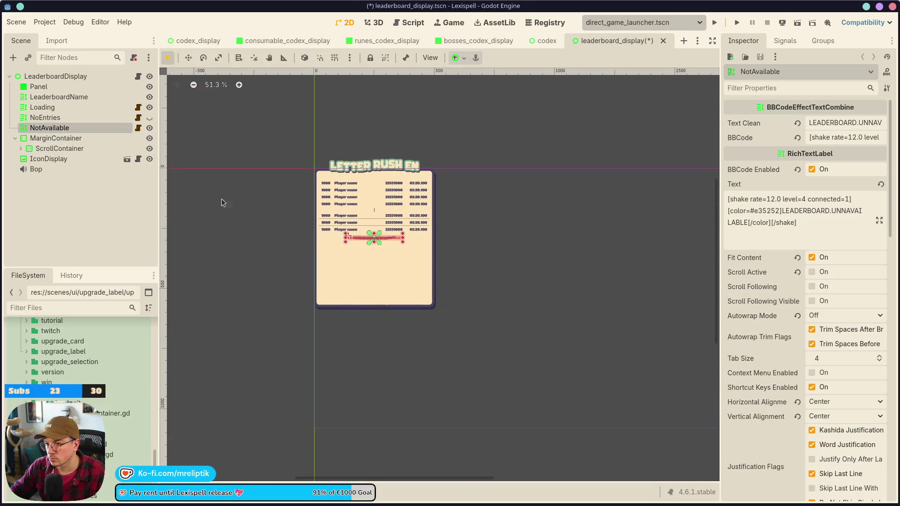
scroll(359, 207, "up", 6)
scroll(386, 253, "up", 5)
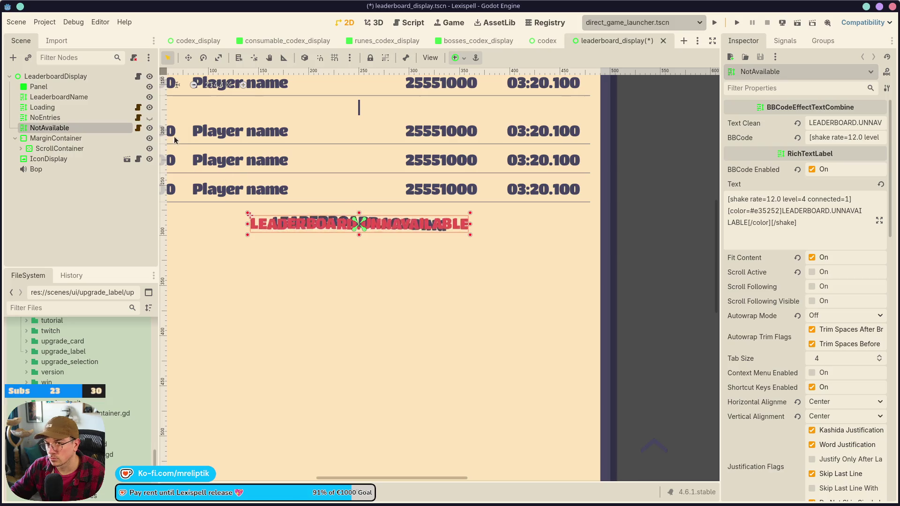
left_click(150, 128)
key("ctrl+s")
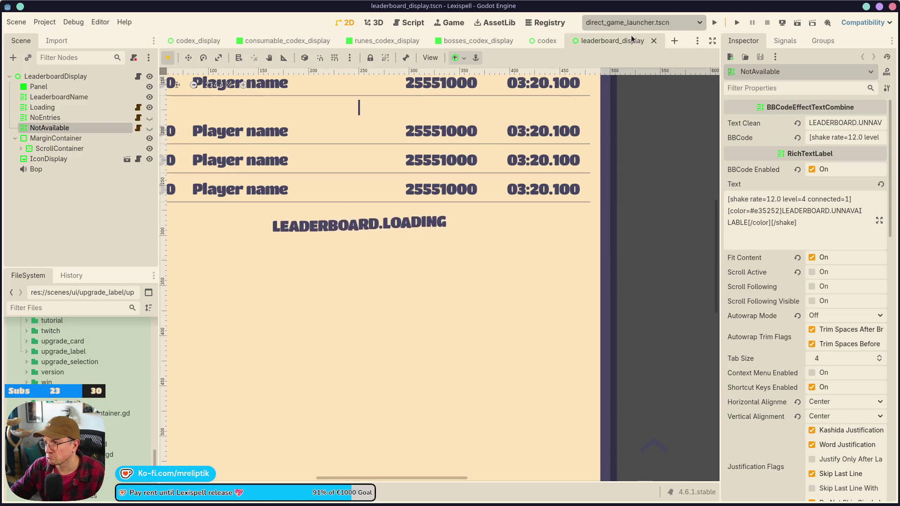
middle_click(619, 41)
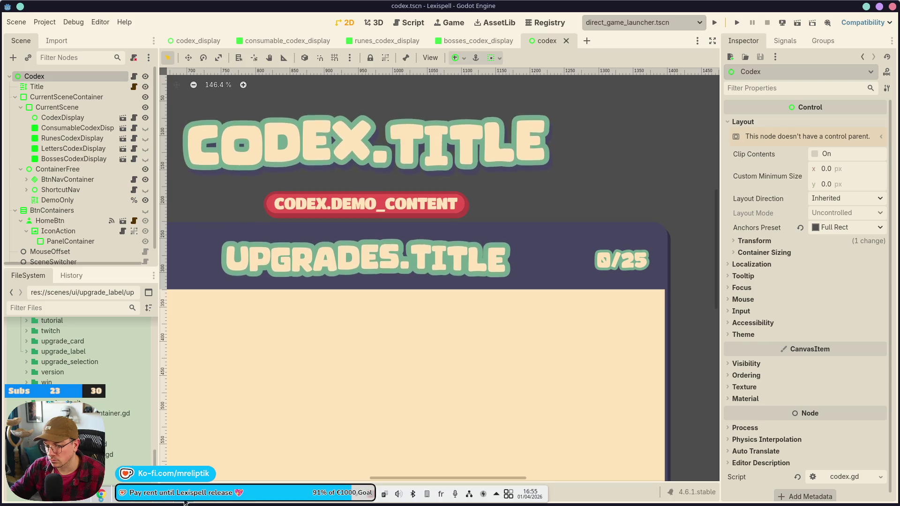
key("alt+Tab")
- Stage all changes except globals.gd and commit them as "handle demo in progress"
left_click(54, 112)
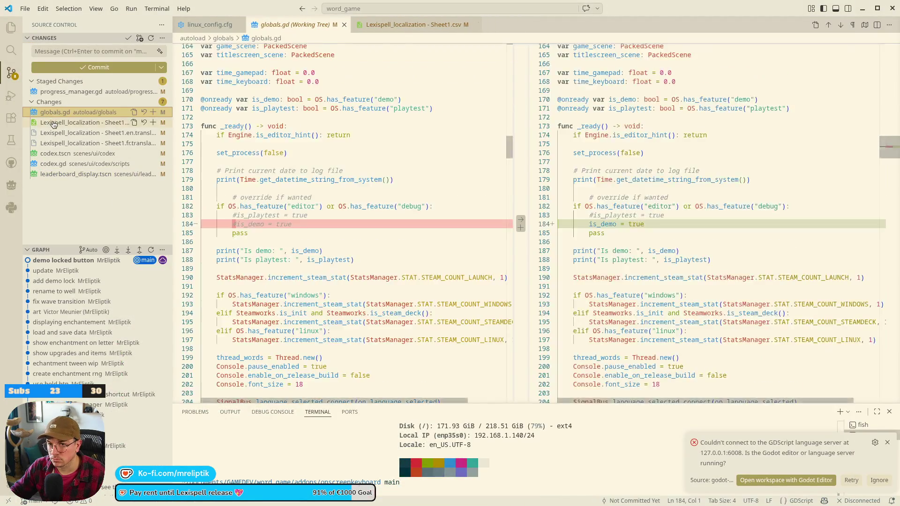
left_click(152, 122)
left_click(153, 122)
left_click(77, 53)
type("handle demo in progre")
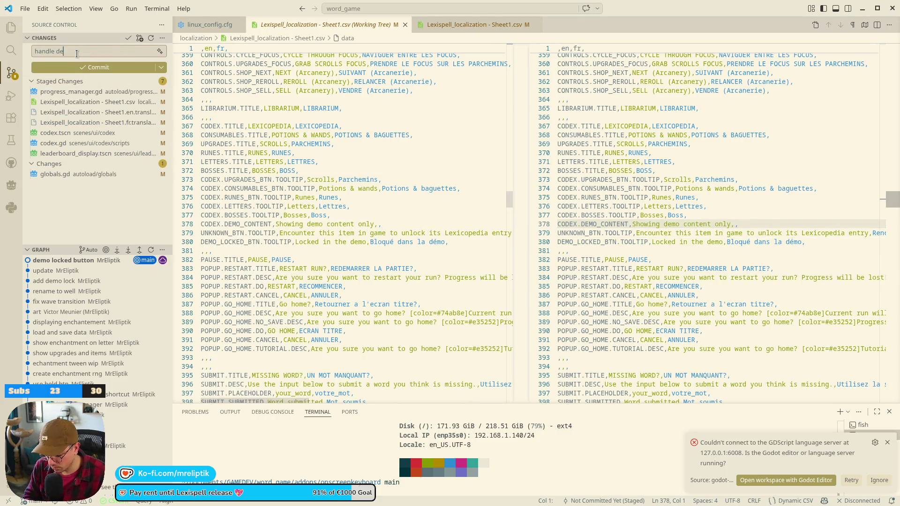
type("ss")
key("ctrl+Return")
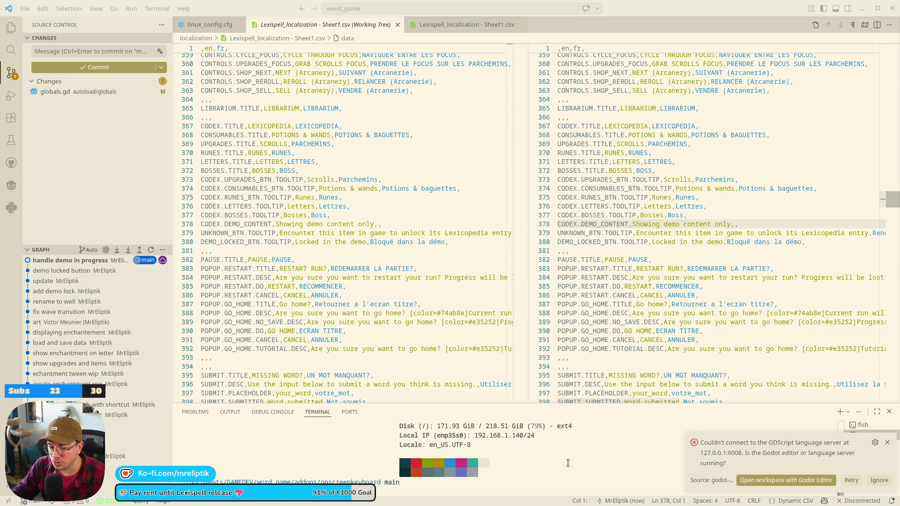
- View the remaining uncommitted globals.gd diff, then head back to Godot
mouse_move(330, 502)
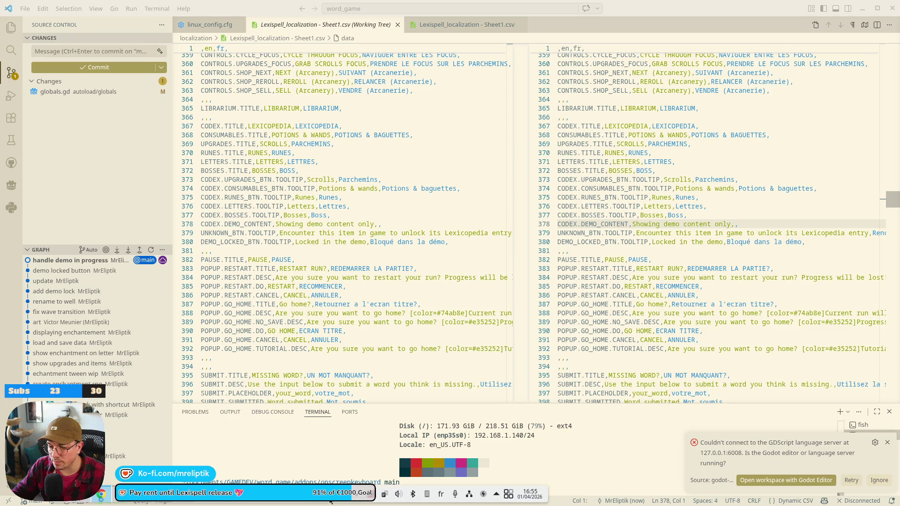
left_click(57, 84)
left_click(57, 81)
left_click(55, 91)
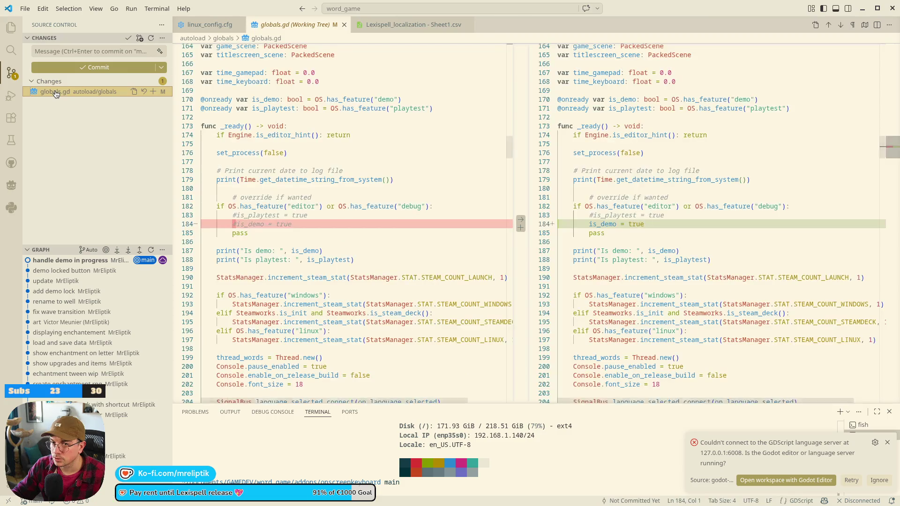
key("alt+Tab")
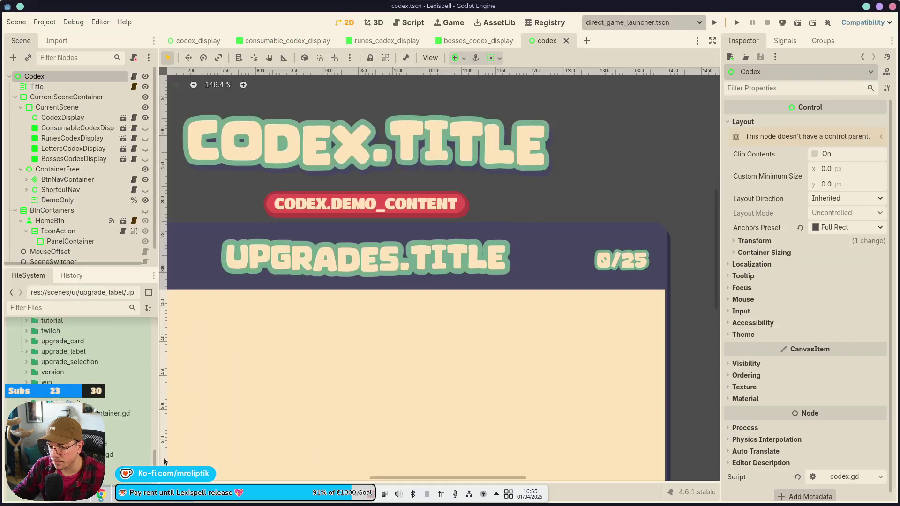
- Close the codex, bosses_codex_display, runes_codex_display, consumable_codex_display and codex_display scene tabs
scroll(445, 320, "down", 3)
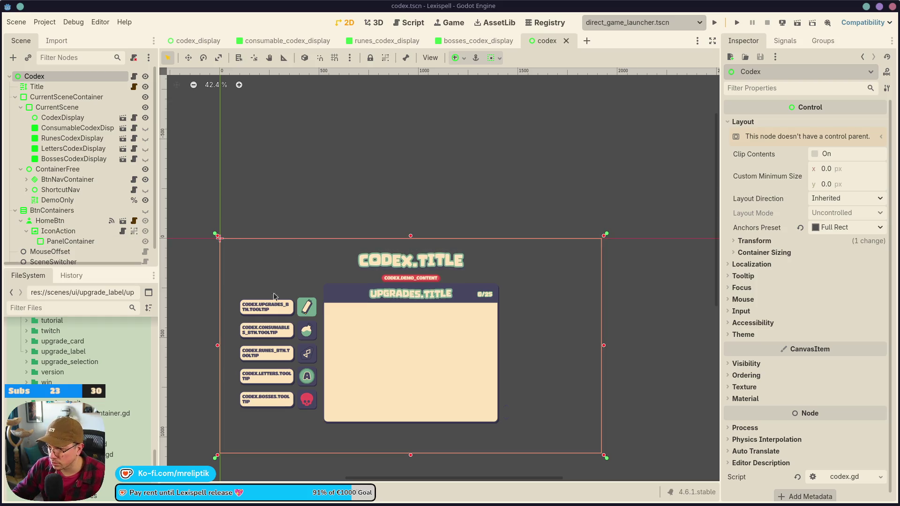
scroll(380, 232, "down", 1)
scroll(498, 129, "down", 2)
left_click(566, 41)
left_click(523, 40)
left_click(430, 41)
left_click(341, 41)
left_click(229, 41)
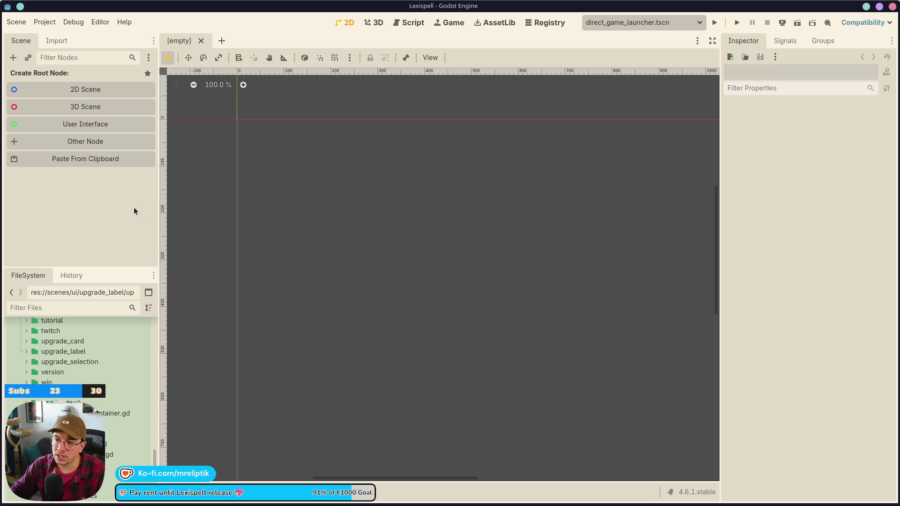
key("ctrl+shift+o")
- Open the fountain and enchantment scenes through the quick scene search
type("gem")
key("ctrl+a")
type("fountain")
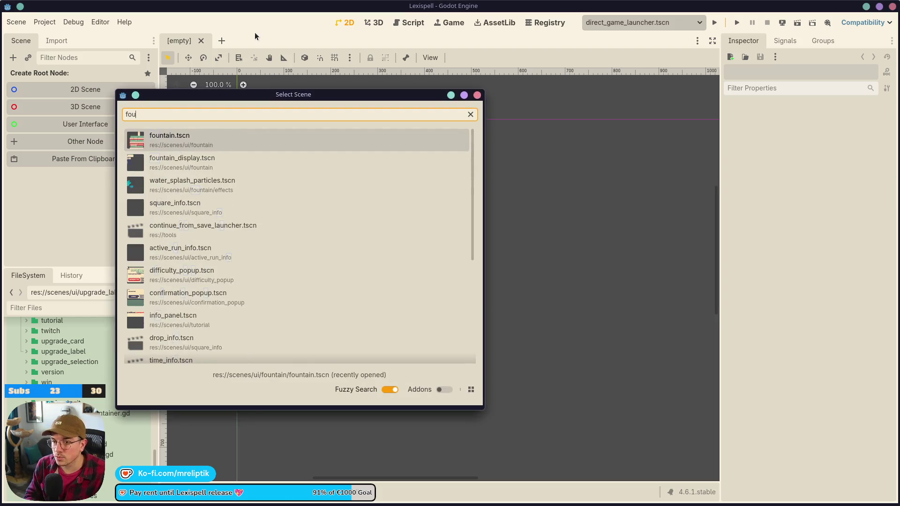
key("Return")
key("ctrl+shift+o")
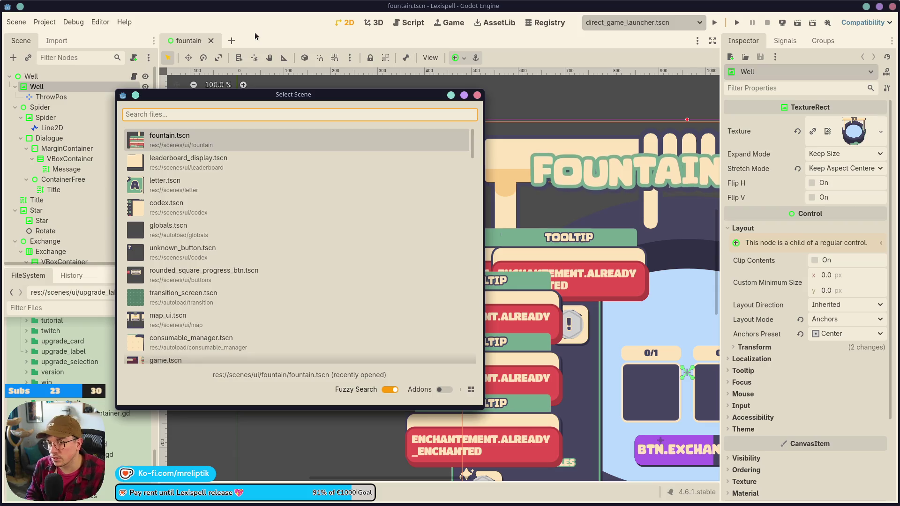
type("ec")
key("BackSpace")
key("BackSpace")
type("enchantment")
key("Return")
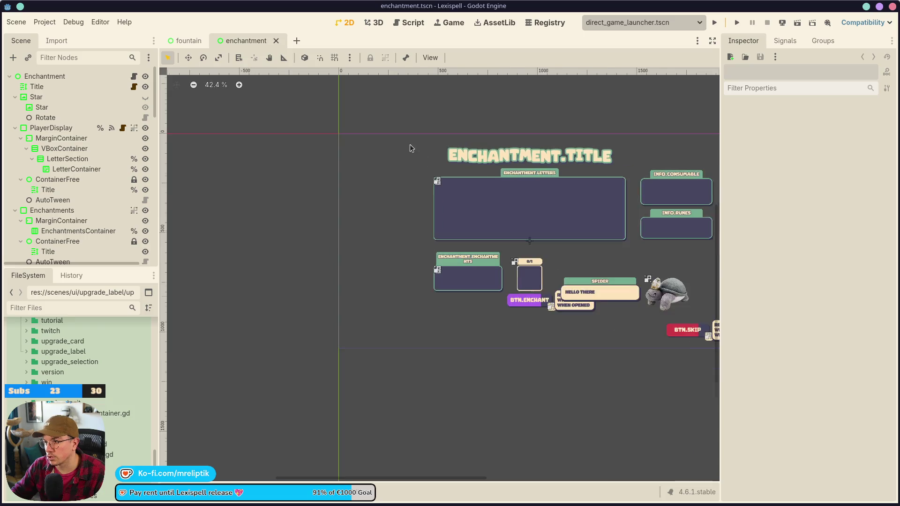
- Start a new scene with a User Interface Control root
left_click(183, 42)
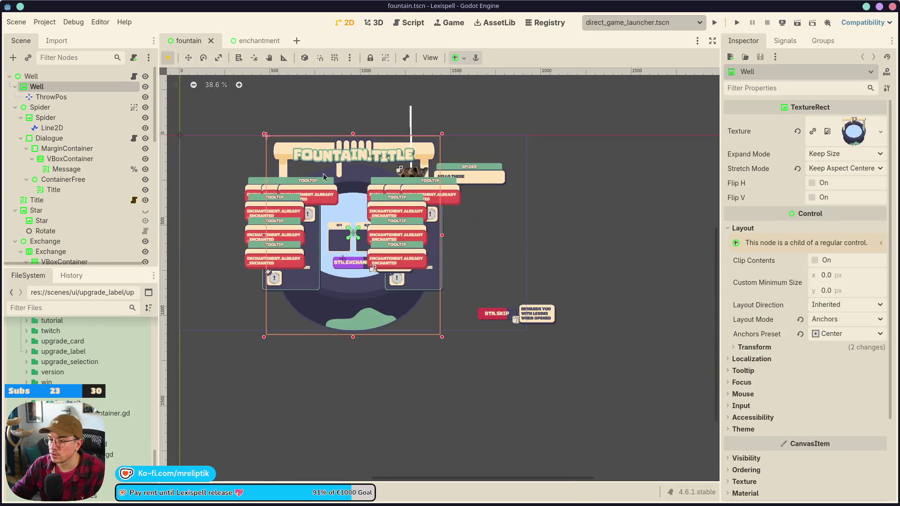
left_click(249, 40)
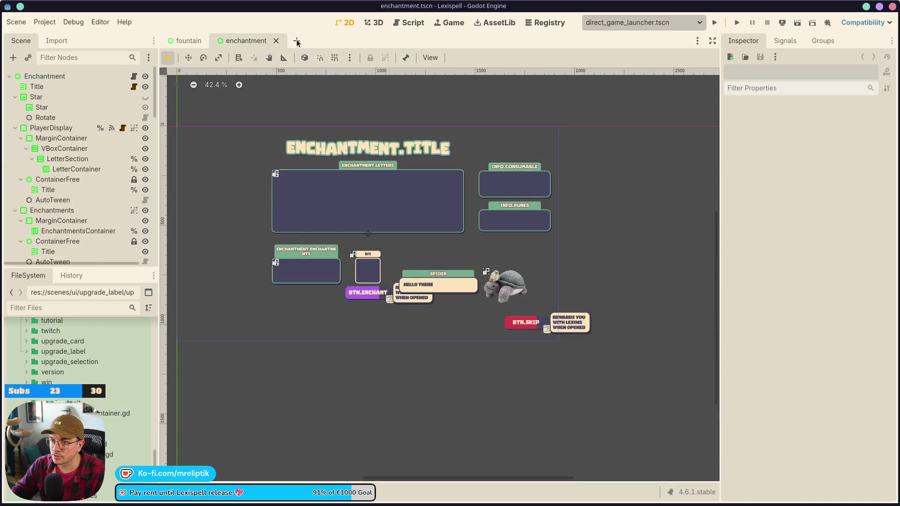
left_click(297, 40)
left_click(82, 118)
left_click(71, 82)
- Rename the new scene's root node to MageSelection
double_click(57, 76)
type("MageSelec")
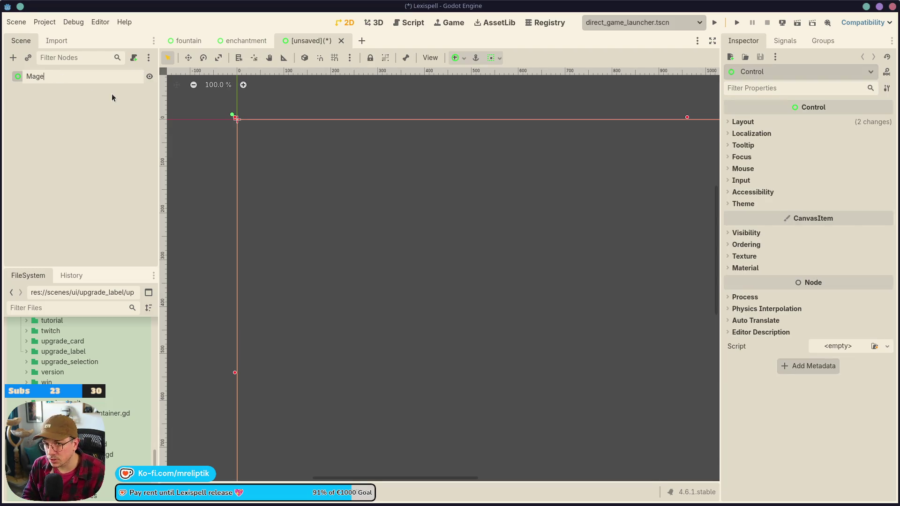
type("tion")
key("Return")
- Save the scene as mage_selection.tscn in a new scenes/ui/mage_selection folder
key("ctrl+s")
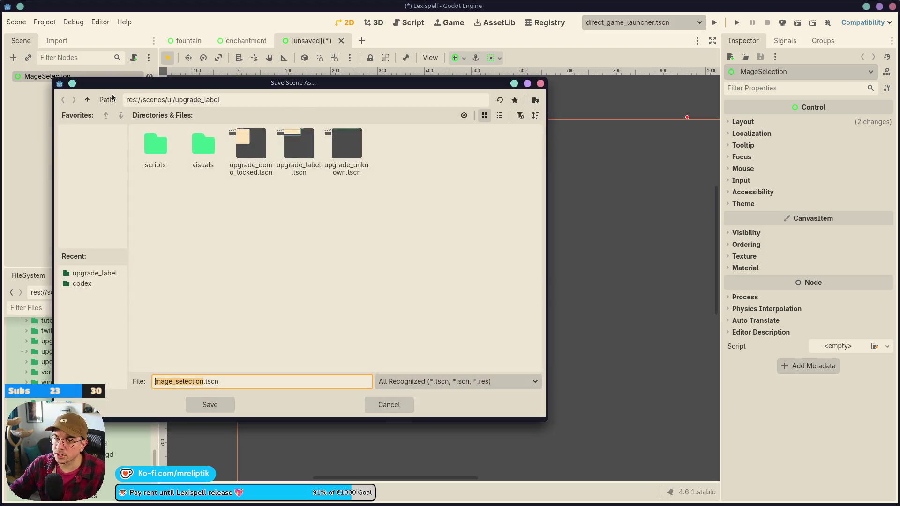
left_click(87, 100)
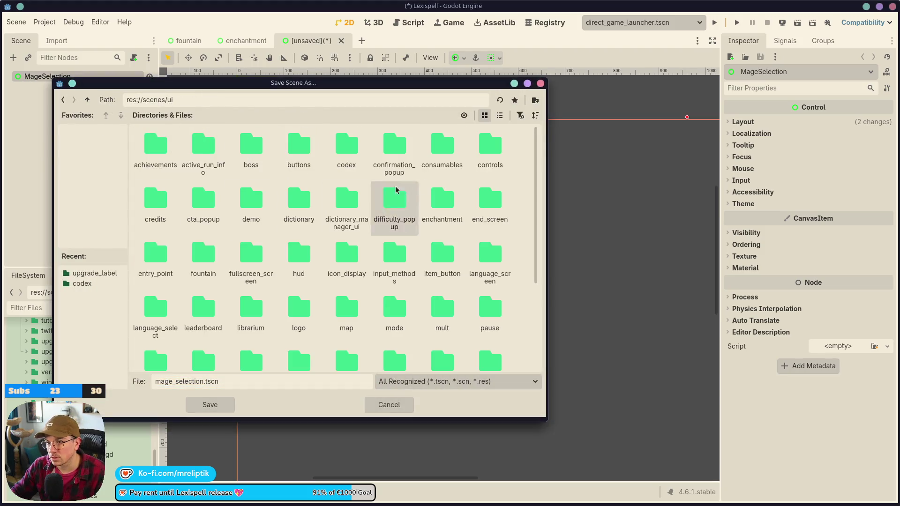
left_click(534, 100)
type("mage")
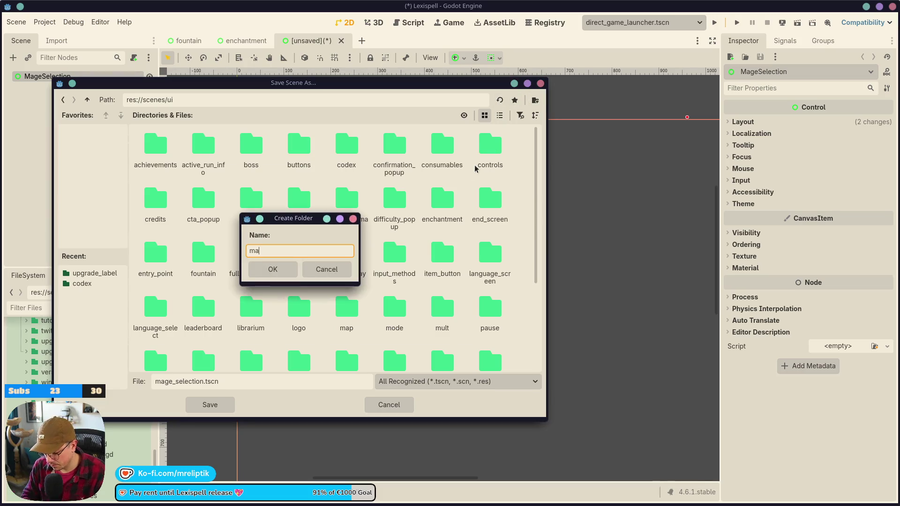
key("Return")
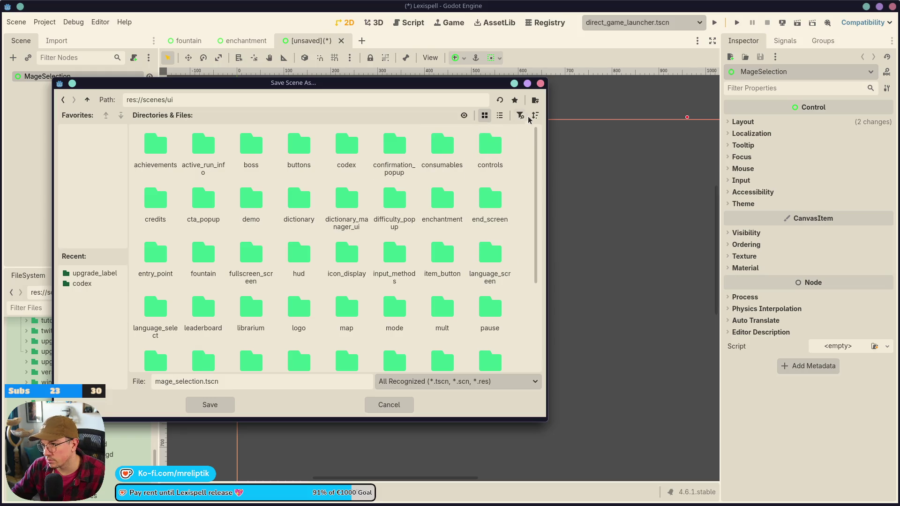
left_click(535, 100)
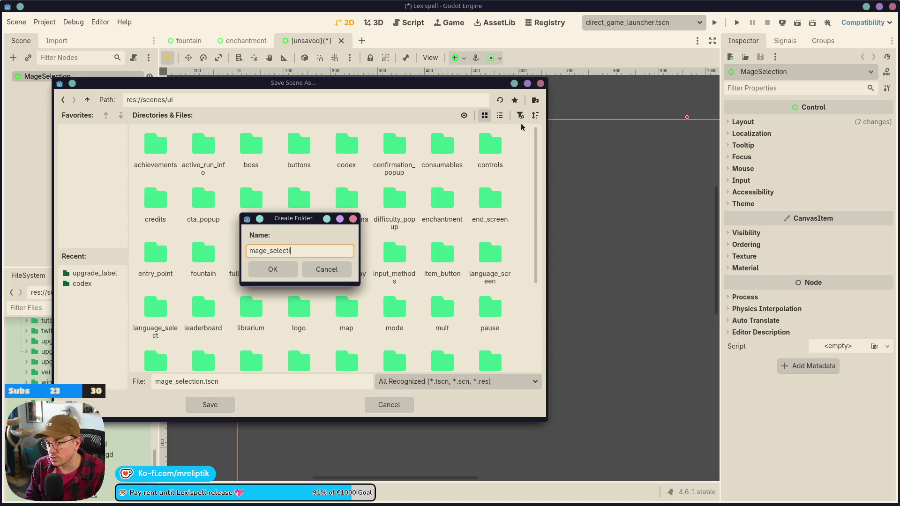
type("on")
key("Return")
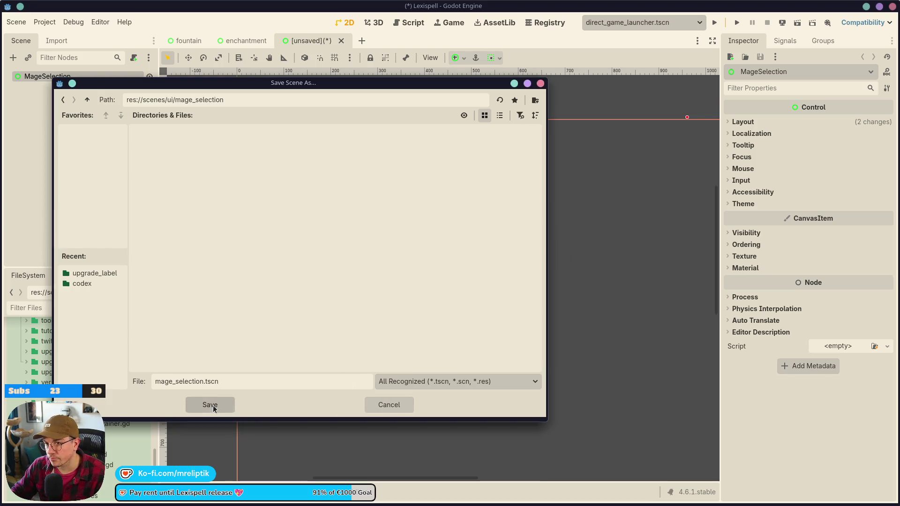
left_click(210, 404)
- Check the enchantment scene's Title label, then return to the mage_selection scene
left_click(260, 42)
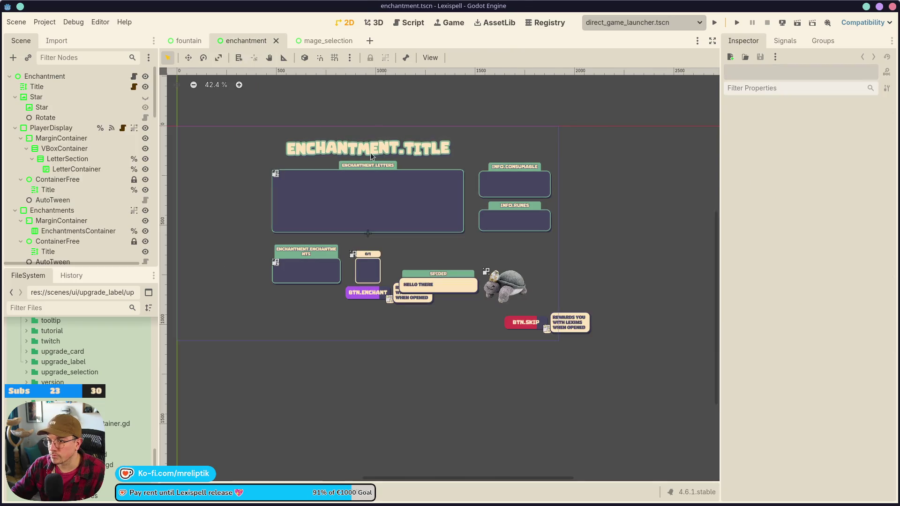
left_click(371, 151)
left_click(305, 41)
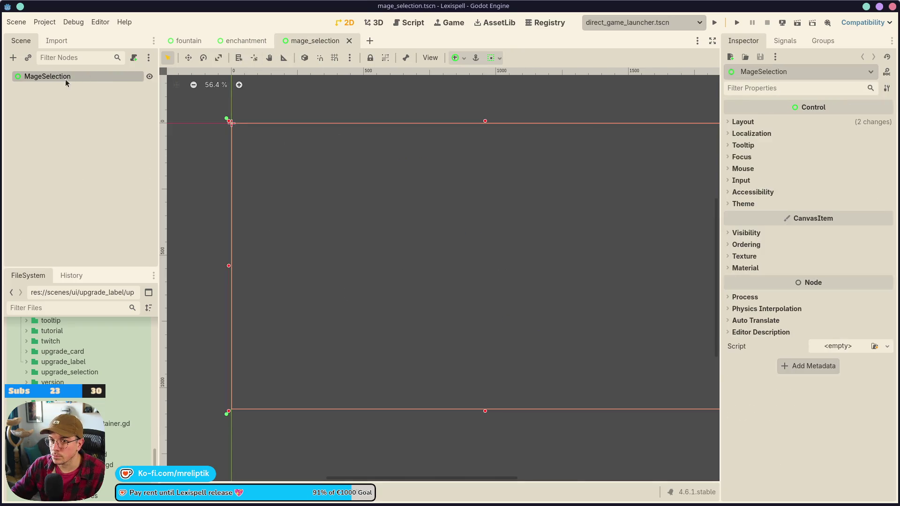
- Paste the Title label under MageSelection and change its text to MAGE.TITLE
key("ctrl+v")
scroll(382, 184, "right", 5)
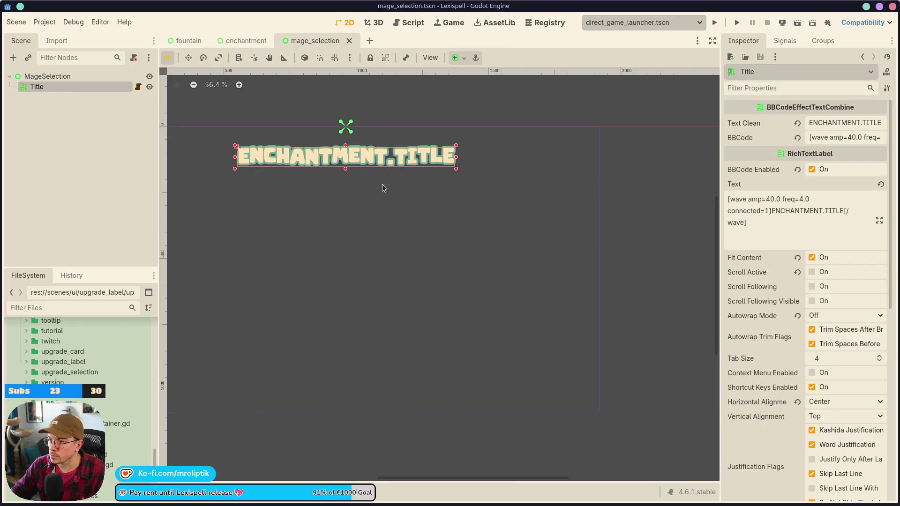
double_click(838, 122)
type("MAGE")
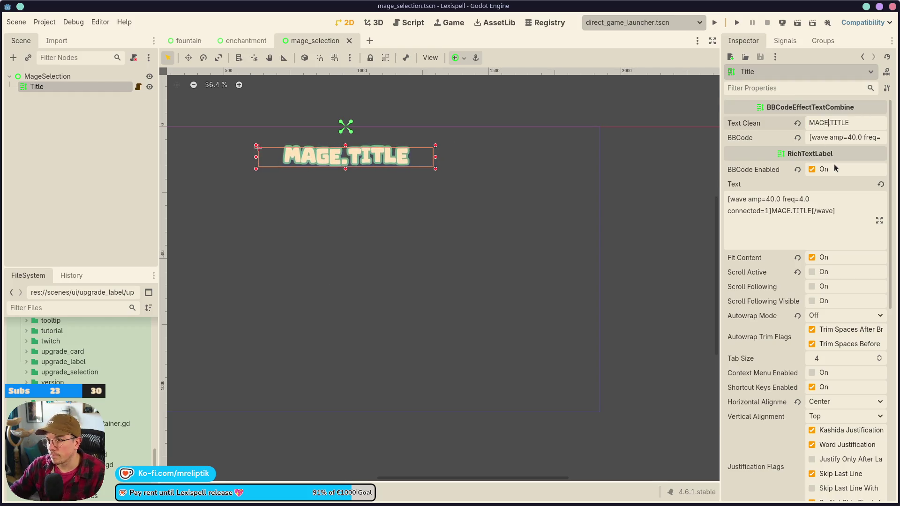
left_click(347, 187)
left_click(347, 159)
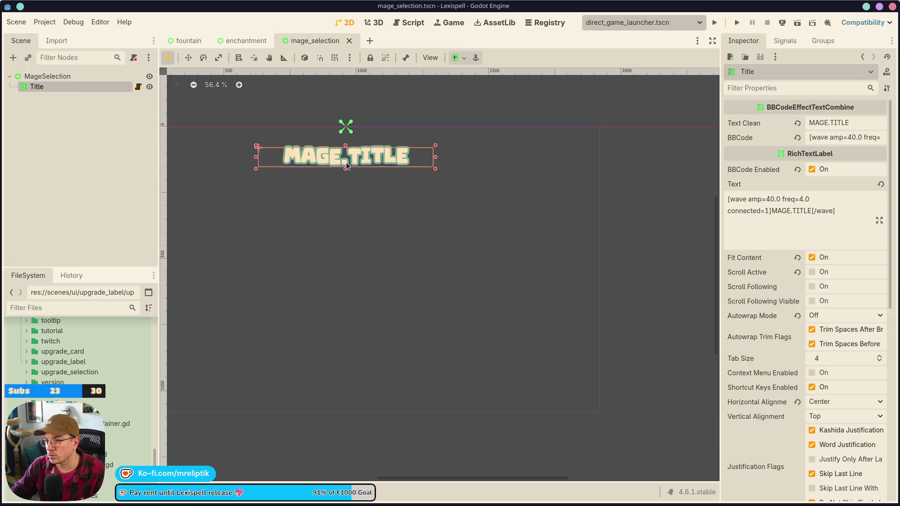
- Copy the fountain scene's Well node and paste it under the MageSelection root
left_click(230, 49)
left_click(187, 41)
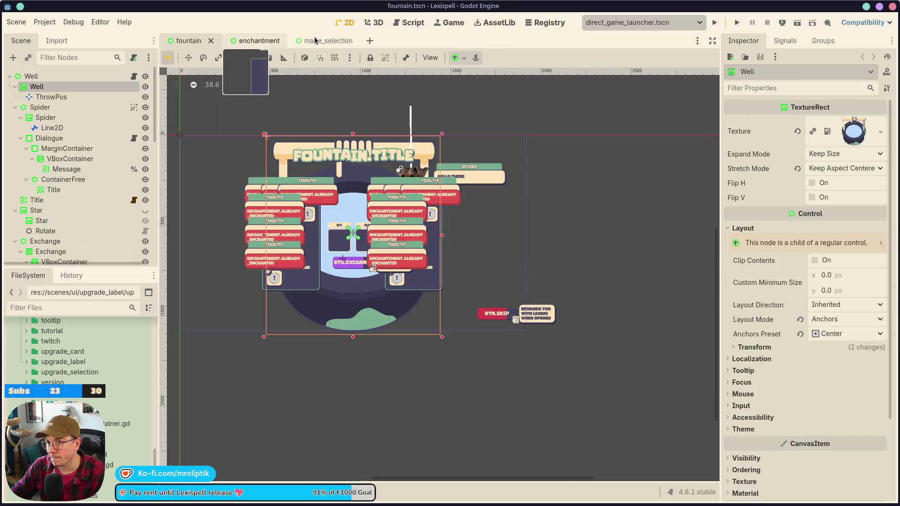
left_click(51, 97)
left_click(337, 42)
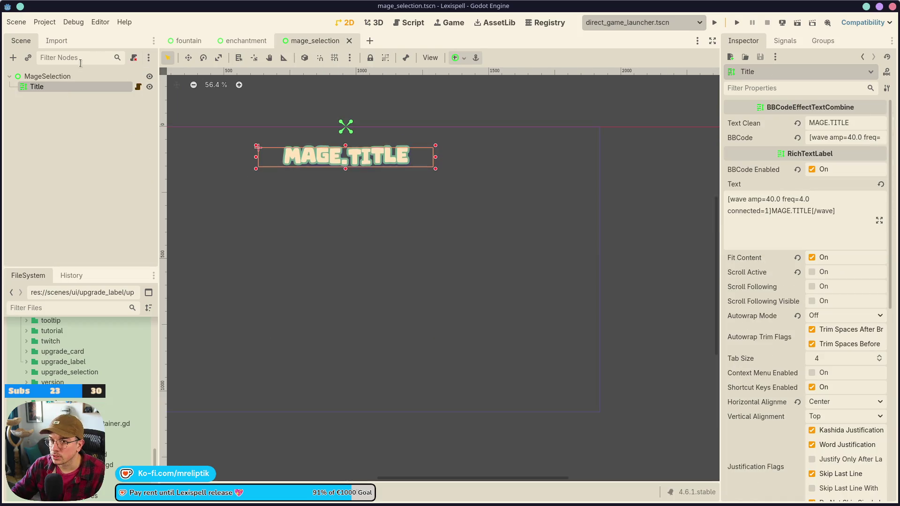
left_click(47, 76)
key("ctrl+v")
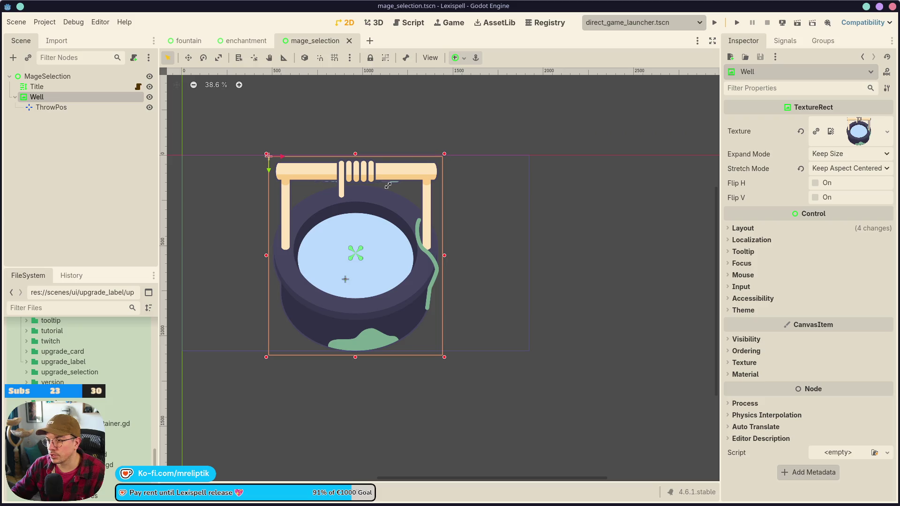
- Set Well's Expand Mode to Ignore Size, shrink it below MAGE.TITLE, and save
left_click(839, 154)
left_click(839, 169)
left_click(857, 156)
left_click(834, 181)
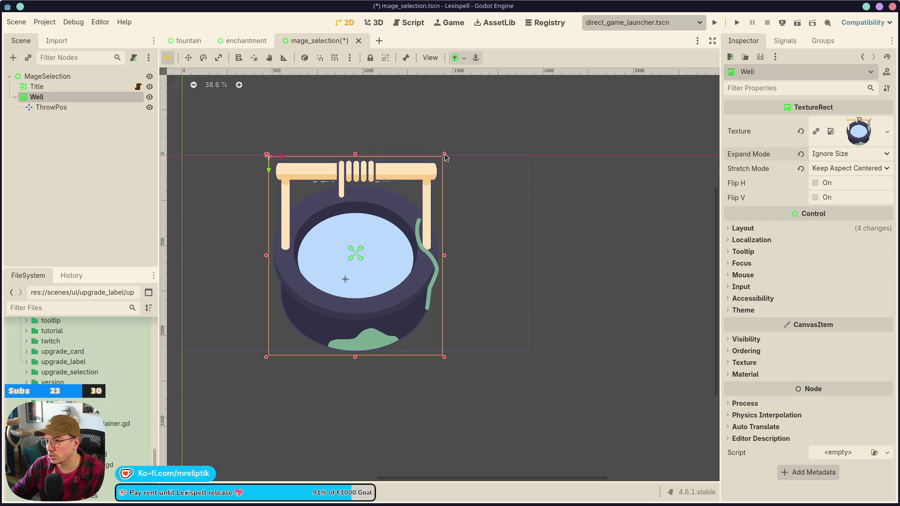
left_click_drag(444, 156, 386, 221)
key("ctrl+s")
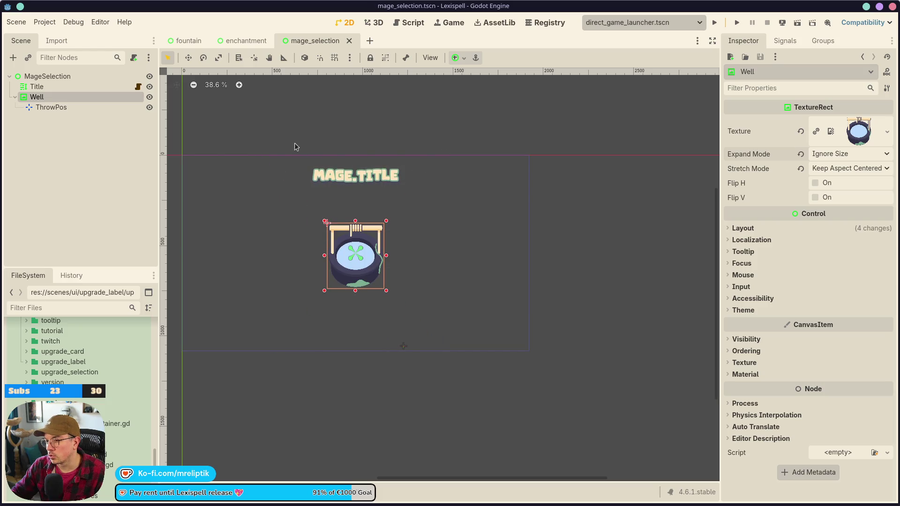
left_click(316, 120)
key("ctrl+s")
left_click(241, 41)
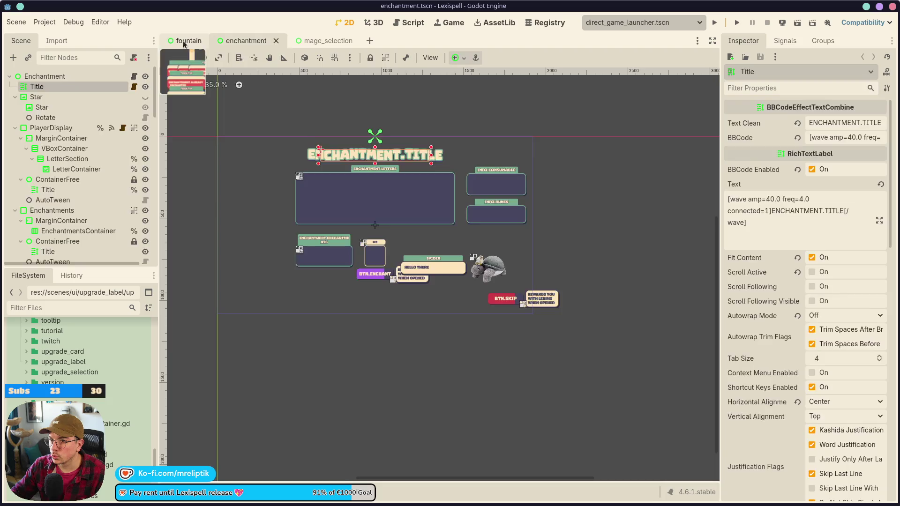
- Try Ignore Size and a smaller size on the fountain's Well, then undo it
left_click(185, 42)
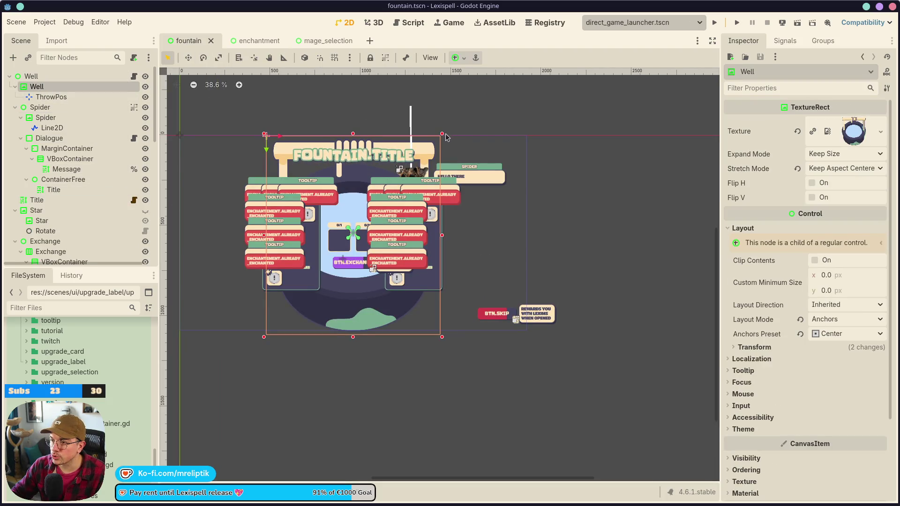
left_click(839, 154)
left_click(824, 179)
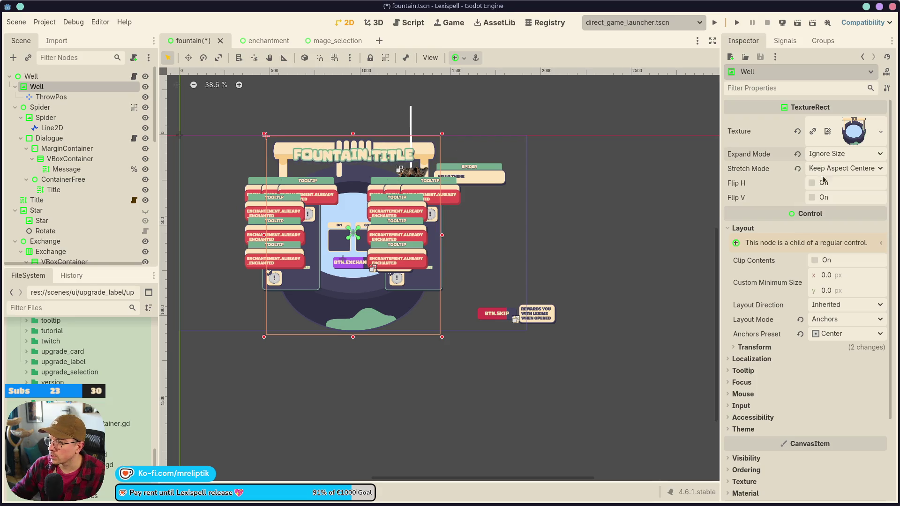
mouse_move(442, 133)
left_mouse_down()
mouse_move(404, 173)
mouse_move(411, 168)
left_mouse_up()
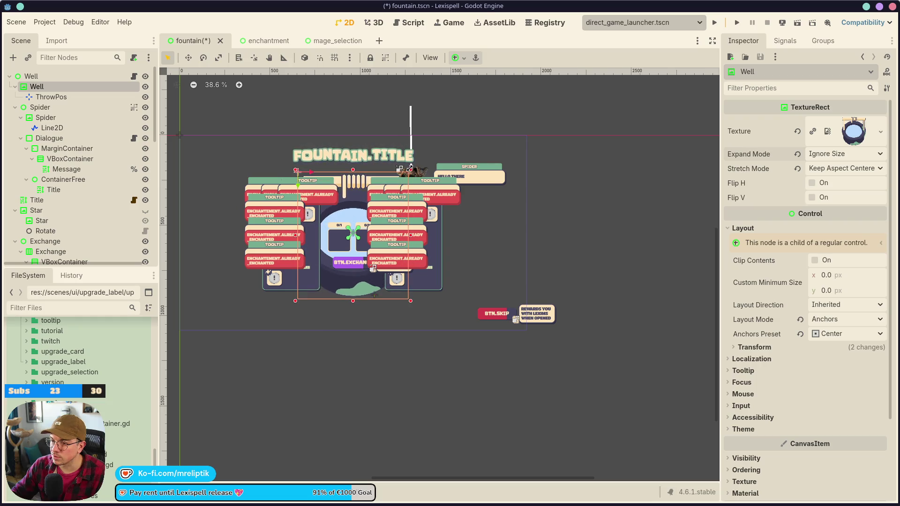
key("ctrl+z")
key("ctrl+z")
key("ctrl+z")
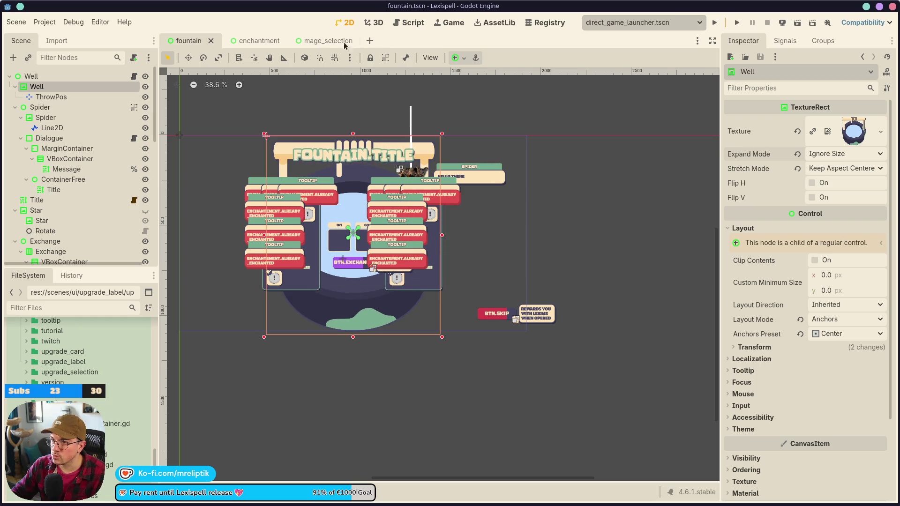
left_click(344, 42)
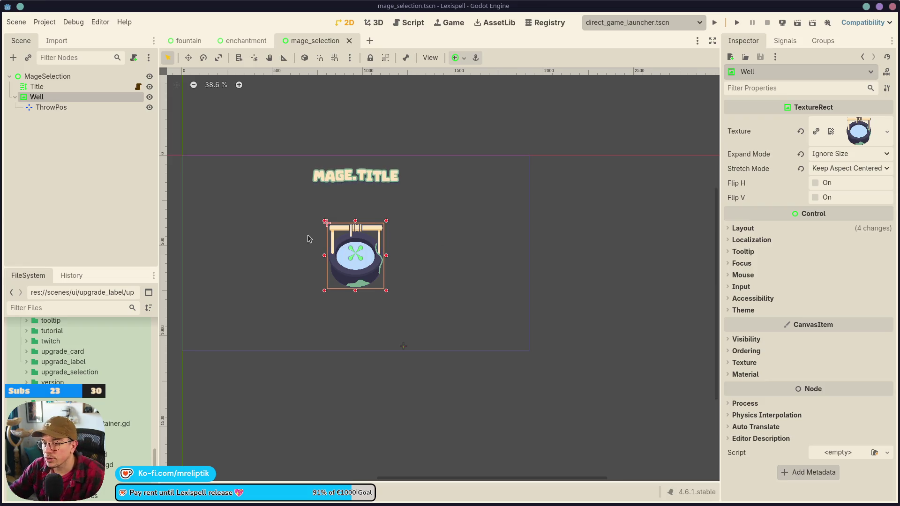
- Quick Load the white circle texture onto Well, shrink it slightly, and save
left_click(887, 132)
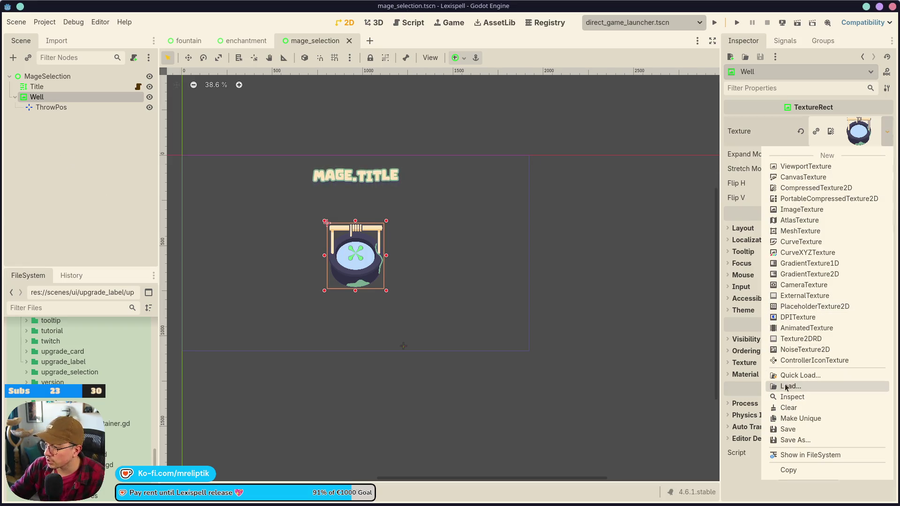
left_click(799, 376)
type("ball")
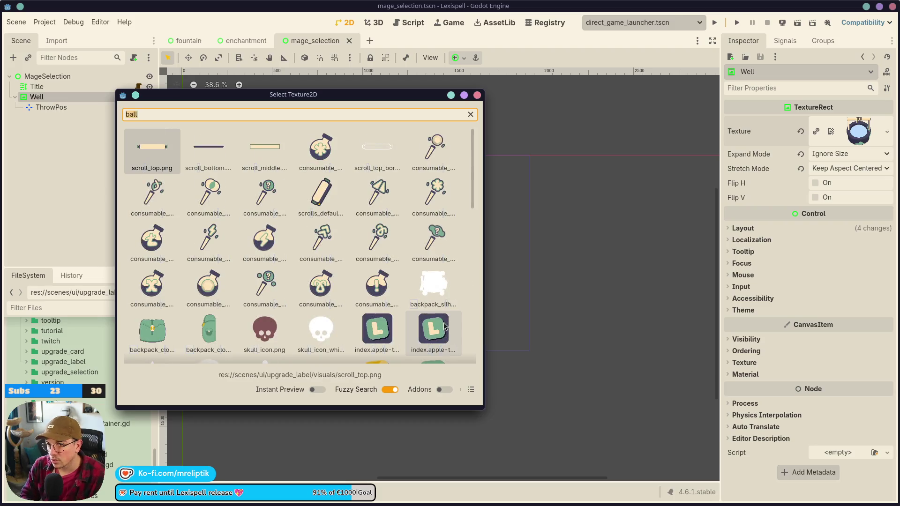
type("ci")
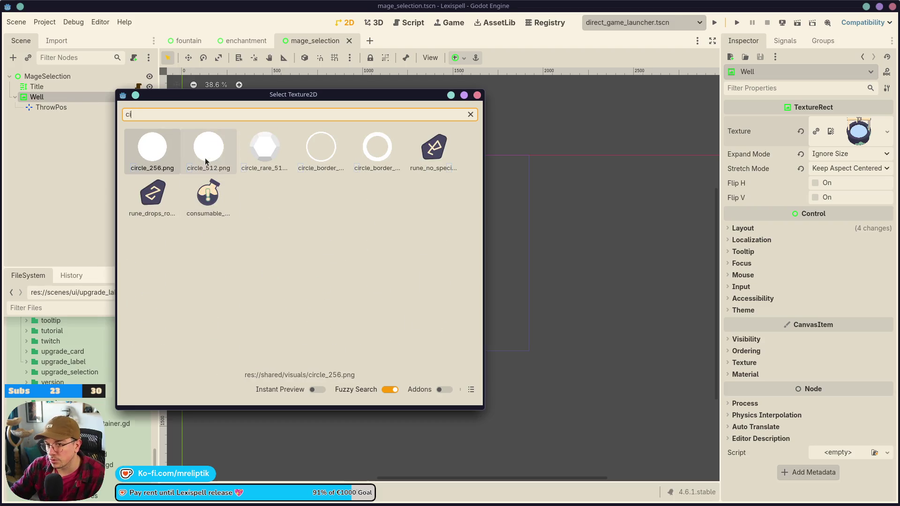
double_click(209, 148)
left_click_drag(394, 217, 385, 224)
key("ctrl+s")
- Delete the ThrowPos marker from the MageSelection scene
left_click(86, 191)
left_click(59, 97)
left_click(57, 108)
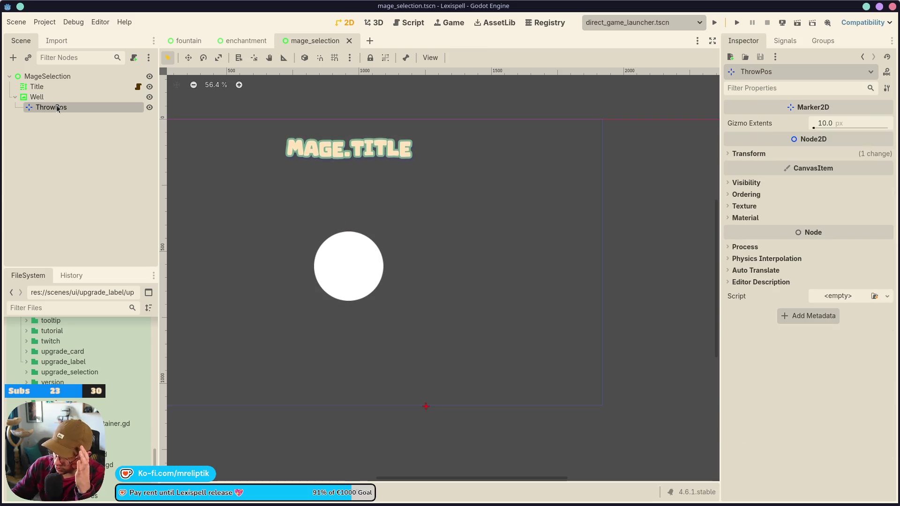
key("Delete")
key("Return")
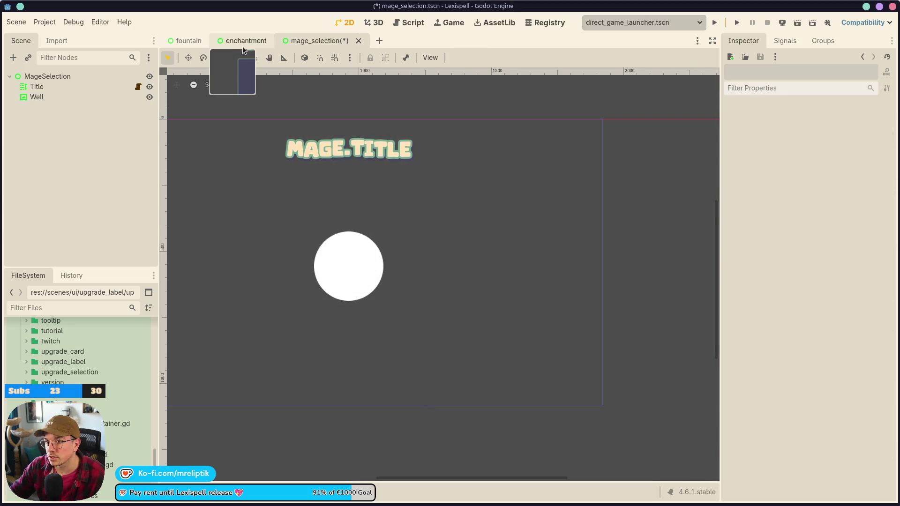
- Go through the enchantment scene to the fountain scene and select its ThrowPos marker
left_click(243, 47)
left_click(171, 41)
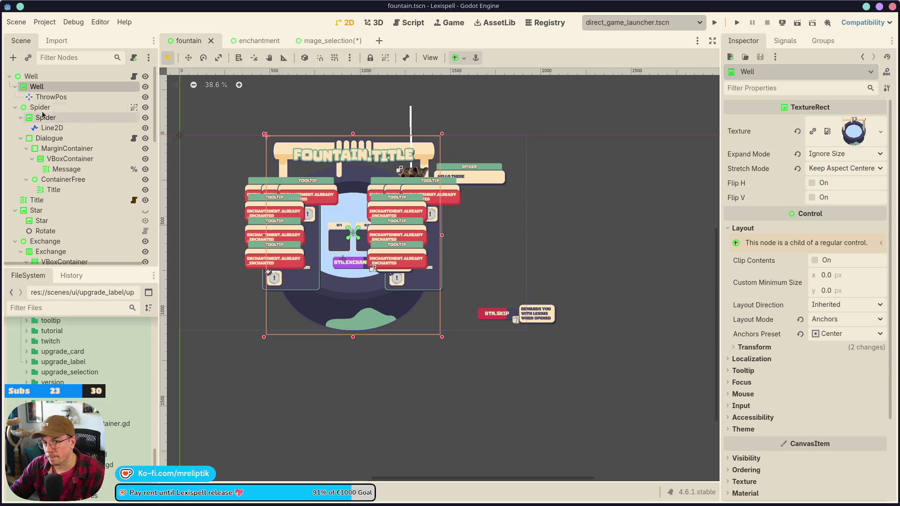
left_click(46, 98)
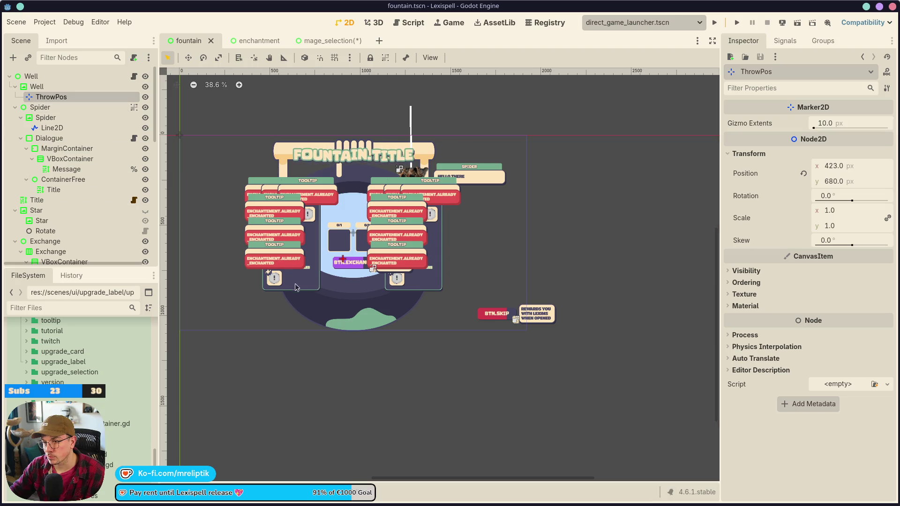
scroll(342, 264, "up", 6)
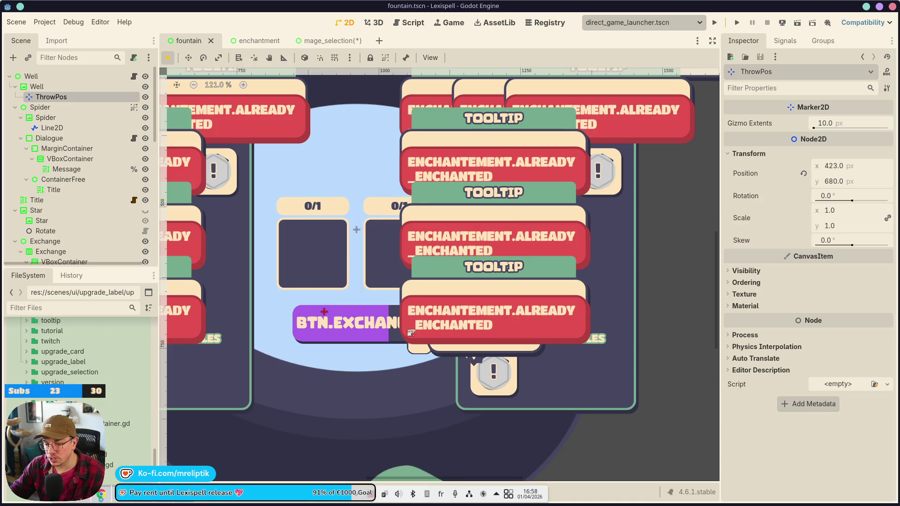
- Review fountain.tscn's diff in VS Code, showing the added expand_mode = 1 line
left_click(87, 495)
left_click(65, 113)
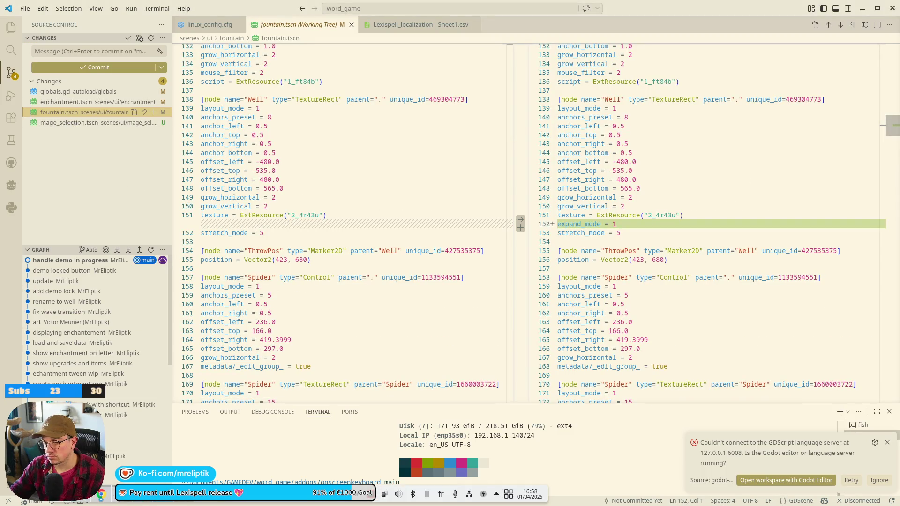
left_click(71, 495)
scroll(324, 318, "down", 8)
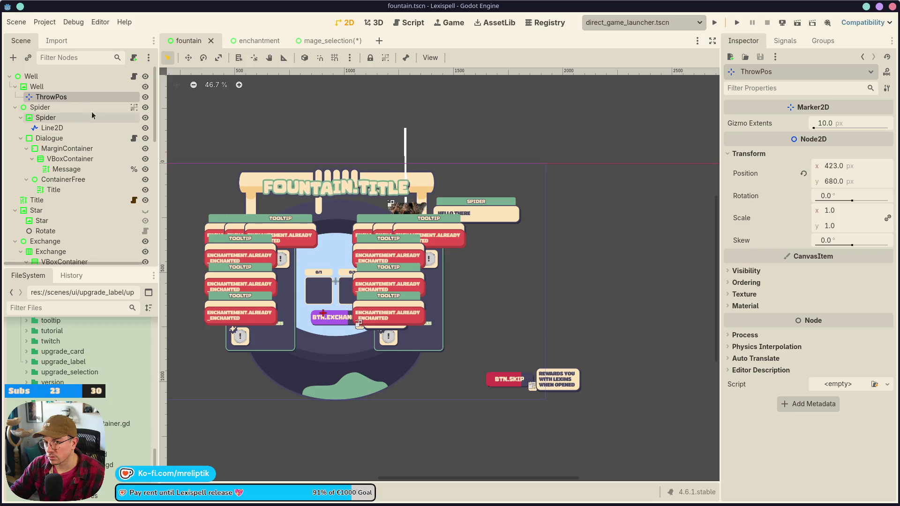
- Check the fountain's Well, ThrowPos and BTN.EXCHANGE, then save mage_selection with Ctrl+S
left_click(51, 87)
left_click(53, 98)
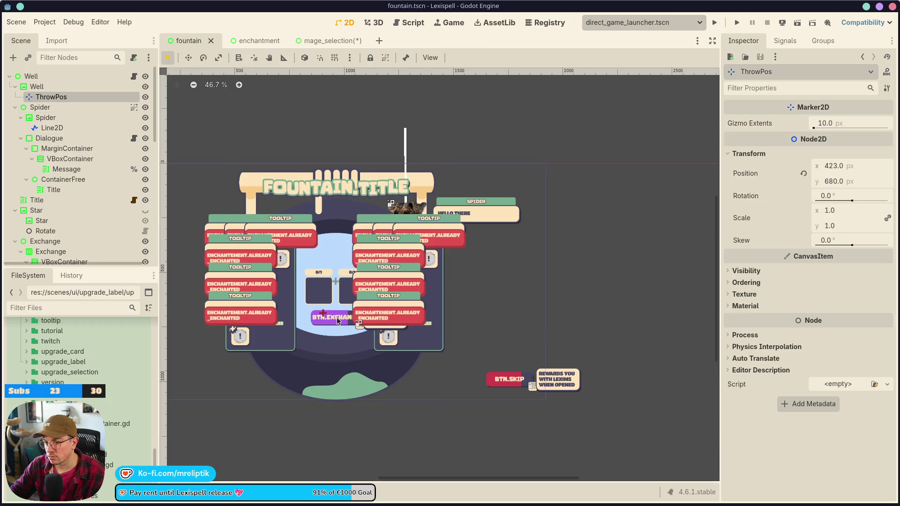
left_click(342, 277)
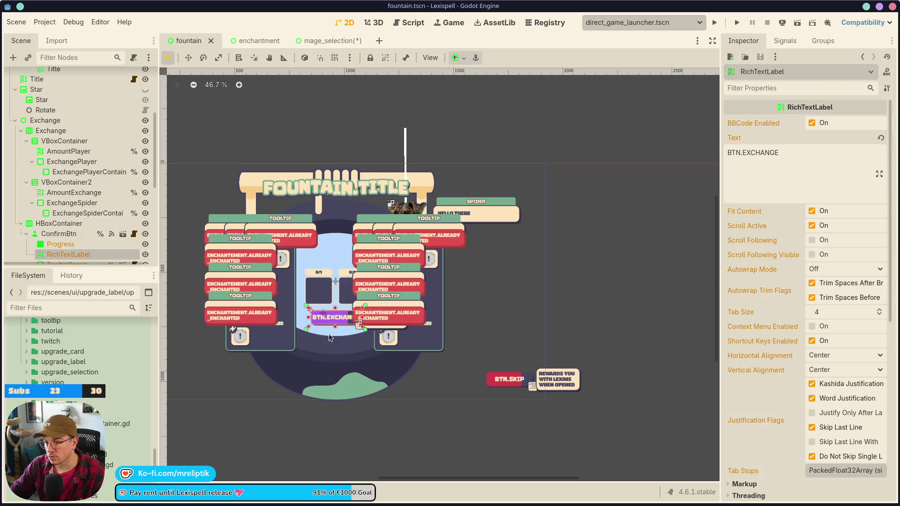
left_click(319, 41)
key("ctrl+s")
scroll(368, 212, "down", 3)
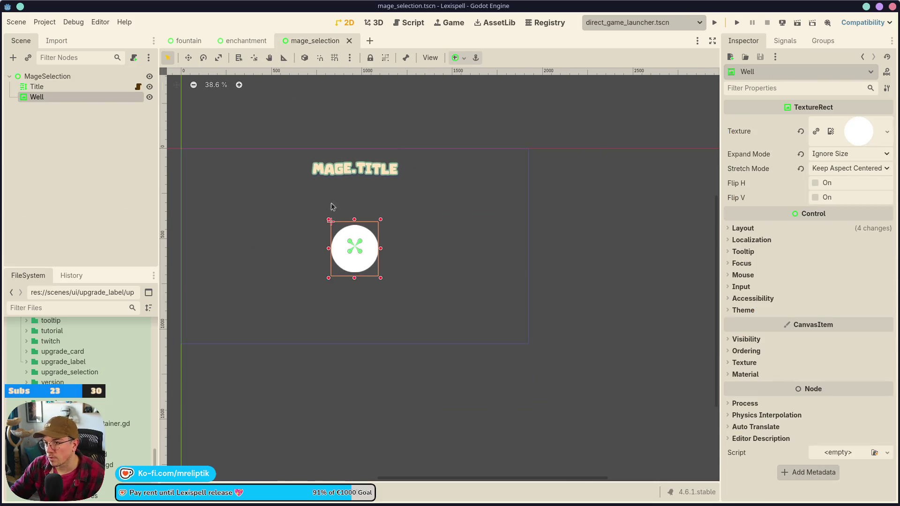
left_click(101, 151)
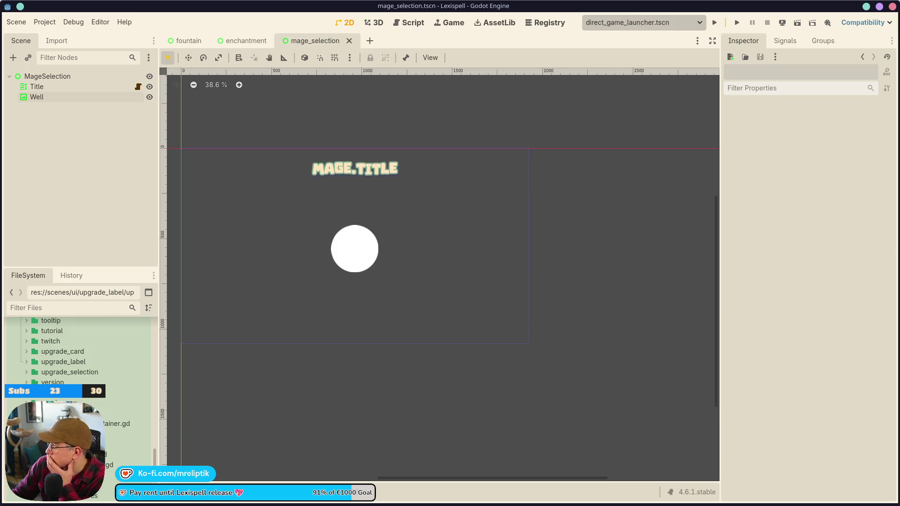
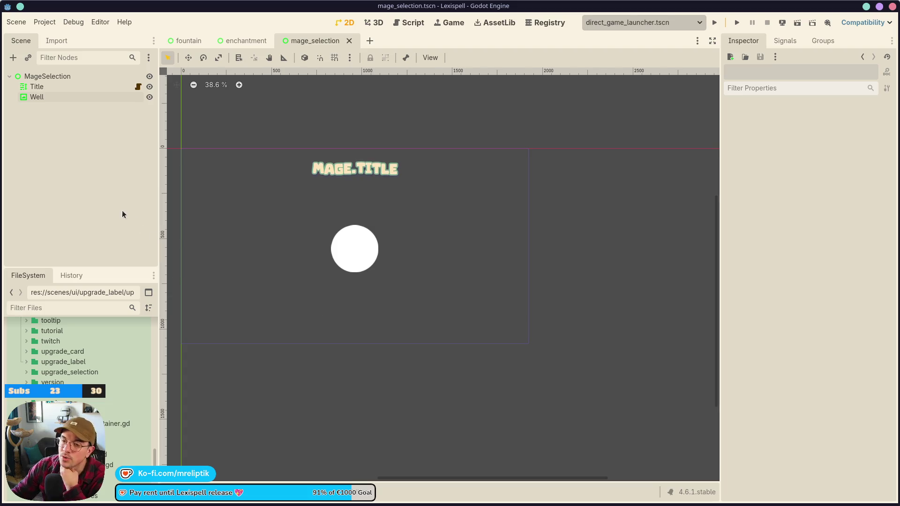
- Add a Button child under MageSelection, rename it MageBtn, and save
left_click(61, 77)
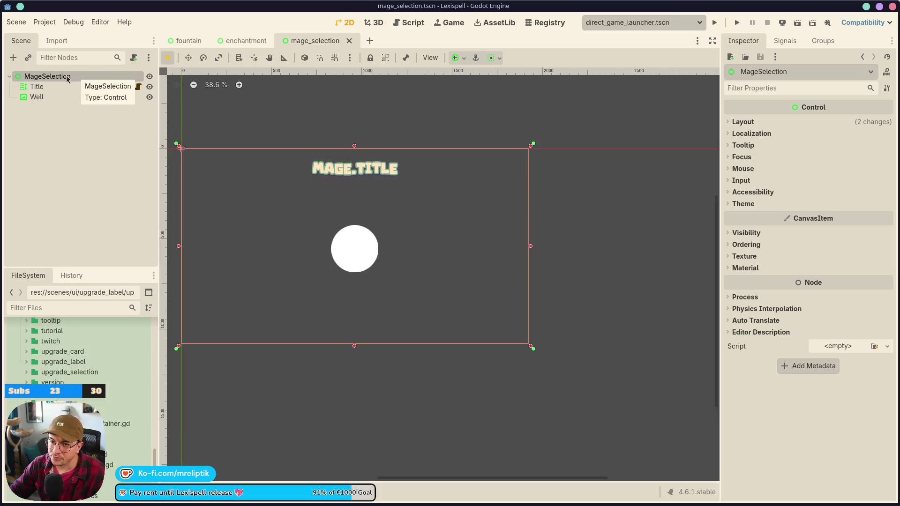
right_click(67, 79)
left_click(120, 94)
type("button")
key("Escape")
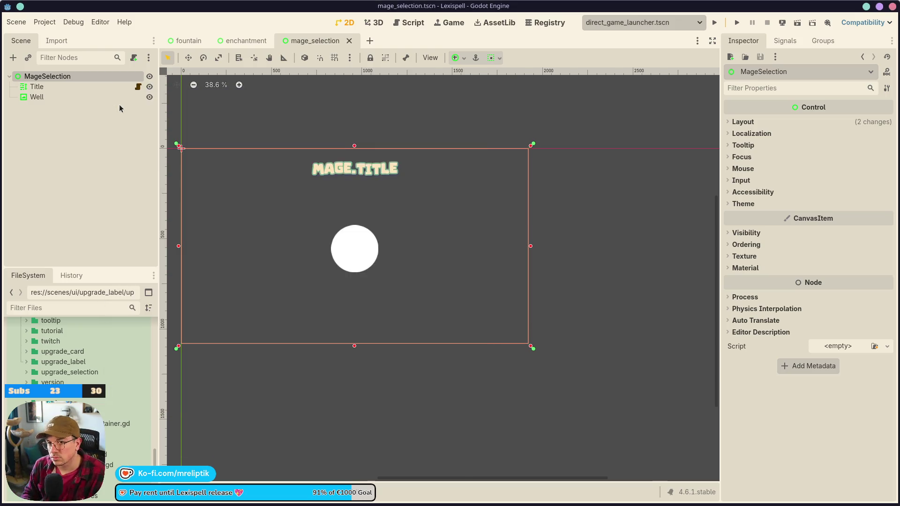
key("ctrl+a")
type("button")
key("Return")
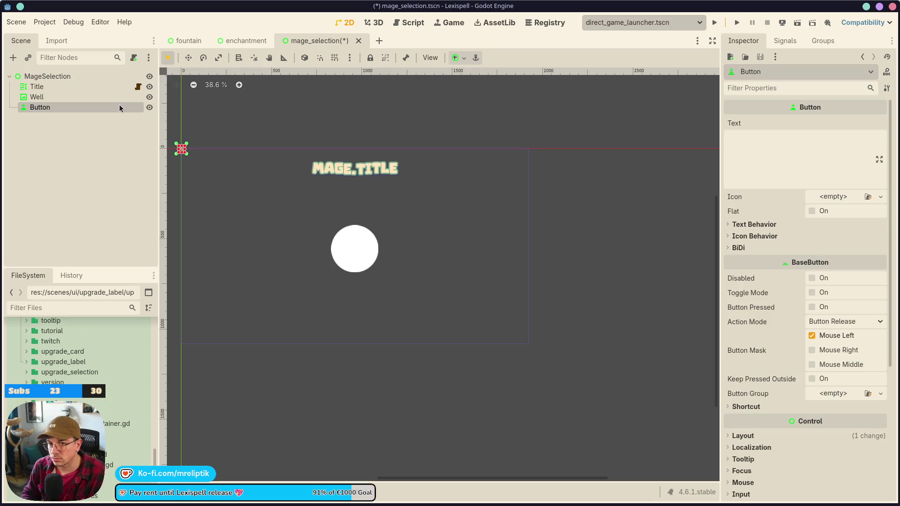
double_click(63, 108)
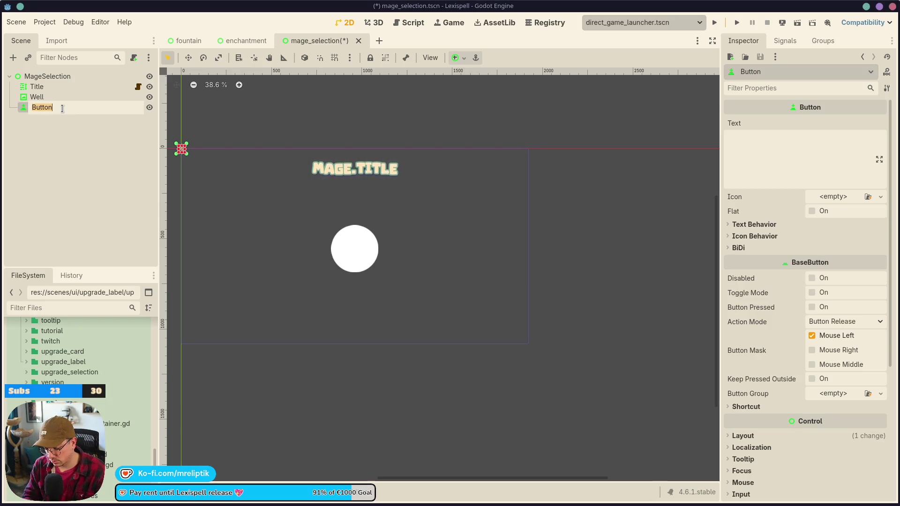
type("n")
key("Return")
key("ctrl+s")
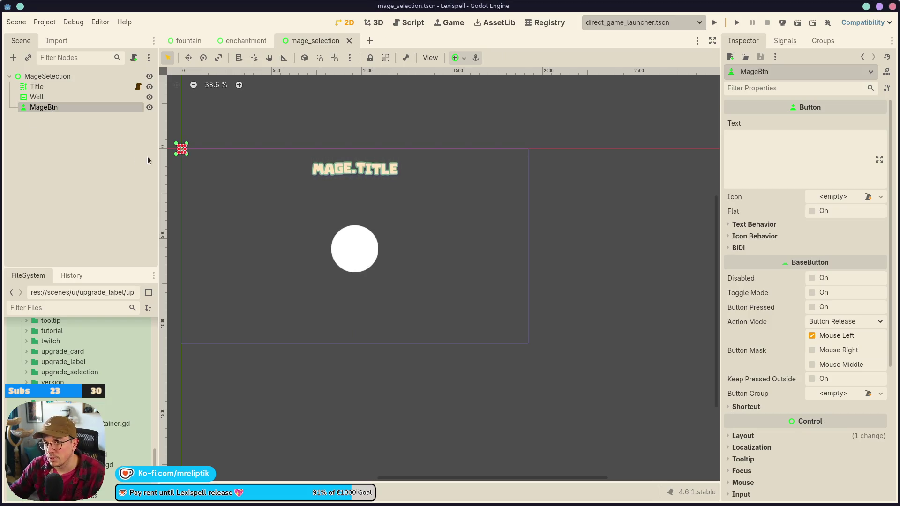
- Give MageBtn a 192×192 custom minimum size
mouse_move(184, 150)
left_mouse_down()
mouse_move(231, 177)
mouse_move(181, 181)
mouse_move(216, 183)
left_mouse_up()
key("ctrl+s")
scroll(308, 222, "up", 6)
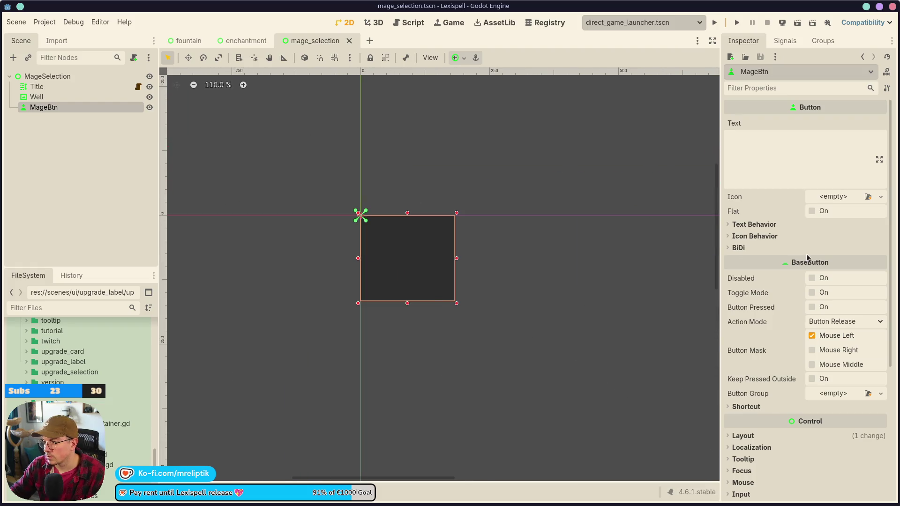
scroll(802, 389, "down", 4)
left_click(752, 288)
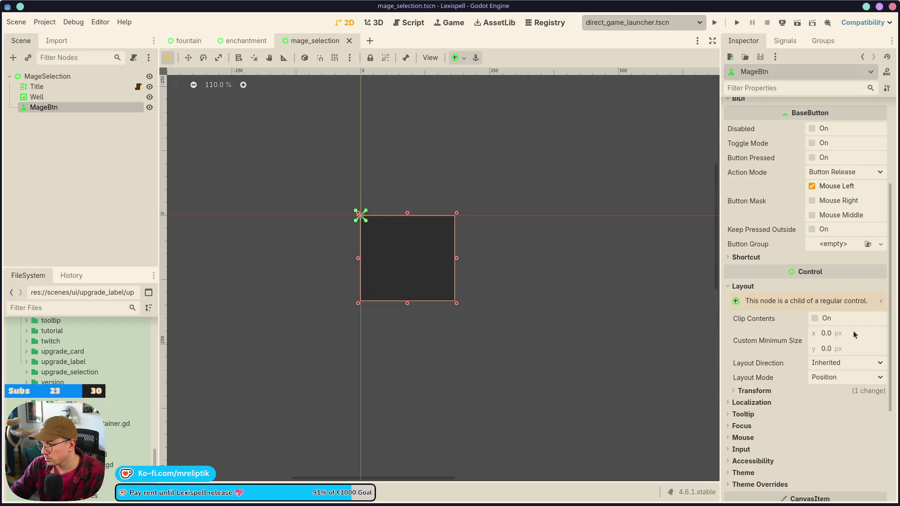
left_click(754, 391)
left_click(835, 334)
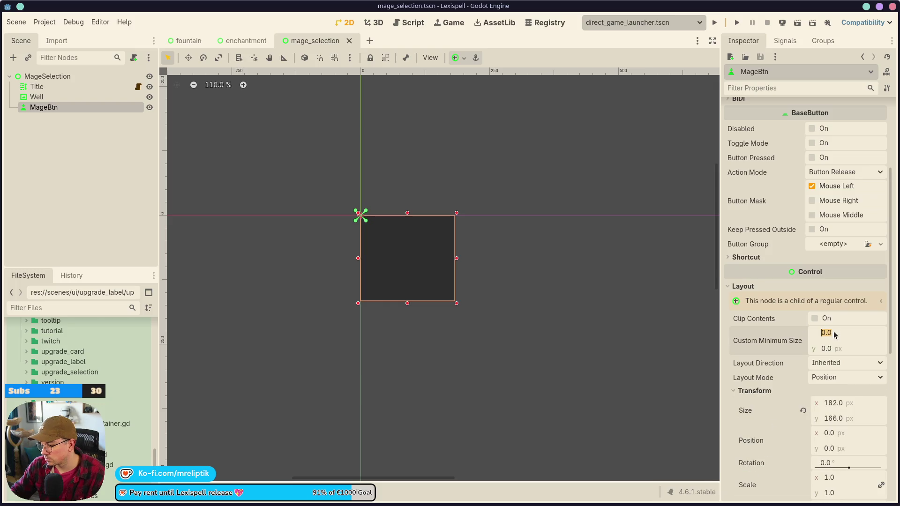
type("2")
key("Tab")
type("2")
key("Return")
key("ctrl+s")
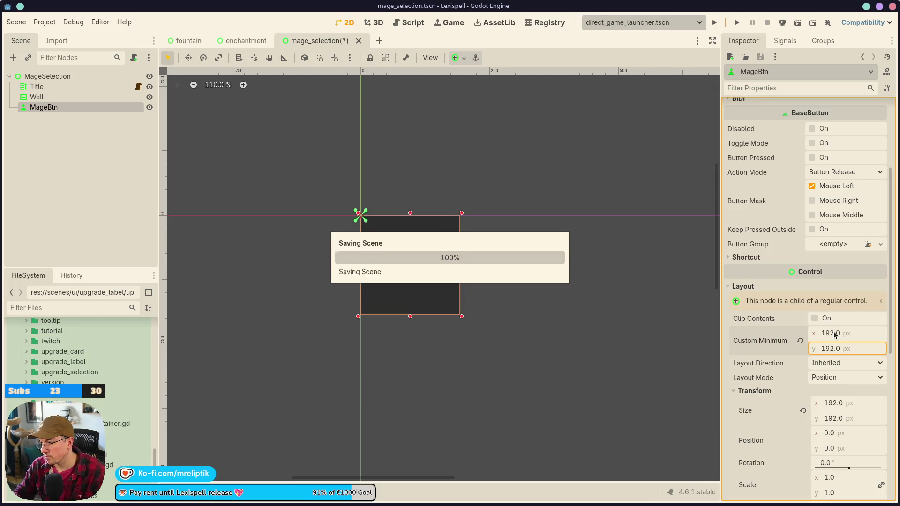
- Set MageBtn's normal, pressed, hover, disabled and focus style overrides to StyleBoxEmpty
scroll(817, 323, "down", 10)
left_click(750, 351)
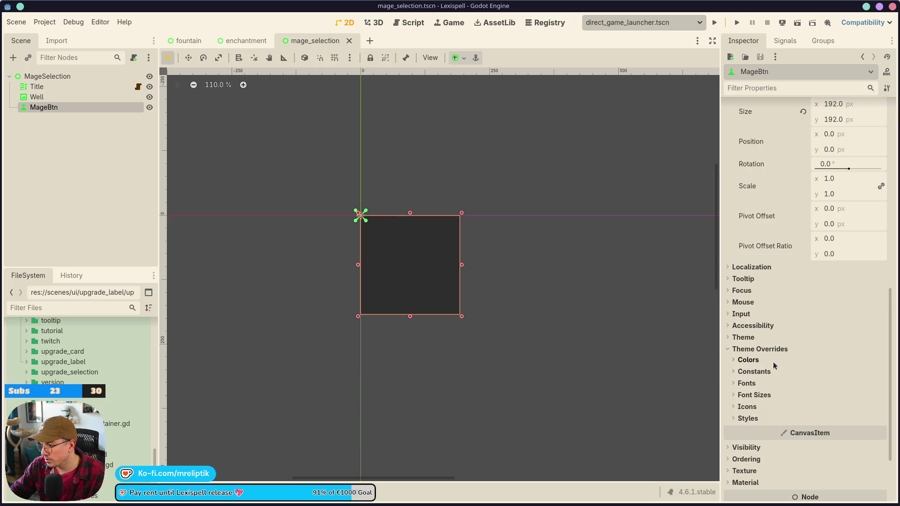
left_click(760, 418)
left_click(882, 431)
left_click(844, 347)
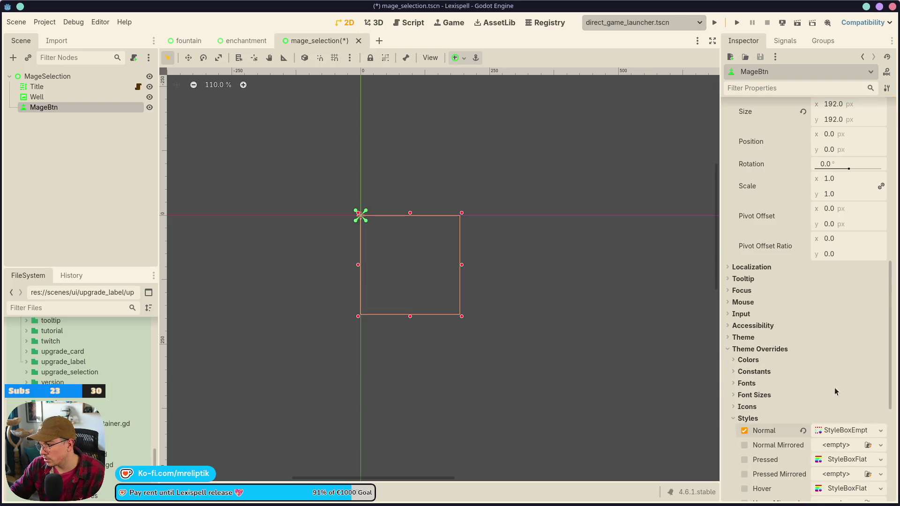
scroll(844, 347, "down", 5)
left_click_drag(845, 182, 837, 327)
key("ctrl+s")
- Add a TextureRect child under MageBtn and save the scene
right_click(55, 114)
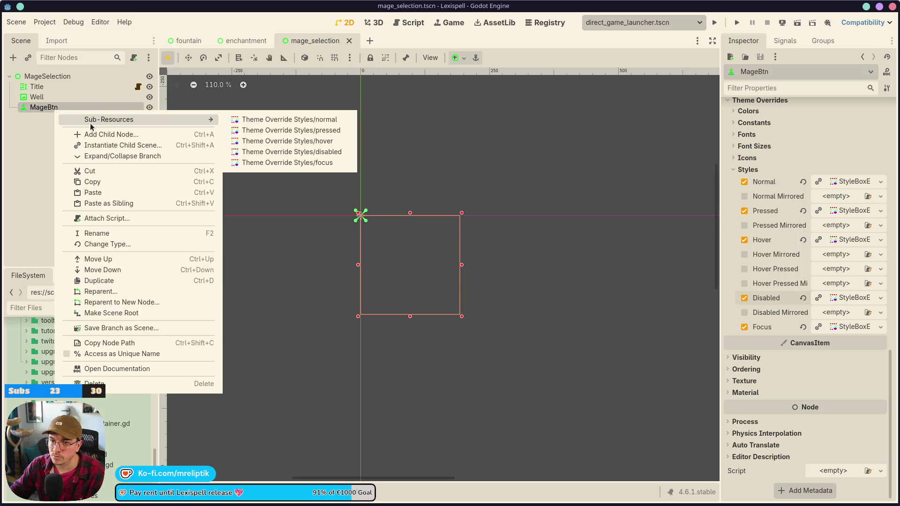
left_click(90, 134)
type("texture")
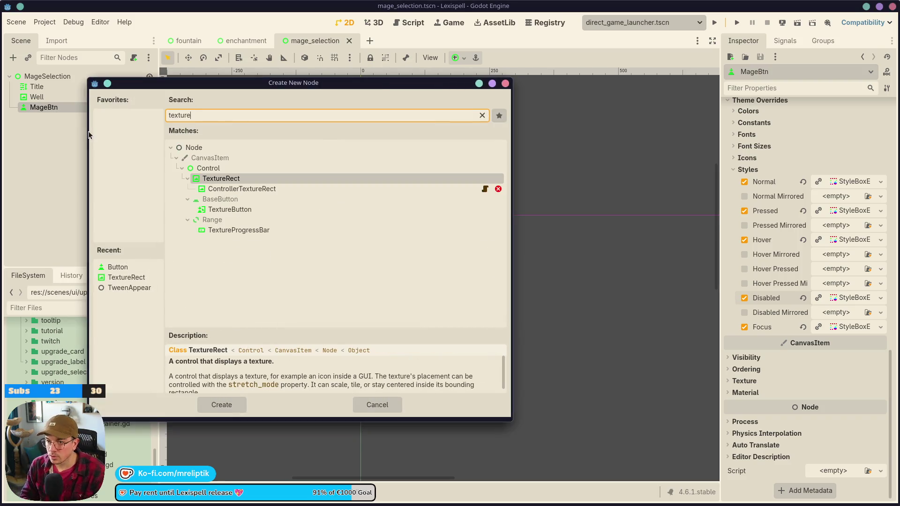
key("Return")
double_click(86, 117)
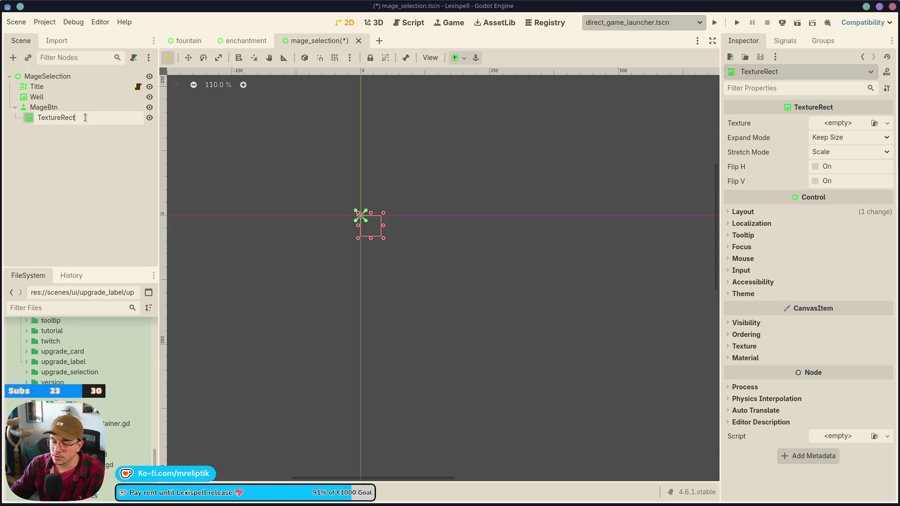
key("BackSpace")
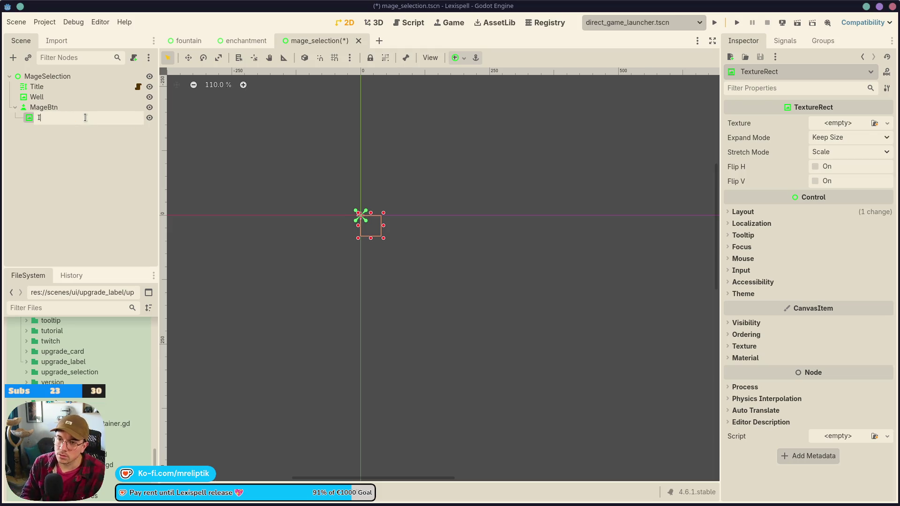
type("ture")
key("Return")
key("ctrl+s")
key("ctrl+z")
key("ctrl+s")
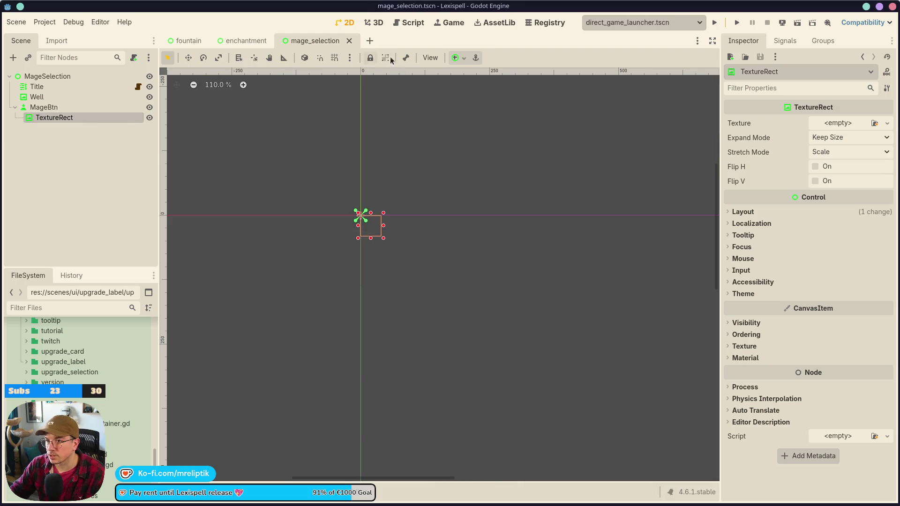
- Anchor the TextureRect Full Rect, with Ignore Size expand and Keep Aspect Centered stretch
left_click(465, 60)
left_click(512, 144)
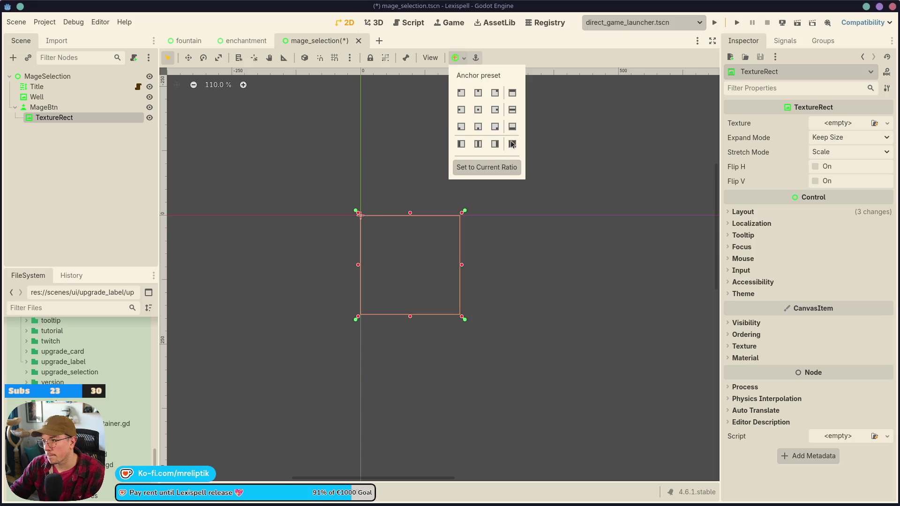
left_click(844, 123)
left_click(755, 141)
left_click(839, 138)
left_click(834, 165)
left_click(826, 153)
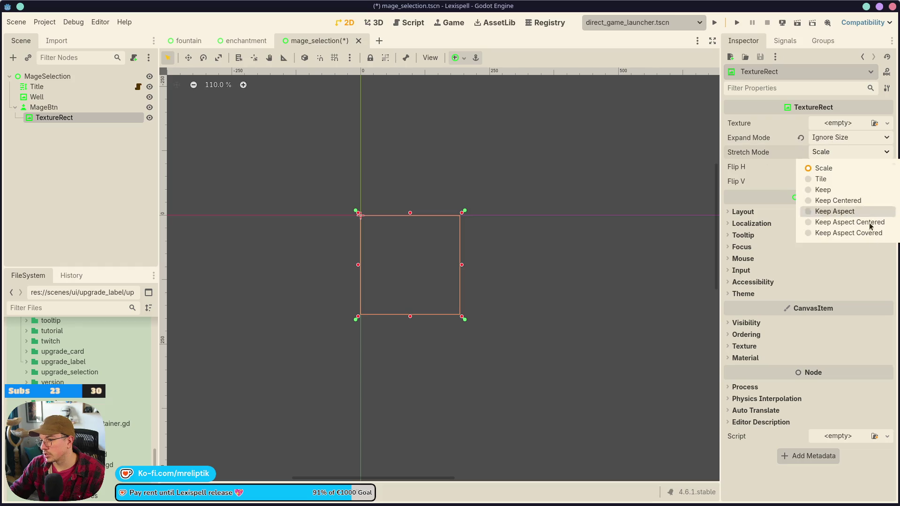
left_click(852, 222)
key("ctrl+s")
- Quick-load mascott_triangle.png as the TextureRect's texture and save
left_click(887, 123)
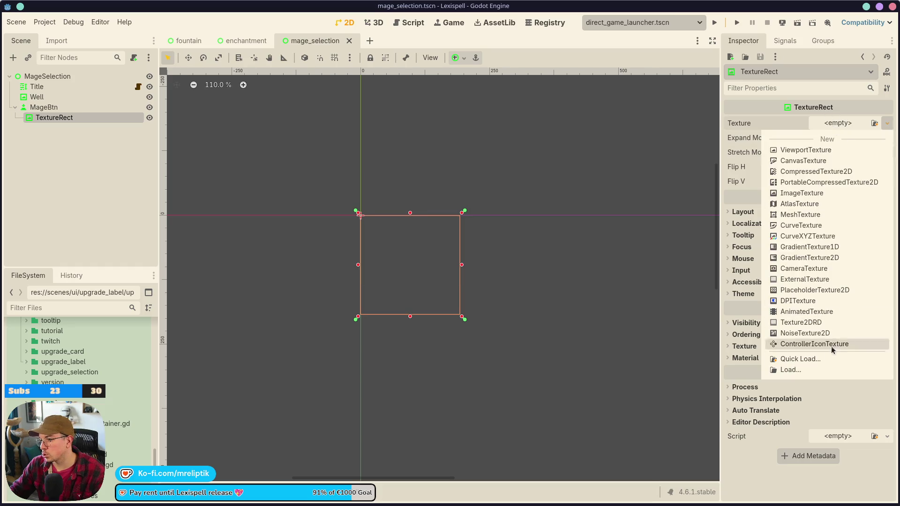
left_click(809, 359)
type("mas")
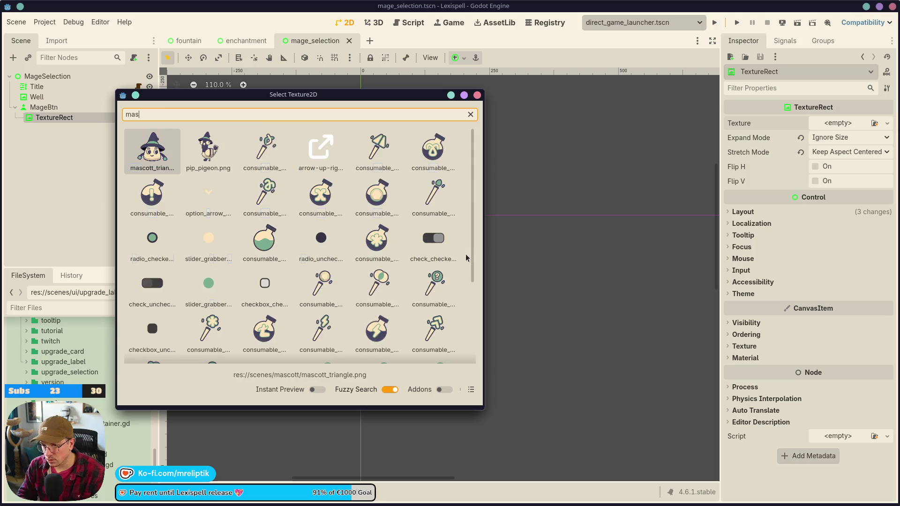
key("Return")
key("ctrl+s")
- Browse the scene tree nodes and reselect the TextureRect
scroll(297, 205, "down", 3)
left_click(63, 182)
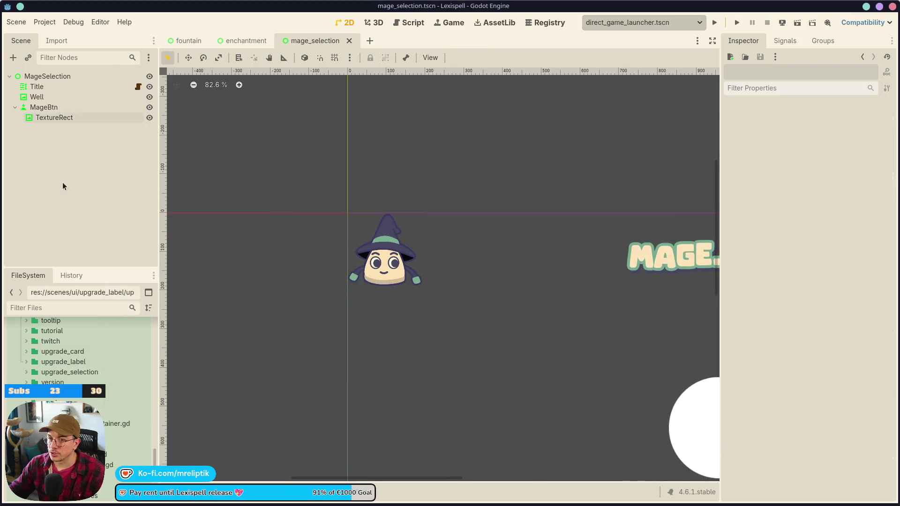
left_click(72, 99)
left_click(54, 118)
left_click(43, 155)
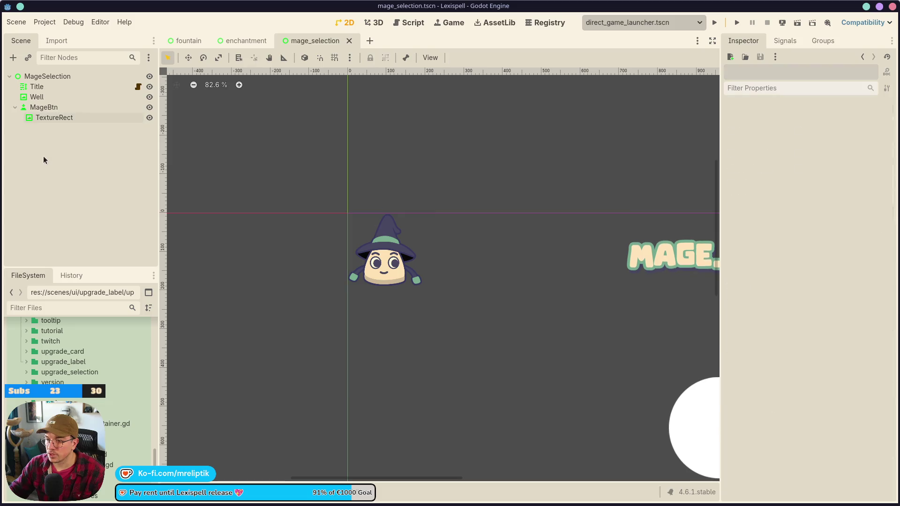
scroll(330, 229, "down", 3)
left_click(47, 107)
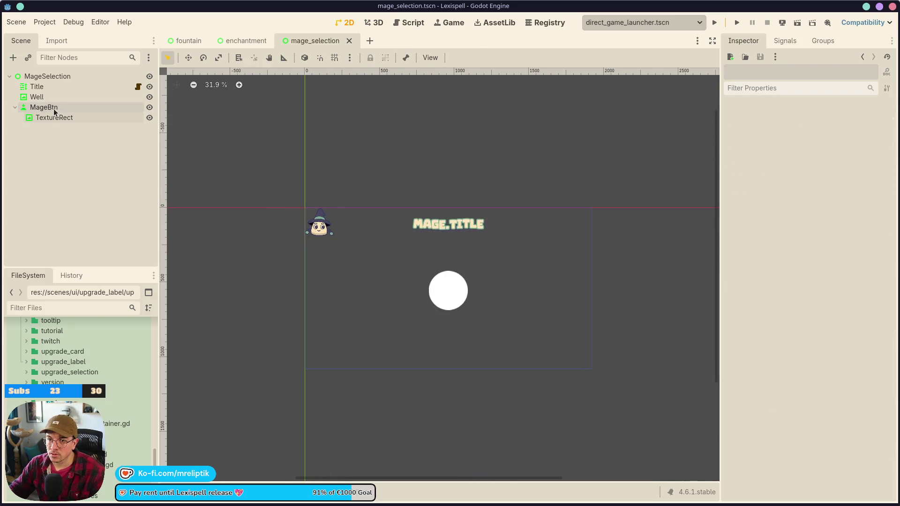
scroll(319, 240, "up", 4)
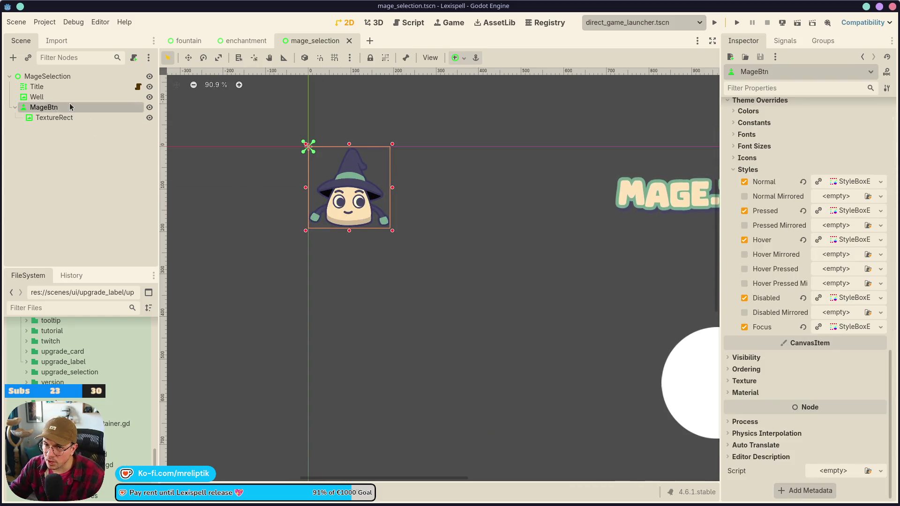
left_click(49, 118)
right_click(48, 118)
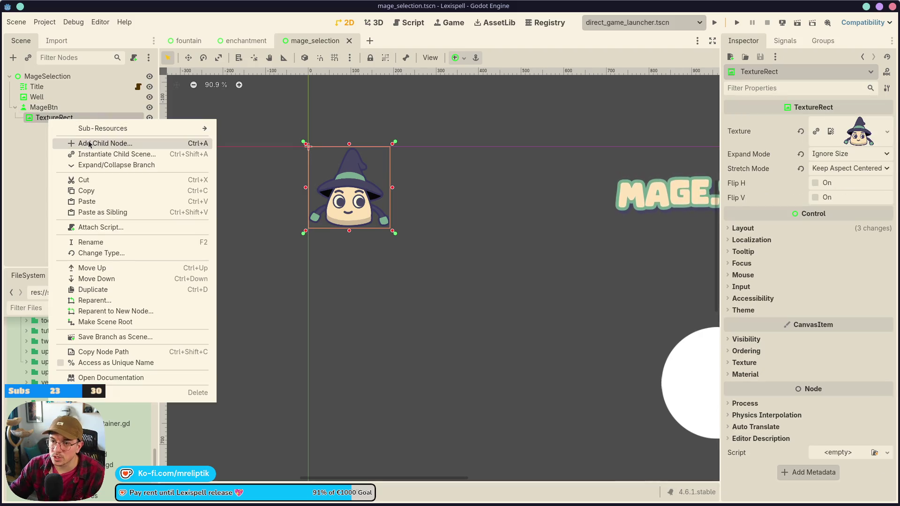
- Give the mascot TextureRect a new ShaderMaterial
key("Escape")
left_click(746, 374)
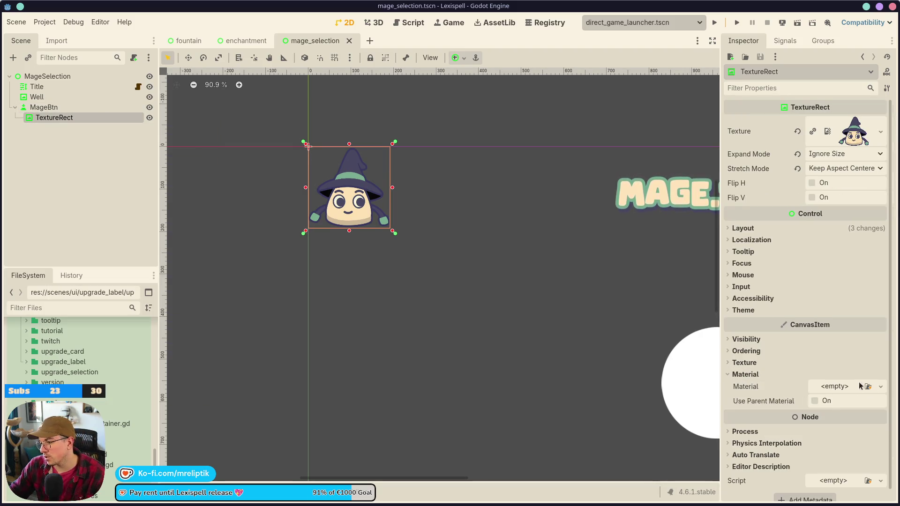
left_click(881, 386)
left_click(833, 424)
left_click(840, 378)
left_click(764, 377)
left_click(848, 394)
- Quick-load the outline shader into the material and save
scroll(838, 469, "down", 3)
left_click(879, 363)
left_click(845, 394)
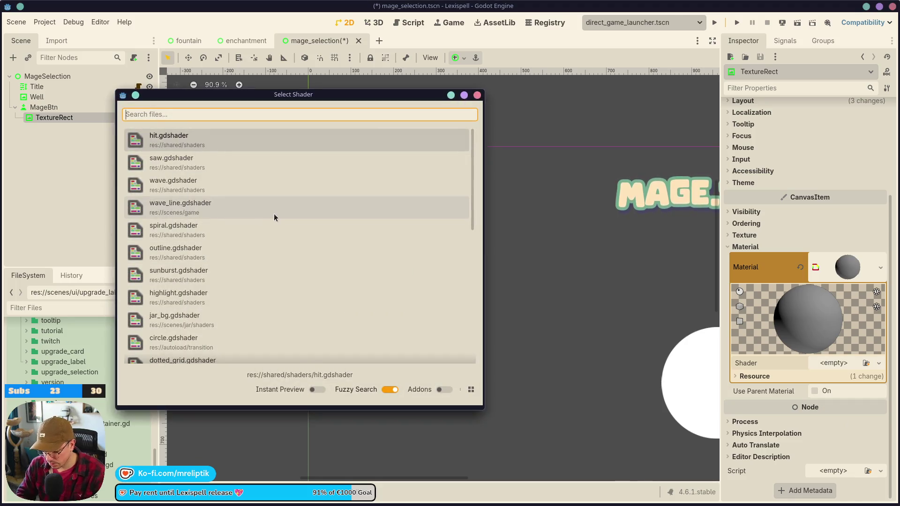
type("outli")
key("Return")
key("ctrl+s")
key("f")
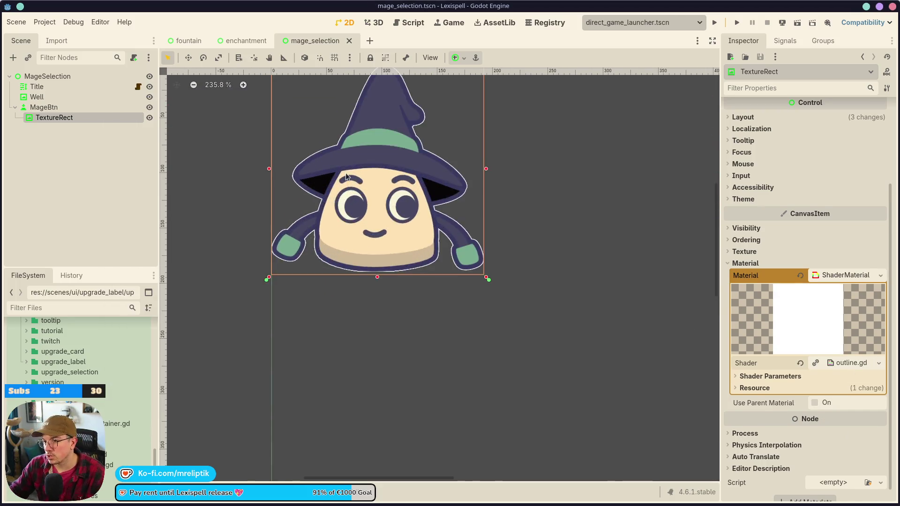
- Set the outline's Line Thickness to about 5.9
left_click(821, 377)
left_click_drag(824, 409, 878, 412)
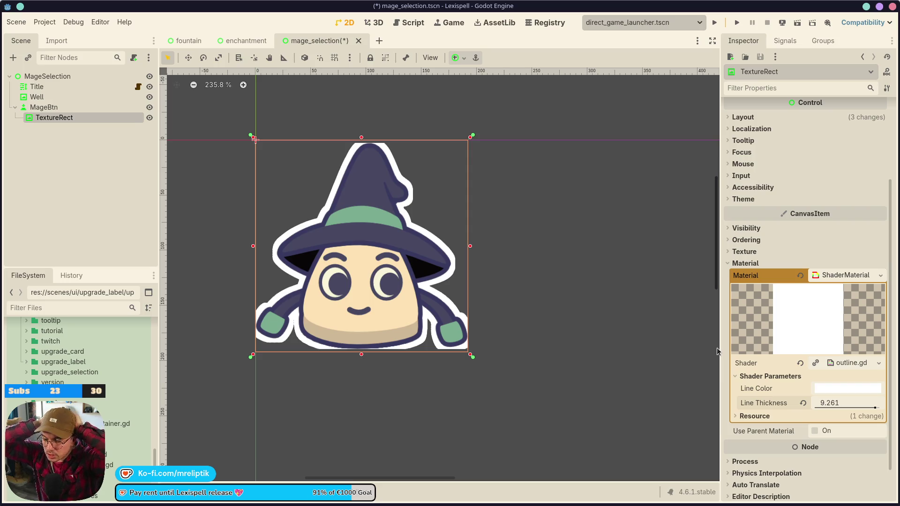
scroll(662, 324, "up", 5)
scroll(309, 333, "down", 3)
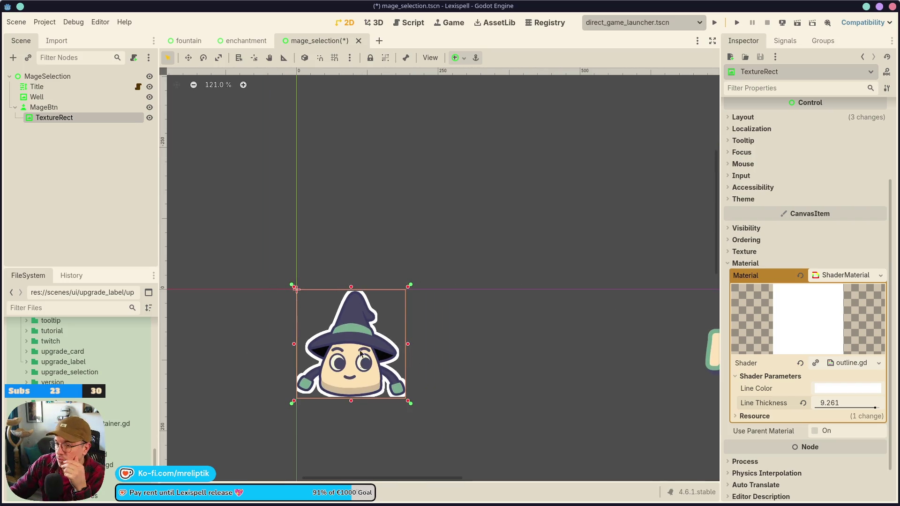
scroll(345, 340, "up", 4)
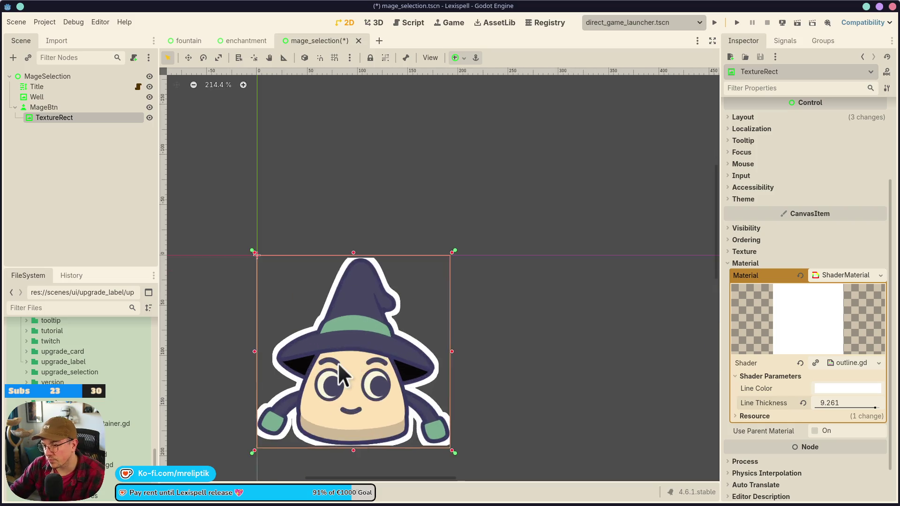
mouse_move(878, 413)
left_mouse_down()
mouse_move(828, 411)
mouse_move(855, 411)
left_mouse_up()
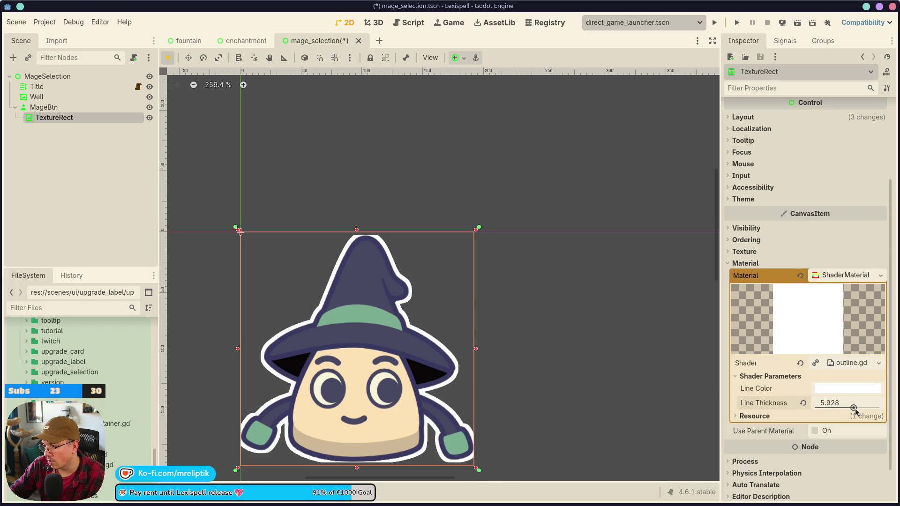
- Make the outline colour the cream swatch and save mage_selection
left_click(819, 389)
left_click(798, 352)
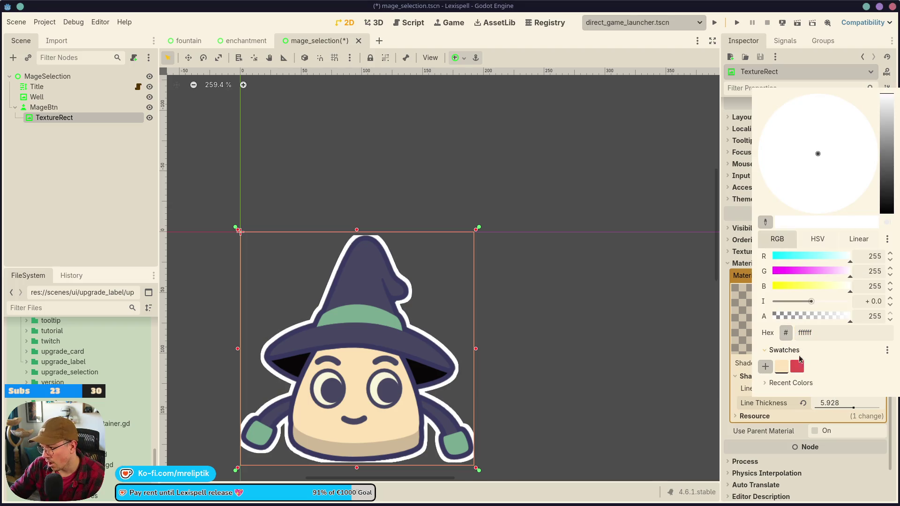
left_click(782, 368)
left_click(109, 205)
key("ctrl+s")
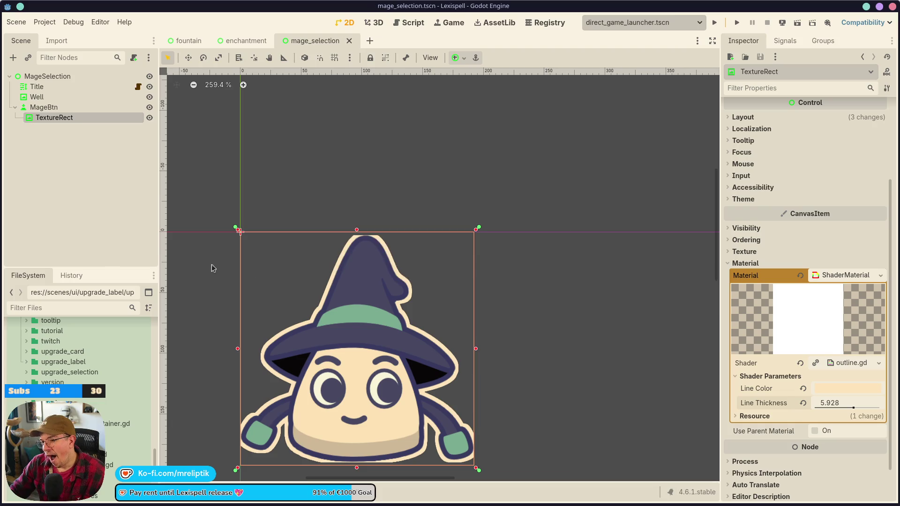
scroll(516, 323, "down", 1)
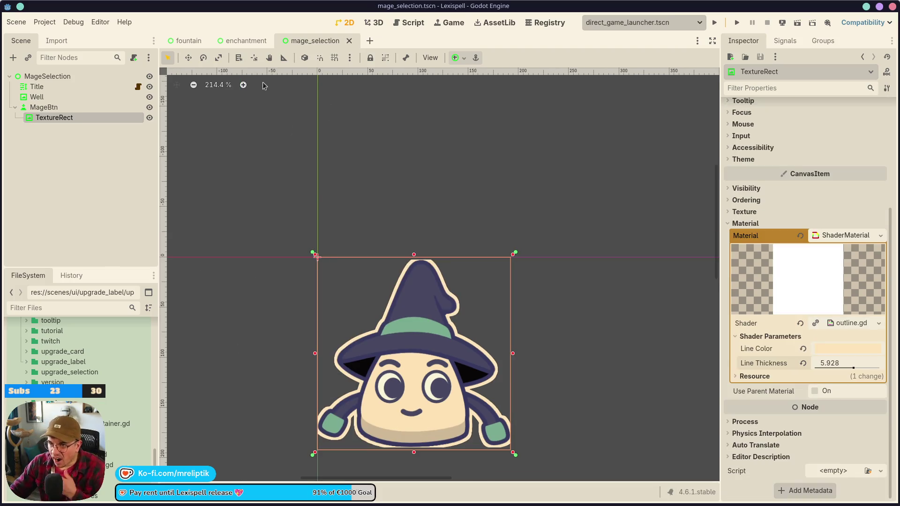
left_click(242, 41)
- Eyedrop the PlayerDisplay panel's dark blue-grey into the Modulate picker and save it as a swatch
scroll(348, 178, "up", 5)
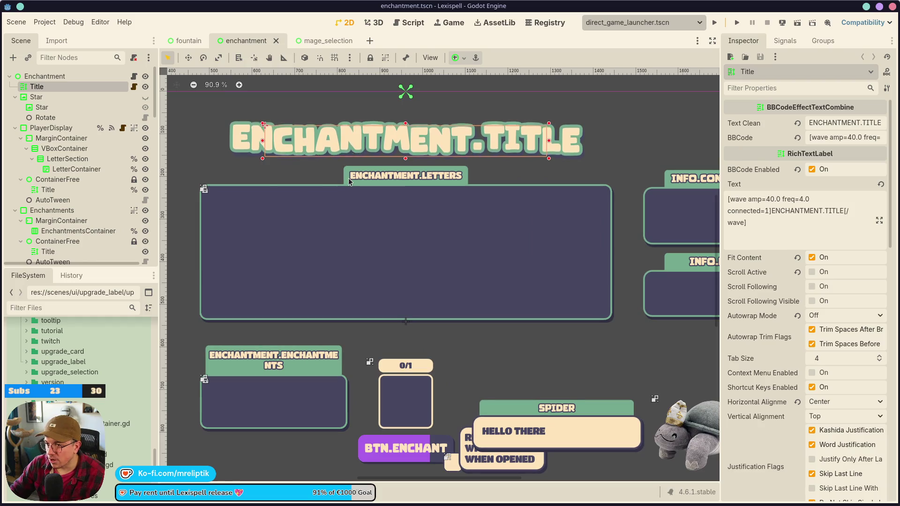
left_click(348, 179)
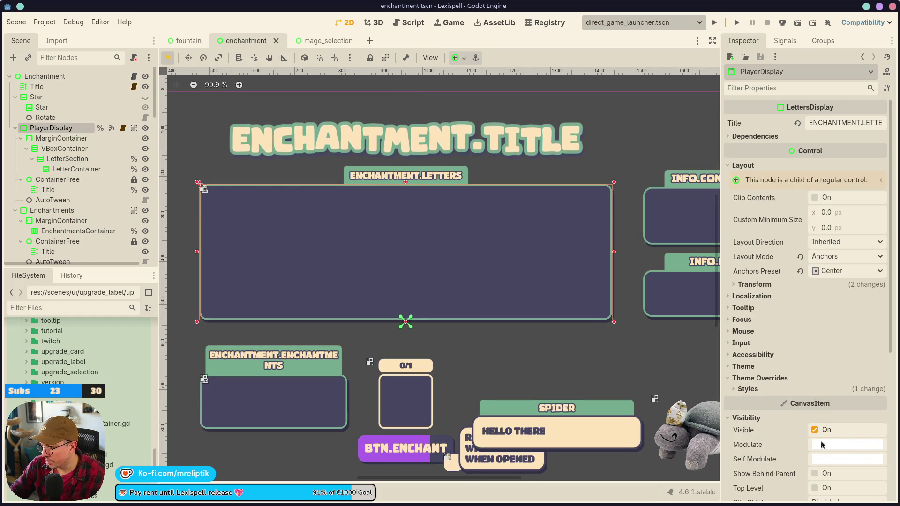
left_click(821, 444)
left_click(771, 407)
left_click(765, 278)
left_click(214, 249)
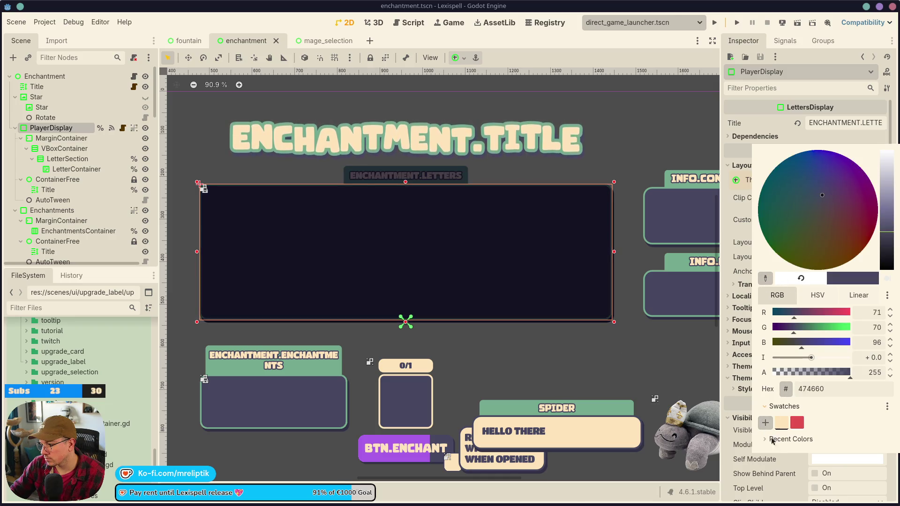
left_click(765, 423)
- Save the INFO header green and BTN.ENCHANT purple as swatches, discarding the tint
left_click(765, 278)
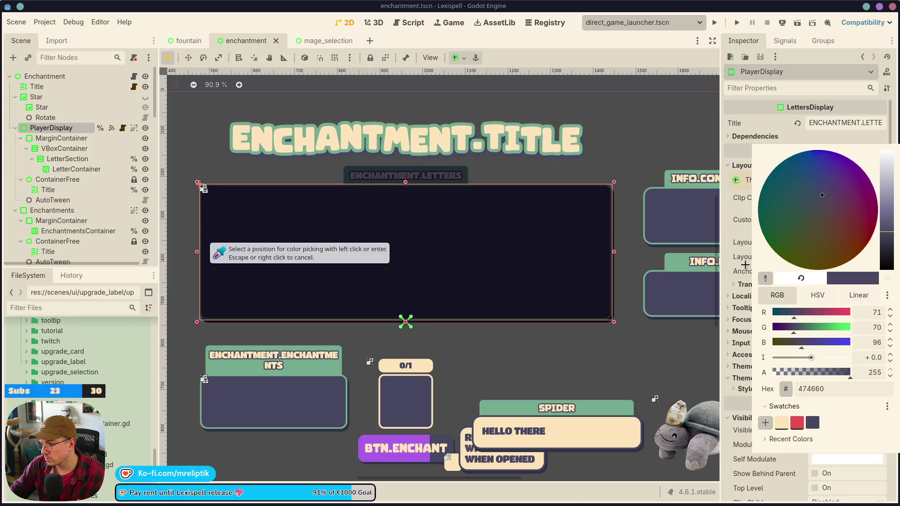
left_click(667, 182)
left_click(765, 423)
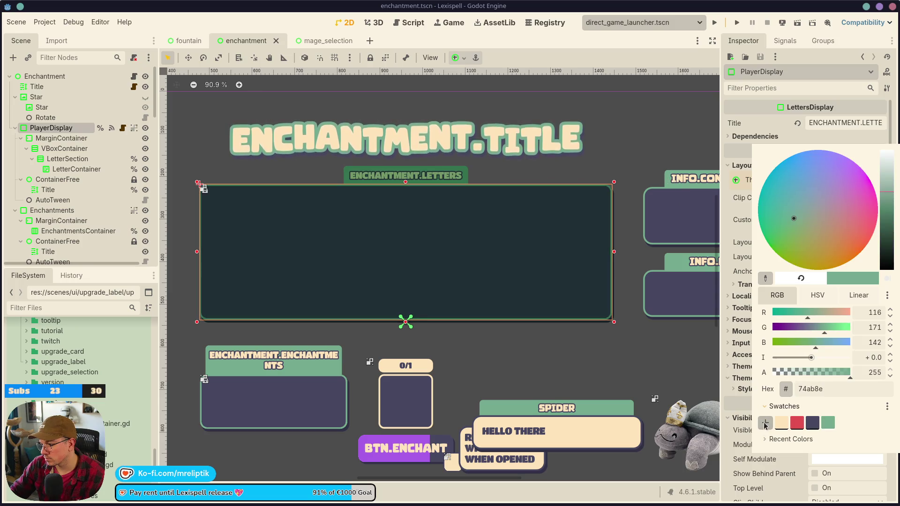
left_click(765, 278)
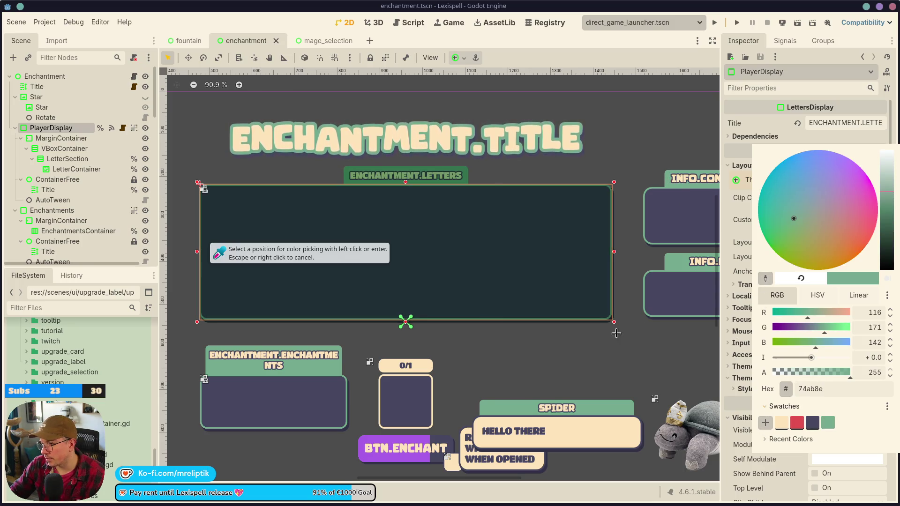
left_click(391, 443)
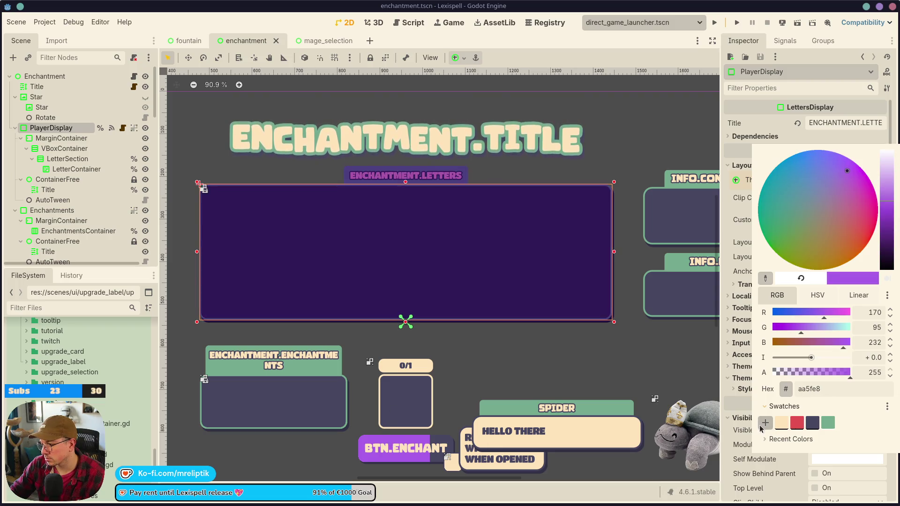
left_click(765, 423)
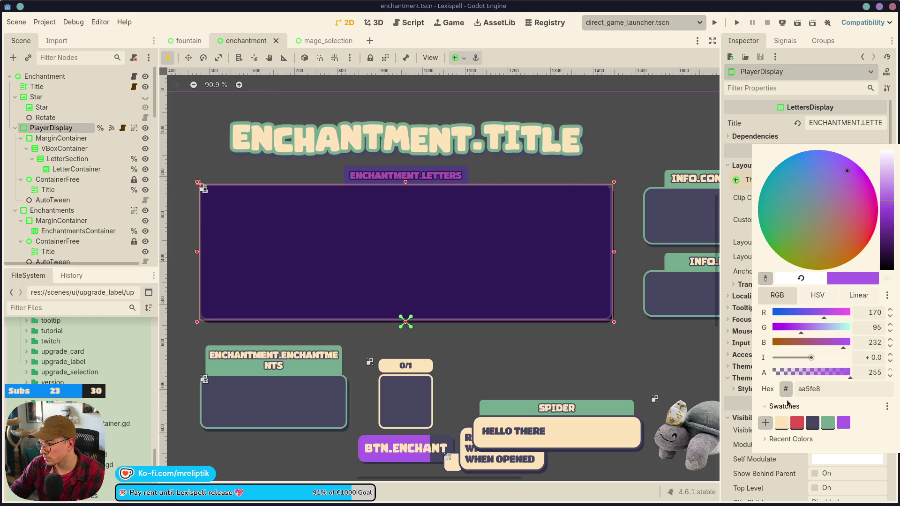
key("Escape")
key("ctrl+z")
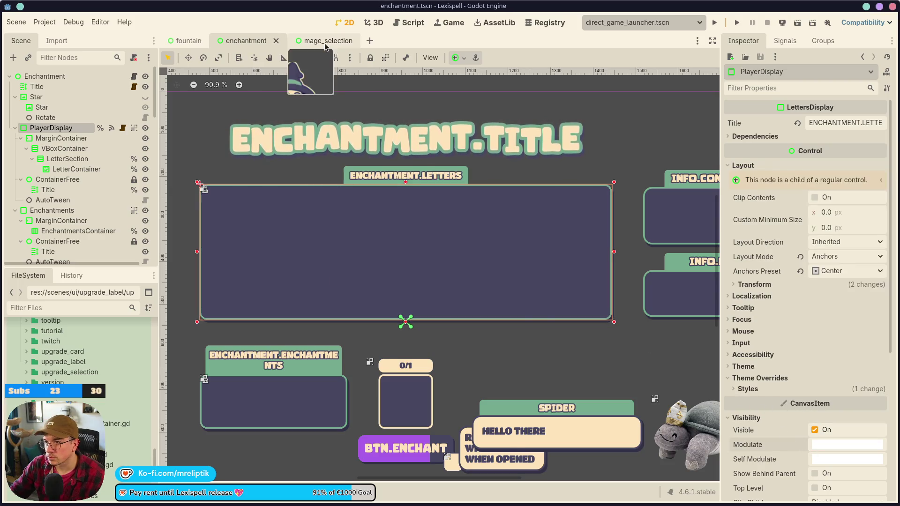
- Save the MageBtn branch from mage_selection as mage_btn.tscn
left_click(325, 41)
scroll(231, 175, "down", 8)
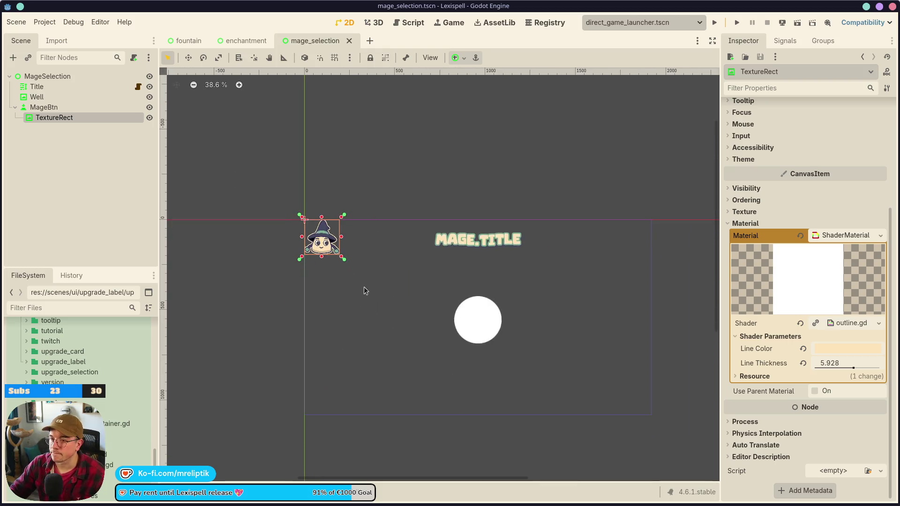
left_click(45, 108)
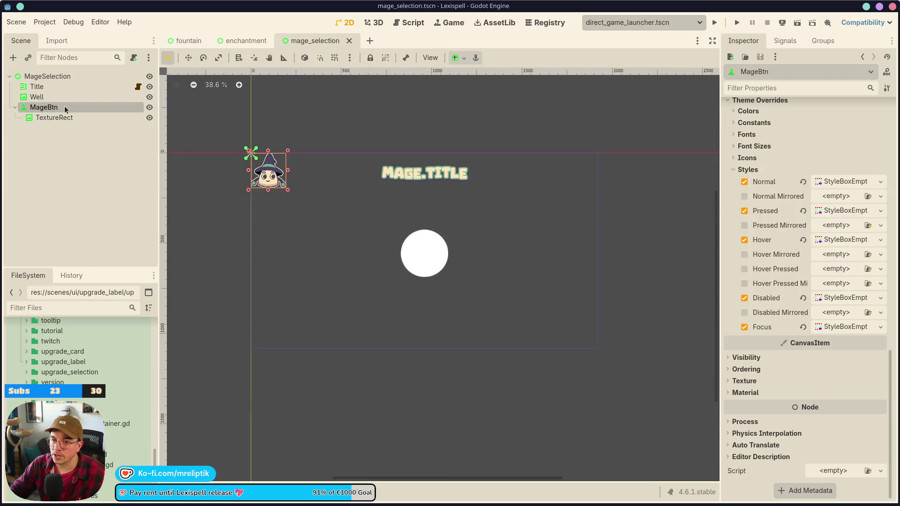
right_click(66, 109)
left_click(136, 323)
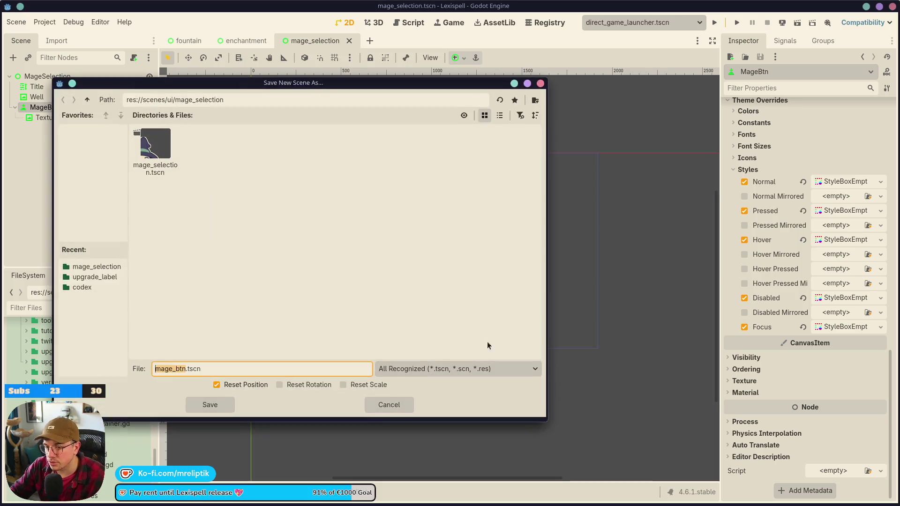
left_click(243, 226)
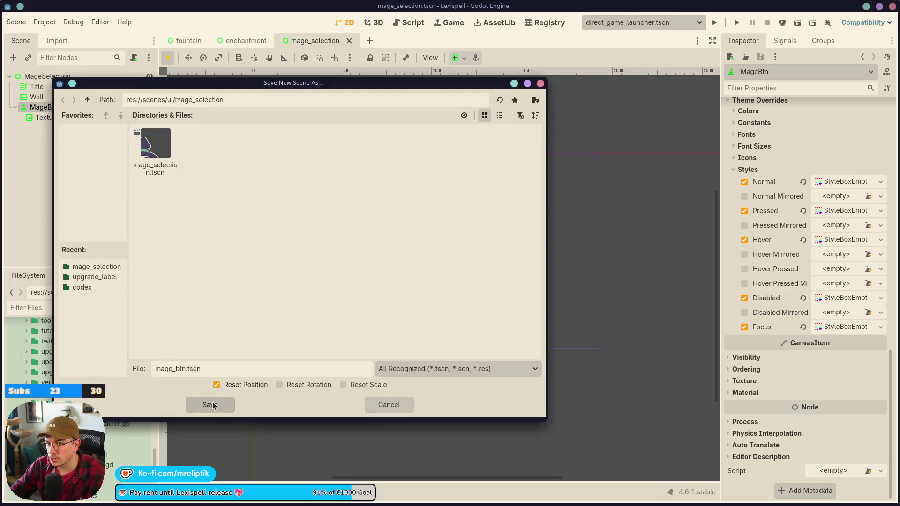
left_click(211, 405)
- In mage_btn.tscn, attach a new mage_btn.gd script stored in a new scripts folder
left_click(142, 109)
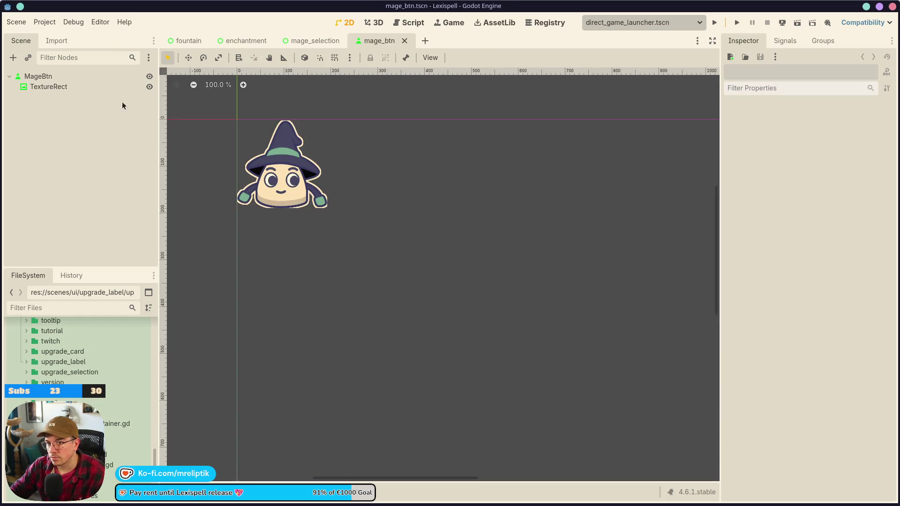
right_click(66, 75)
left_click(155, 179)
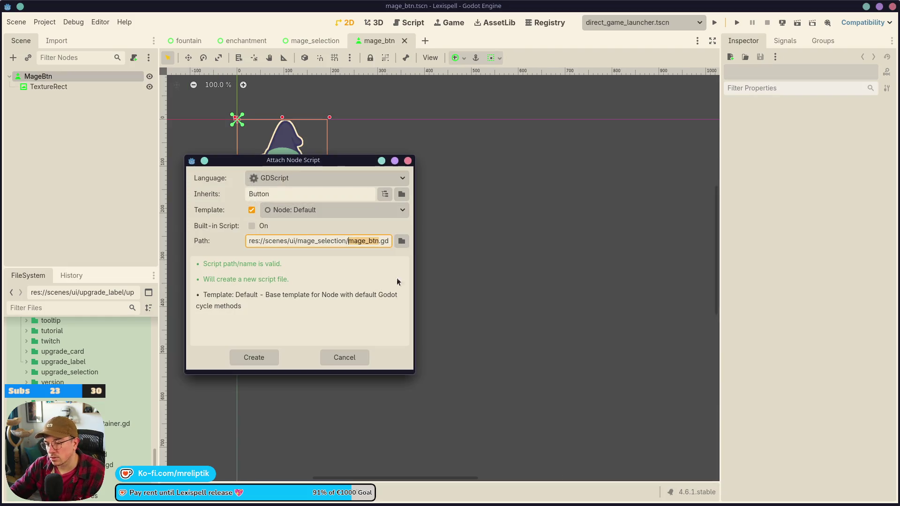
left_click(402, 241)
right_click(487, 165)
left_click(503, 190)
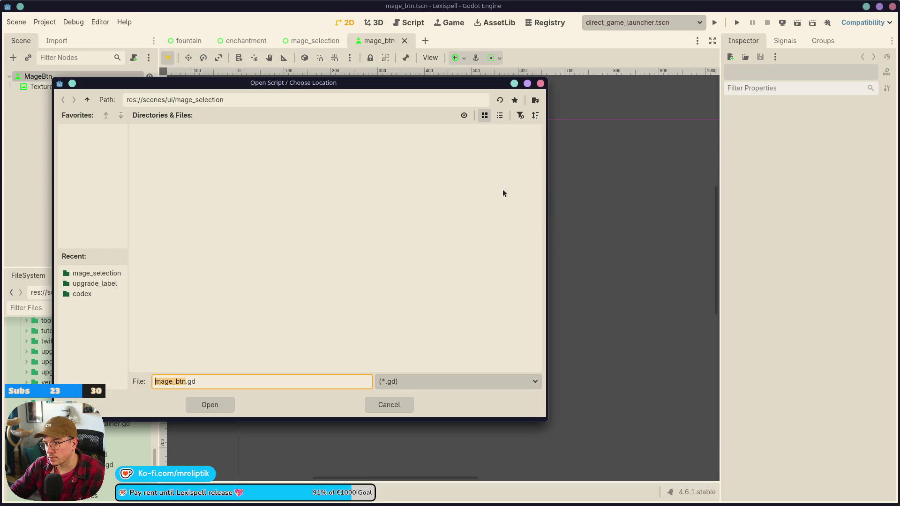
type("scripts")
key("Return")
key("Return")
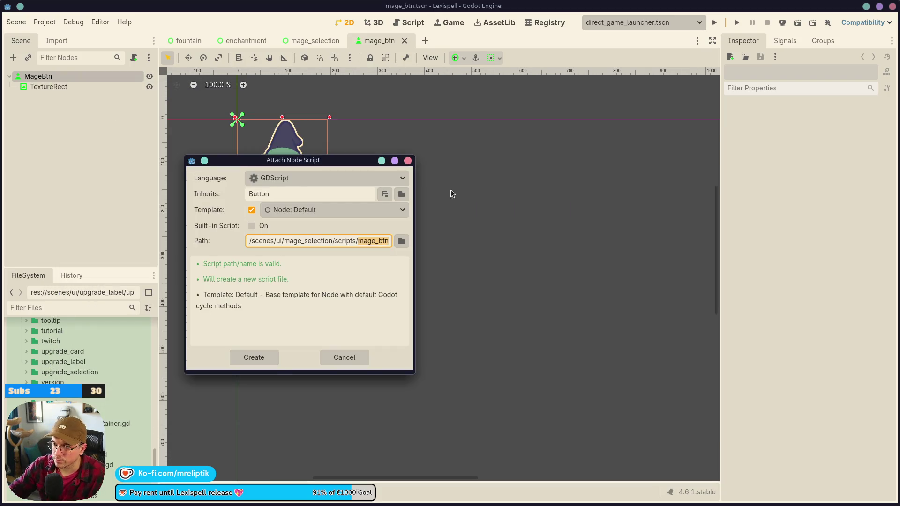
left_click(278, 358)
- Add a class_name declaration to mage_btn.gd and save
type("class_naextends Button")
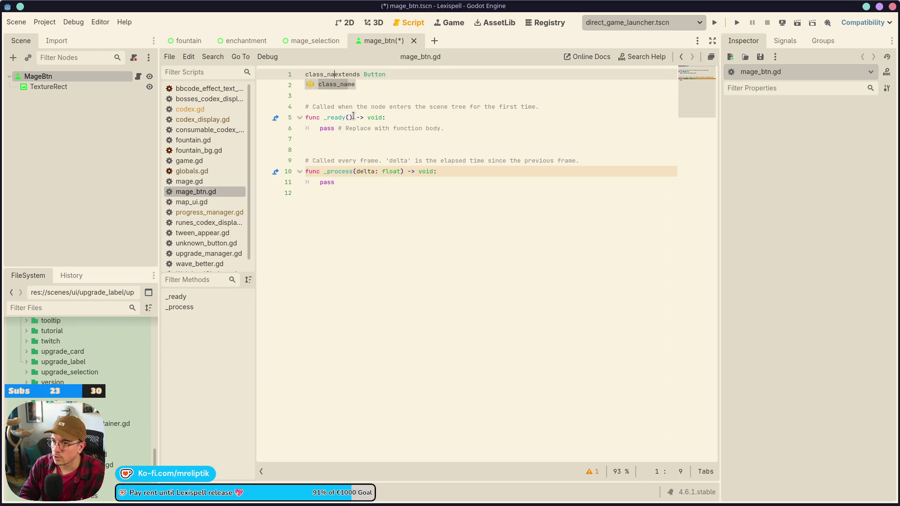
key("Return")
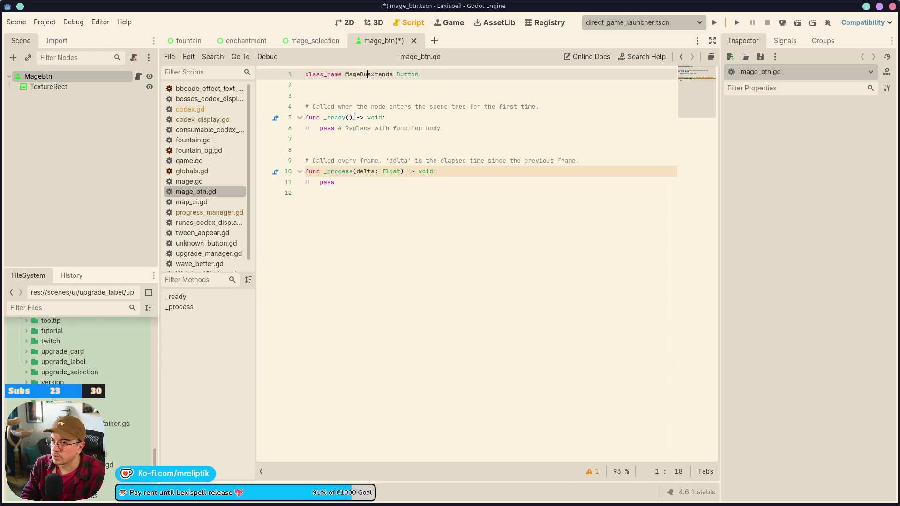
key("ctrl+s")
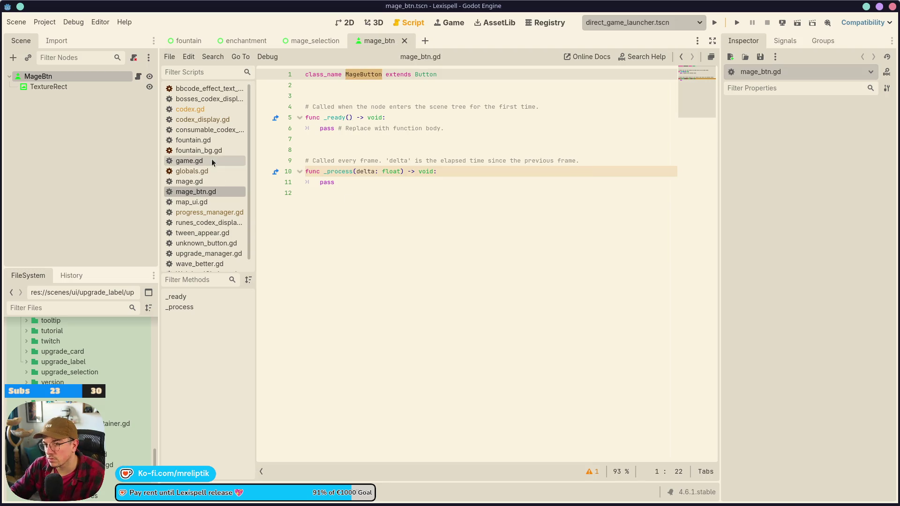
- Look at rune_button.gd and other scripts, then return to mage_btn.gd
key("ctrl+alt+o")
type("button")
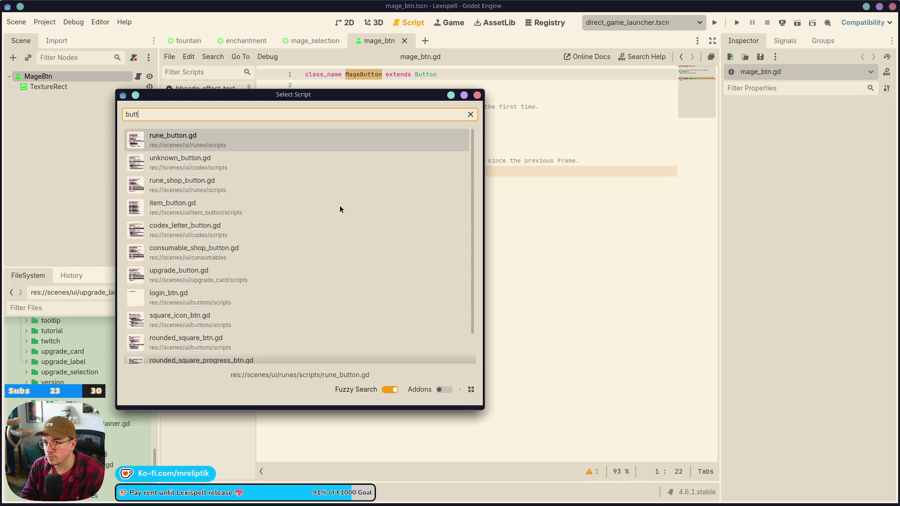
key("Return")
middle_click(358, 46)
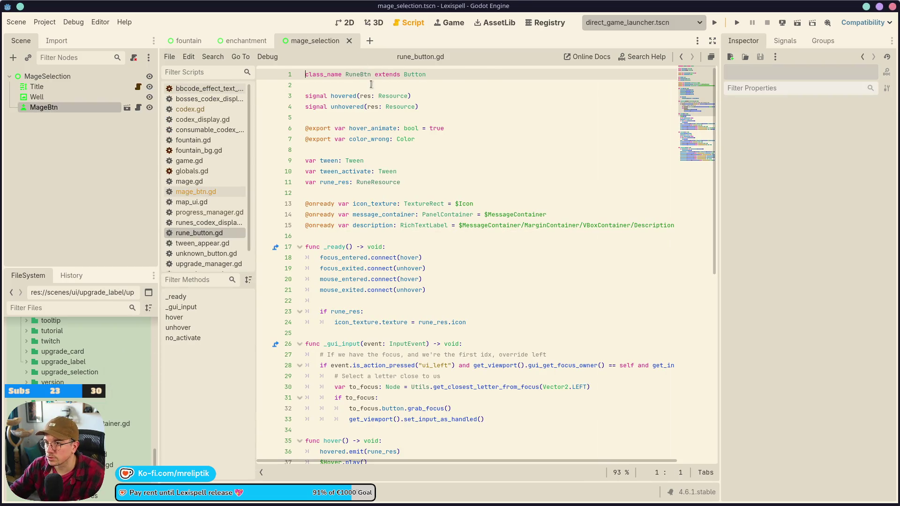
left_click(137, 86)
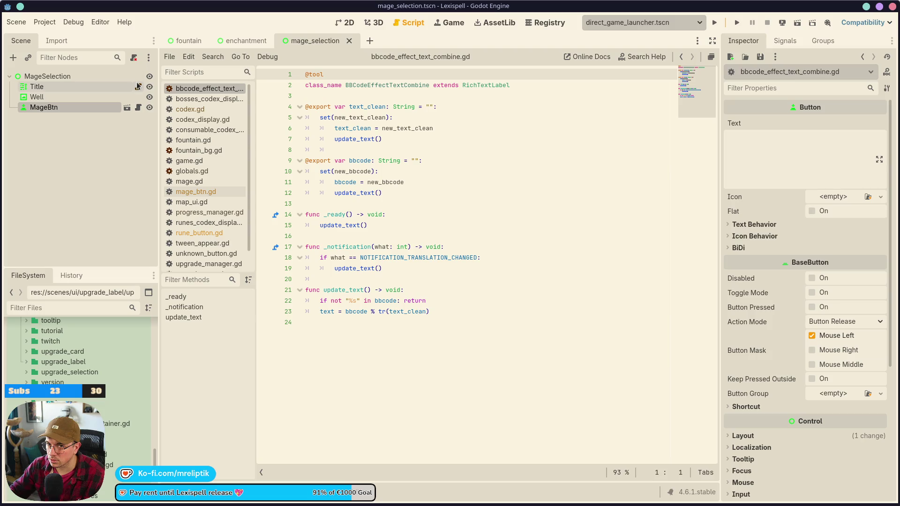
left_click(138, 108)
- Delete the template comment and the unused _process function from mage_btn.gd
double_click(378, 75)
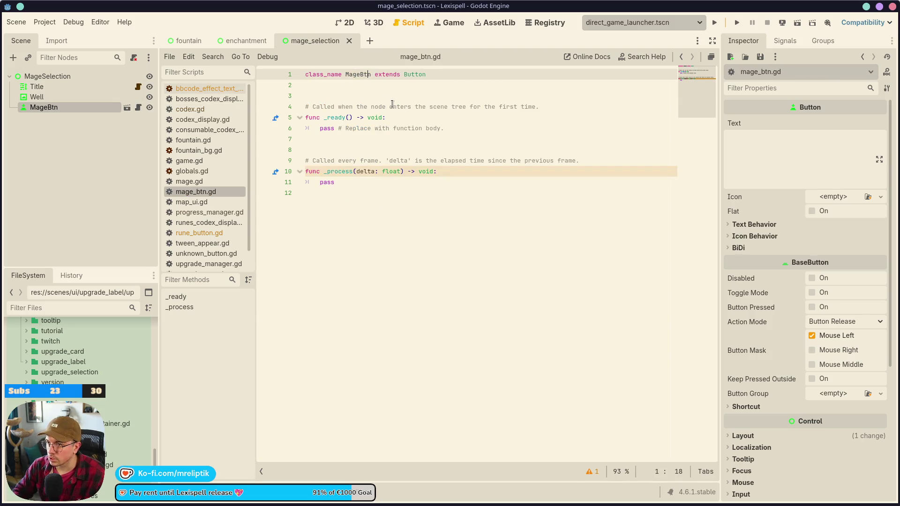
left_click(406, 107)
key("ctrl+shift+k")
key("ctrl+shift+k")
left_click(358, 121)
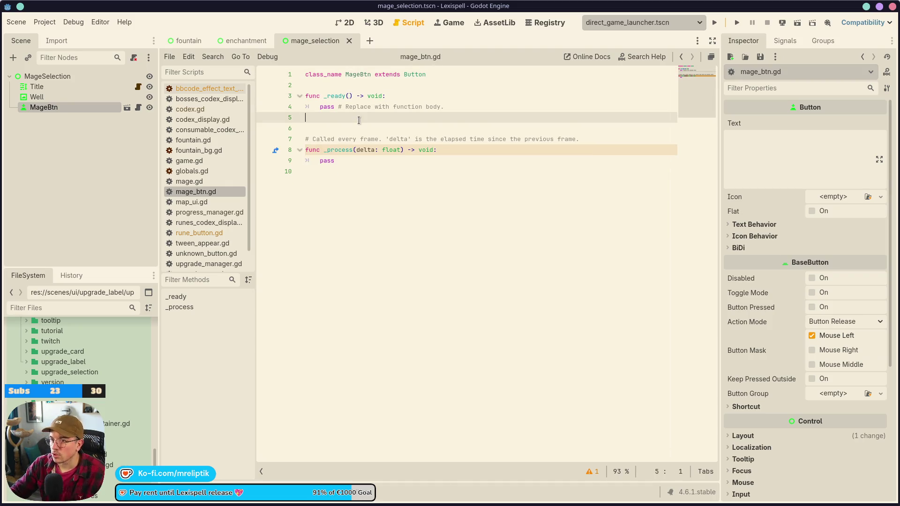
key("ctrl+shift+k")
key("ctrl+shift+k")
key("ctrl+shift+k")
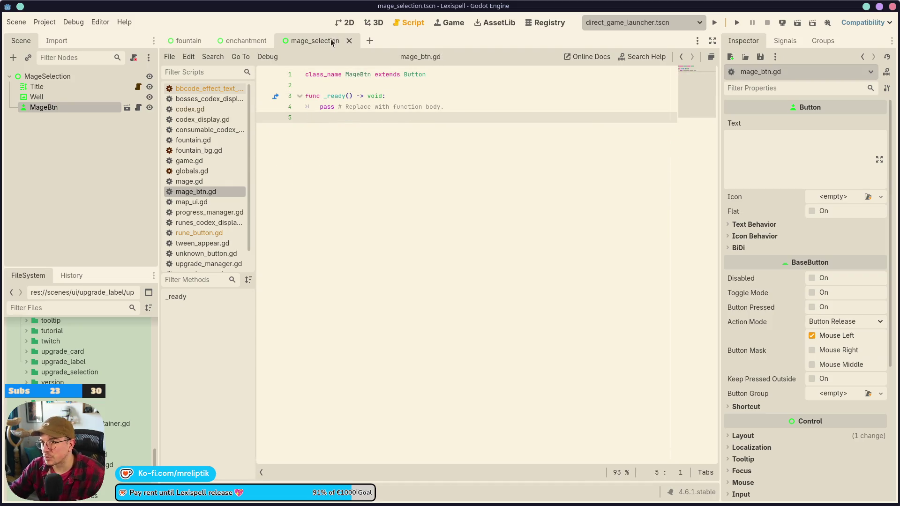
- Add a small Control node to the scene, save, and rename it Mages
left_click(331, 43)
left_click(457, 58)
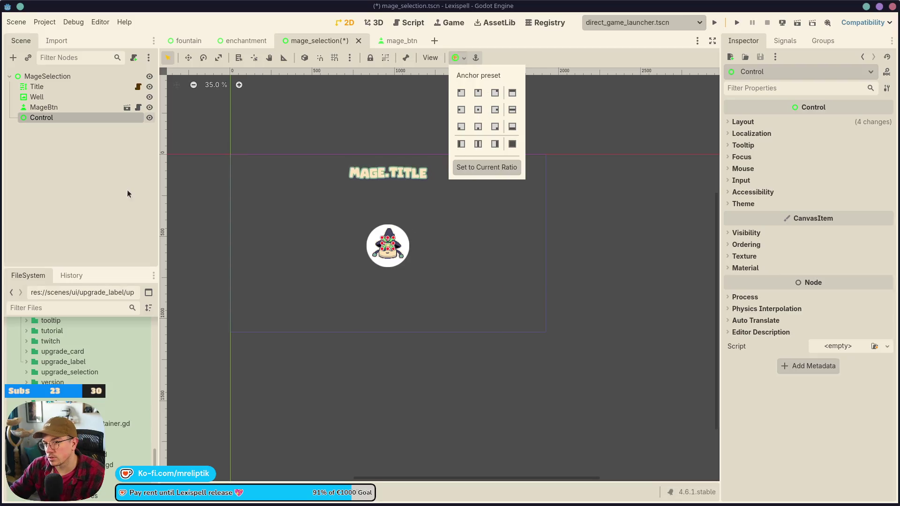
scroll(391, 241, "up", 6)
left_click_drag(398, 229, 381, 233)
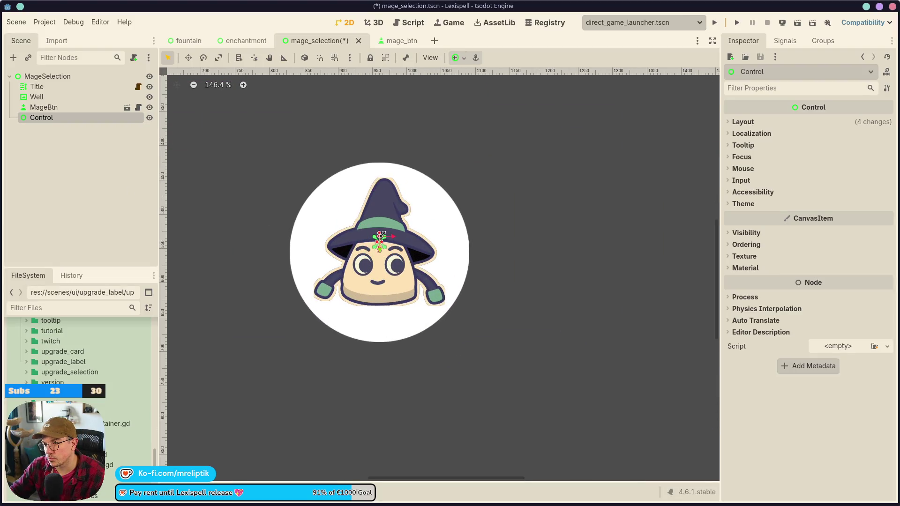
key("ctrl+s")
left_click(57, 109)
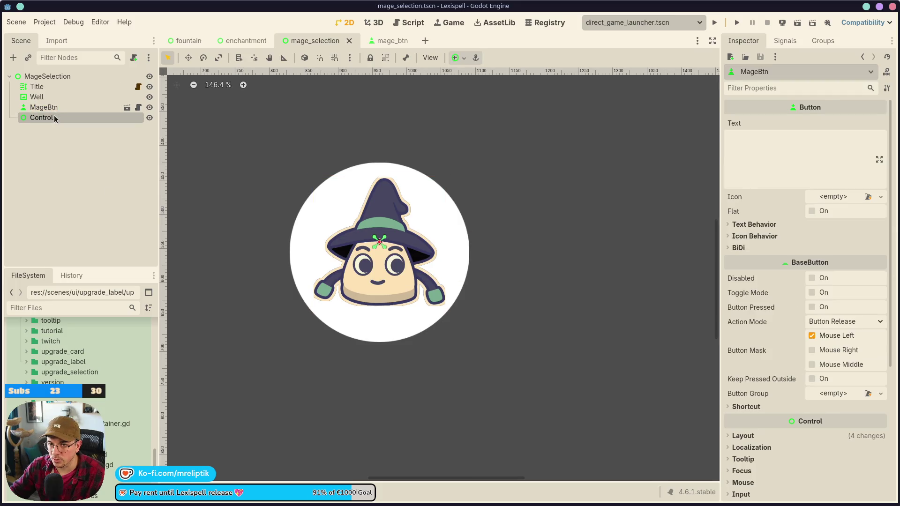
double_click(74, 116)
type("Mages")
key("Return")
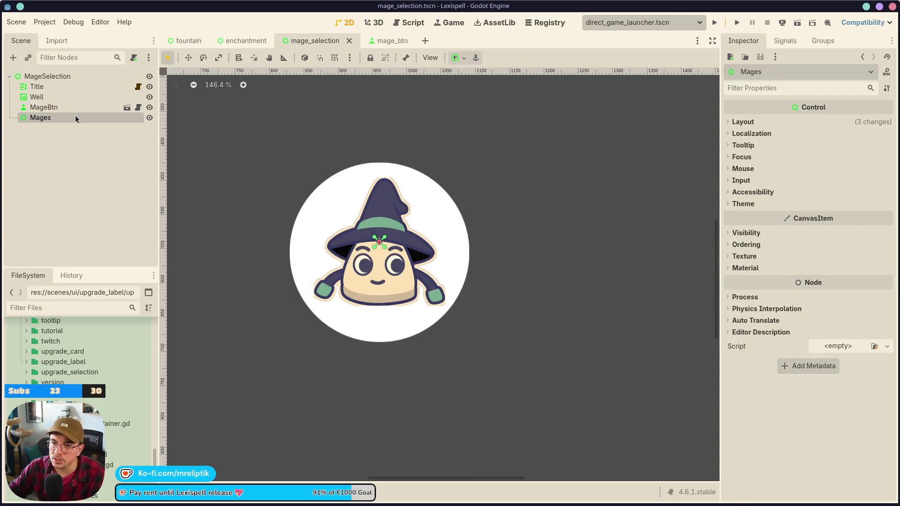
- Make MageBtn a child of Mages, shift it lower-left of the well, and bring up Figma
left_click(49, 109)
key("ctrl+minus")
key("ctrl+minus")
key("ctrl+minus")
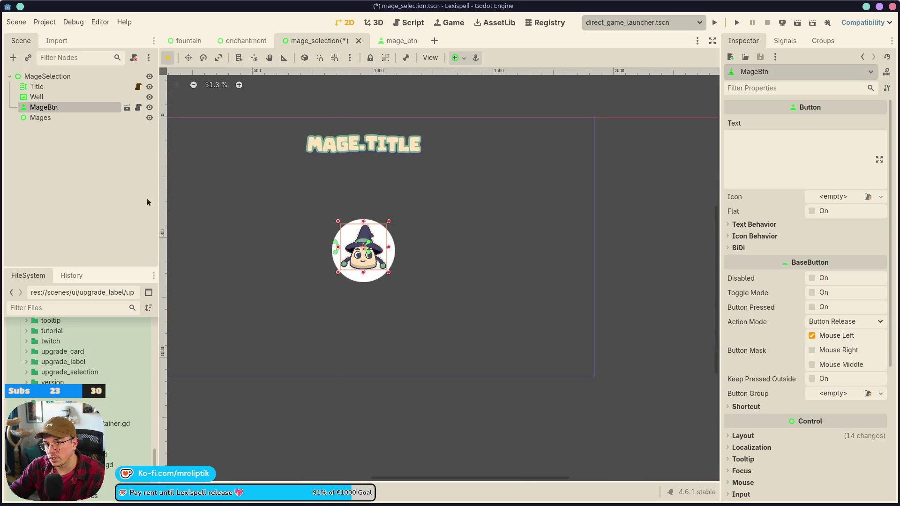
mouse_move(53, 108)
left_mouse_down()
mouse_move(63, 120)
mouse_move(51, 117)
left_mouse_up()
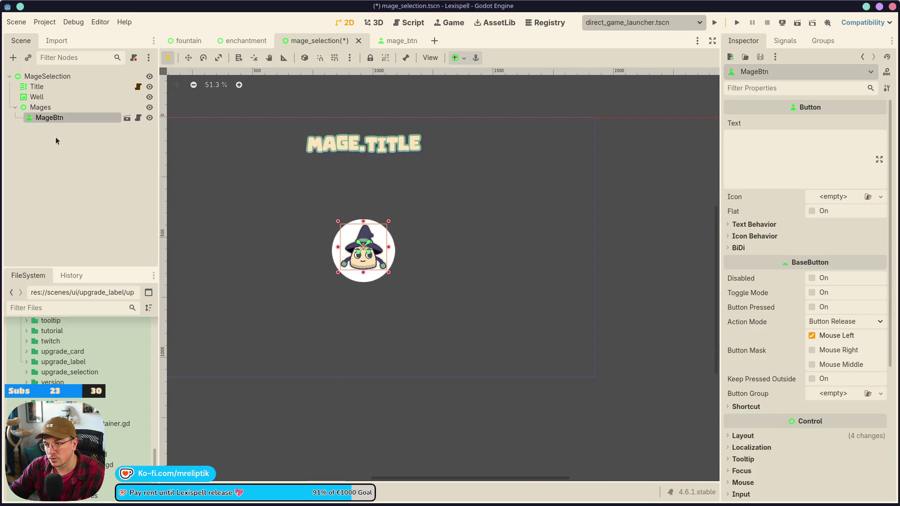
mouse_move(364, 256)
left_mouse_down()
mouse_move(291, 290)
mouse_move(301, 286)
left_mouse_up()
scroll(300, 286, "down", 1)
left_click_drag(340, 317, 334, 324)
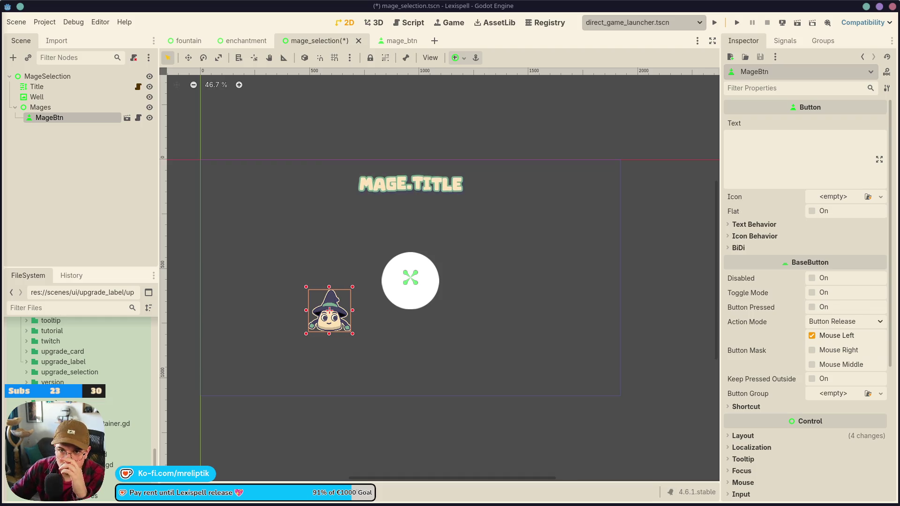
key("alt+Tab")
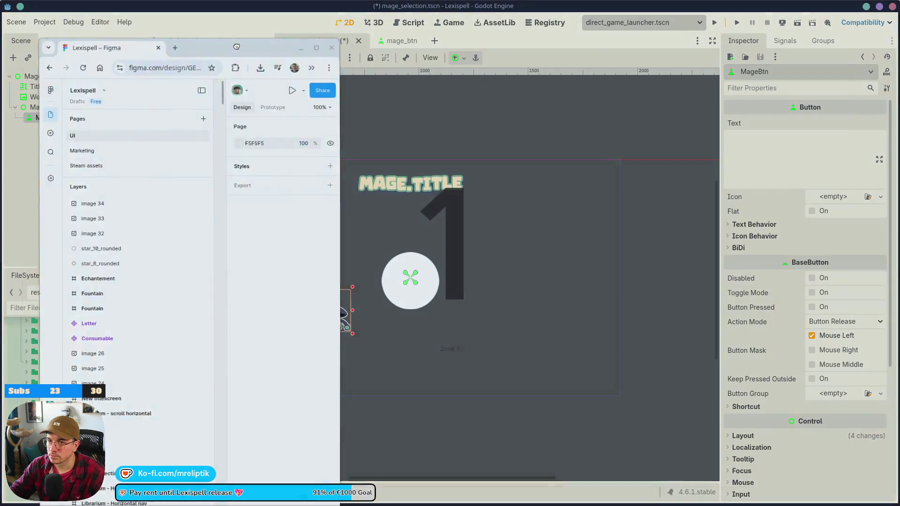
- Maximize the browser, scroll the Figma canvas to the Select a Mage mockup, then return to Godot
double_click(219, 38)
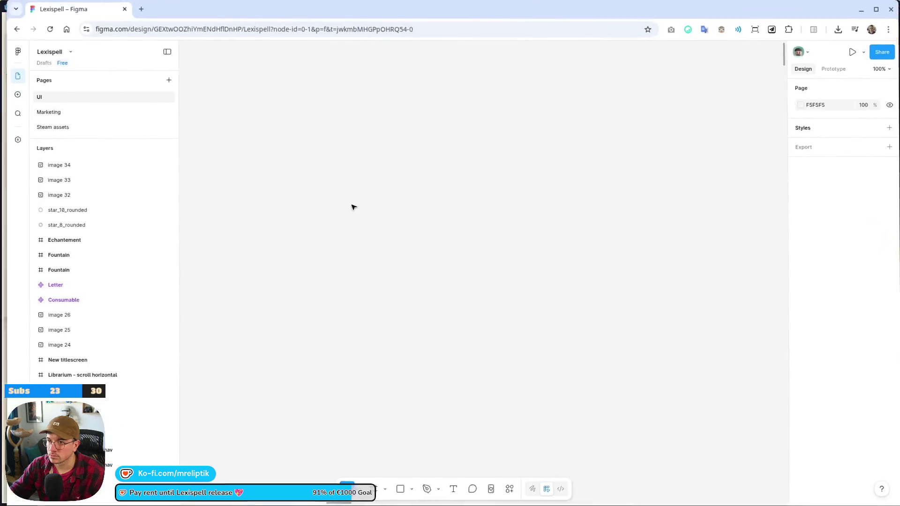
scroll(367, 278, "down", 10)
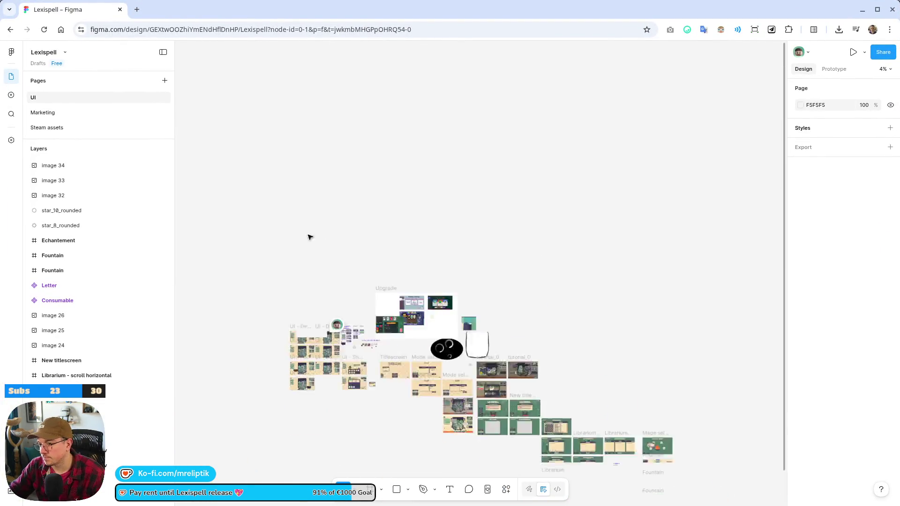
scroll(510, 375, "up", 10)
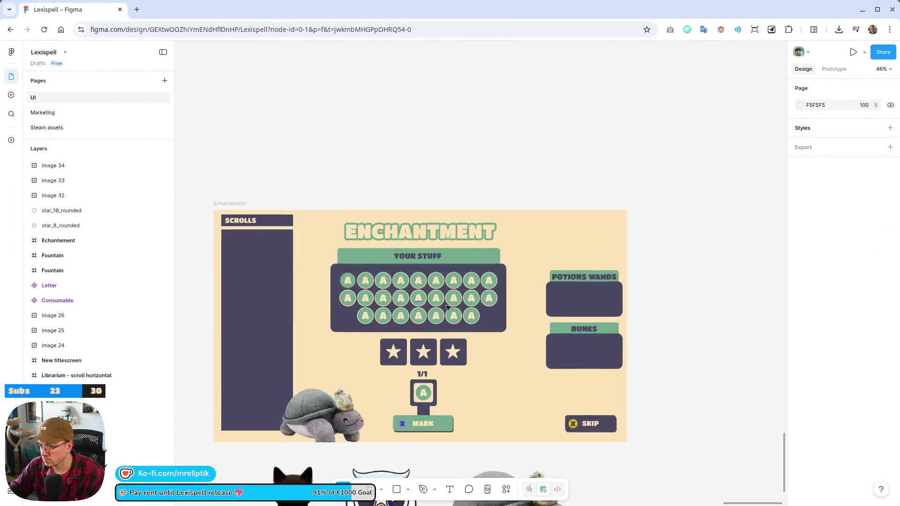
scroll(429, 187, "down", 5)
scroll(501, 306, "up", 5)
scroll(487, 217, "up", 5)
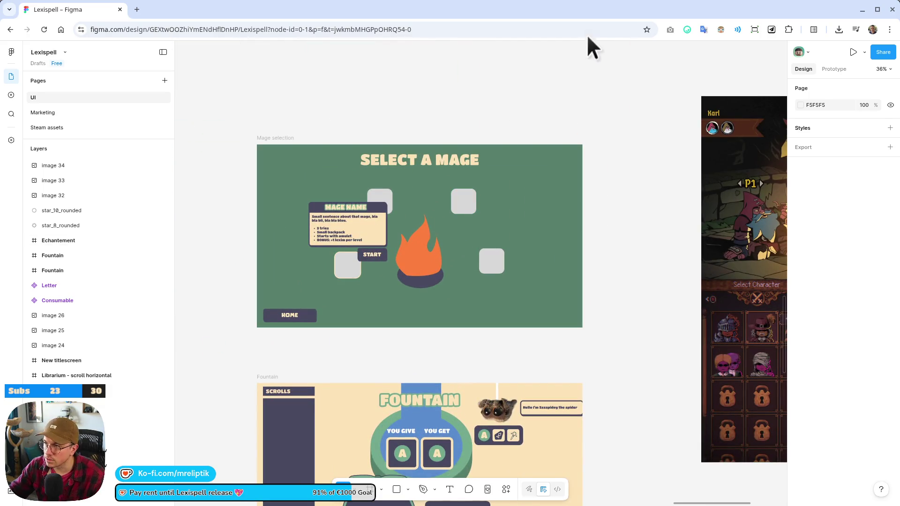
key("alt+Tab")
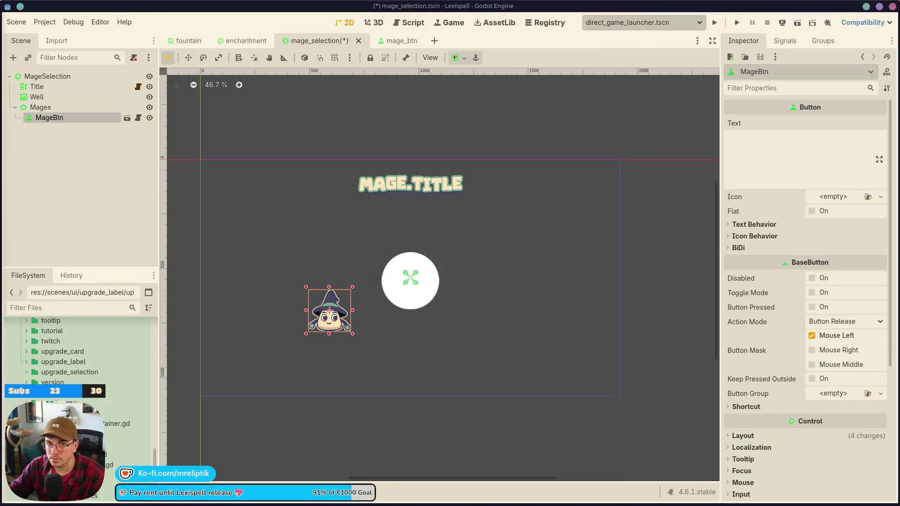
- Duplicate MageBtn into four buttons placed two on each side of the well
scroll(316, 317, "down", 1)
mouse_move(325, 322)
left_mouse_down()
mouse_move(325, 336)
mouse_move(335, 282)
mouse_move(353, 339)
mouse_move(335, 255)
mouse_move(343, 270)
left_mouse_up()
key("ctrl+d")
left_click_drag(339, 325, 359, 329)
left_click(343, 268)
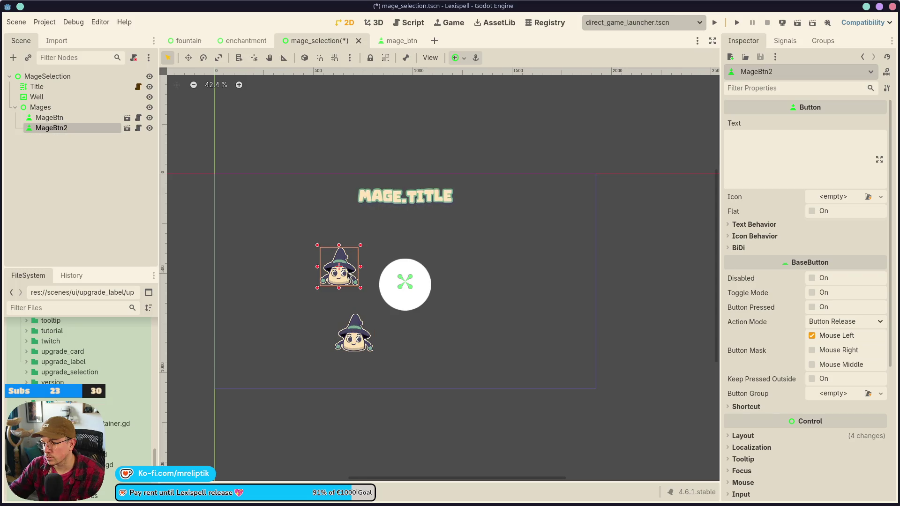
key("ctrl+d")
mouse_move(338, 265)
left_mouse_down()
mouse_move(468, 266)
mouse_move(465, 258)
mouse_move(468, 269)
left_mouse_up()
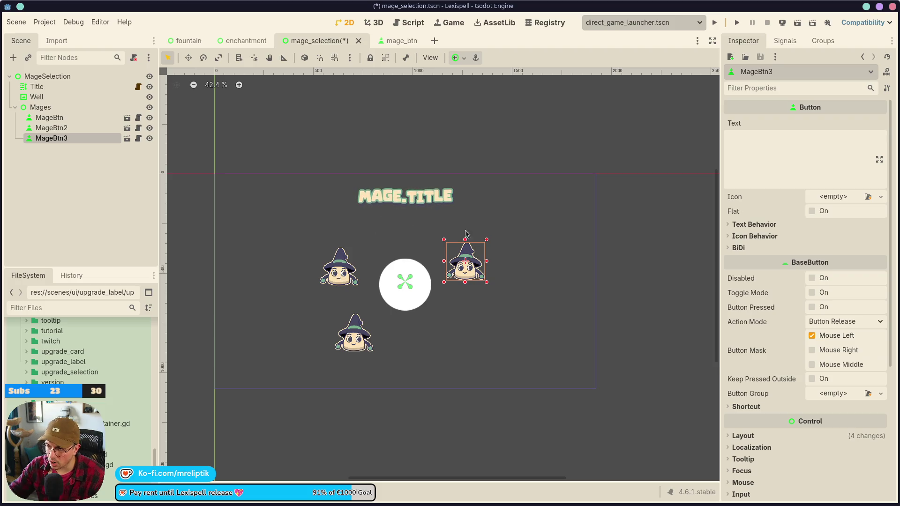
key("ctrl+d")
mouse_move(466, 261)
left_mouse_down()
mouse_move(477, 326)
mouse_move(463, 328)
left_mouse_up()
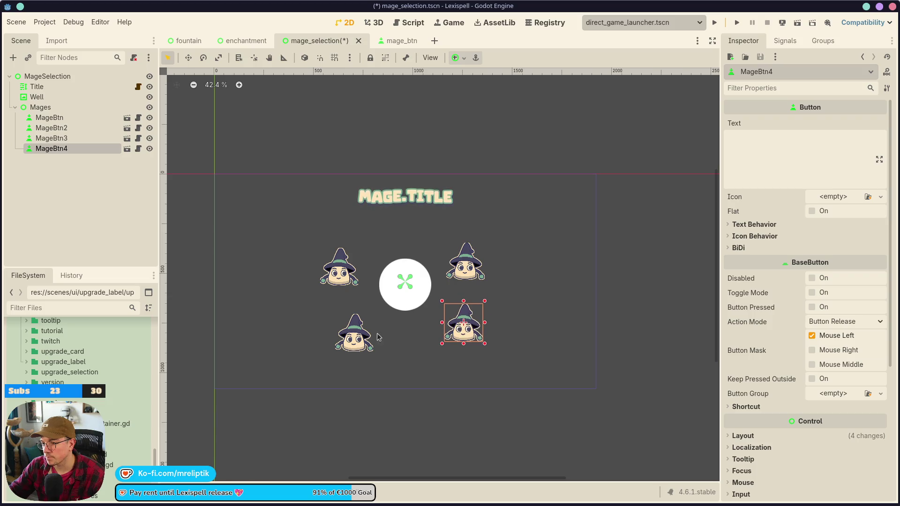
- Nudge the four mage buttons into an aligned 2x2 arrangement and save the scene
left_click(355, 341)
mouse_move(355, 341)
left_mouse_down()
mouse_move(352, 331)
mouse_move(360, 334)
left_mouse_up()
left_click_drag(339, 265, 350, 242)
left_click_drag(467, 275, 462, 255)
left_click_drag(464, 331, 462, 327)
left_click(75, 208)
key("ctrl+s")
scroll(421, 259, "down", 4)
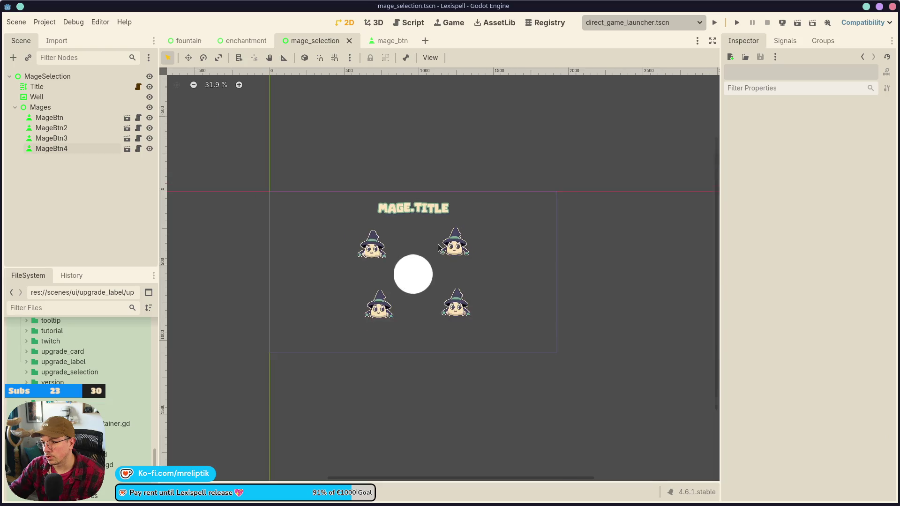
scroll(420, 259, "up", 3)
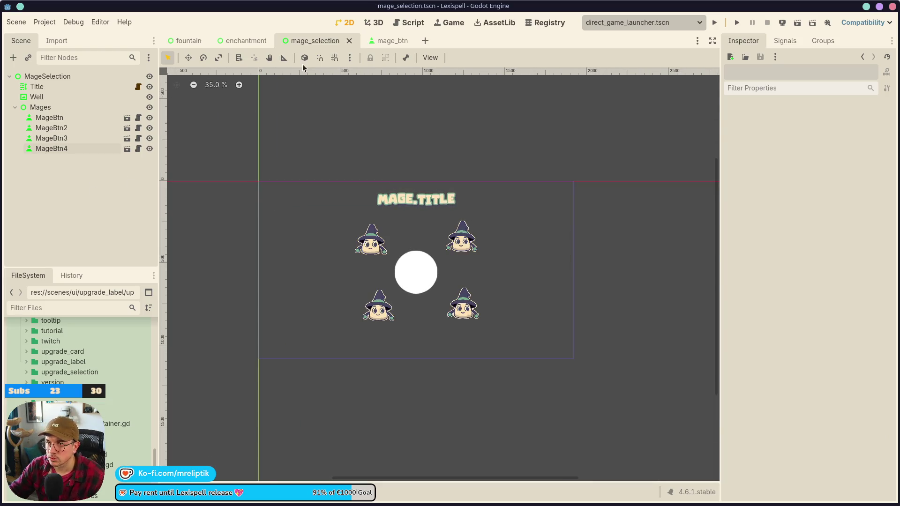
- In mage_btn.gd, declare var outline_material: ShaderMaterial and delete the placeholder pass line
left_click(389, 41)
left_click(138, 77)
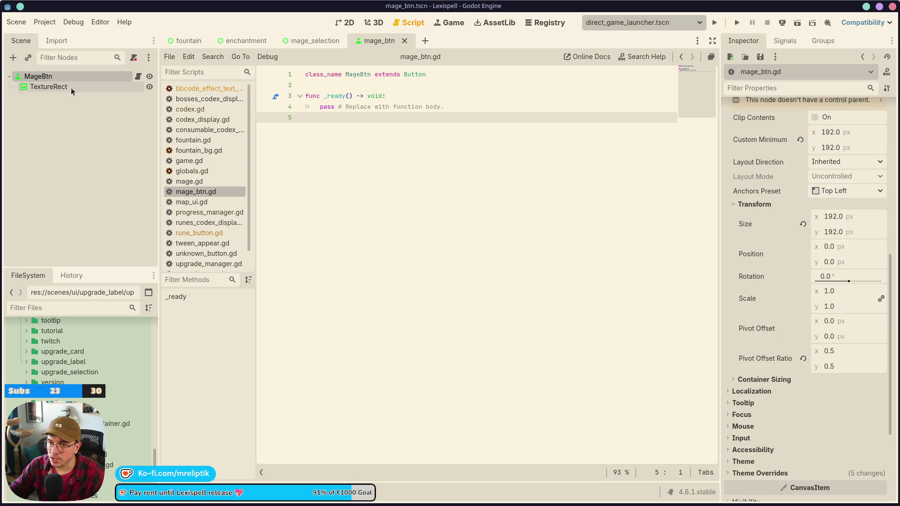
left_click(328, 96)
left_click(339, 88)
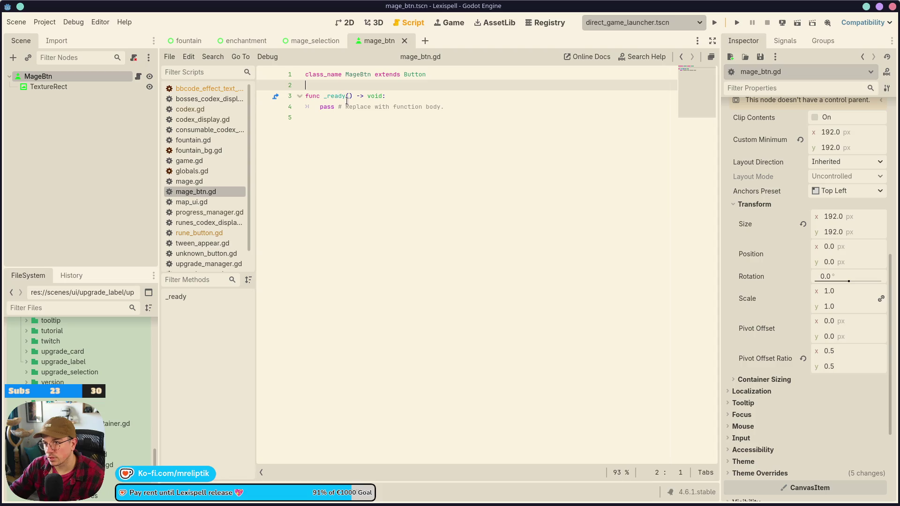
key("Return")
key("Return")
left_click(334, 100)
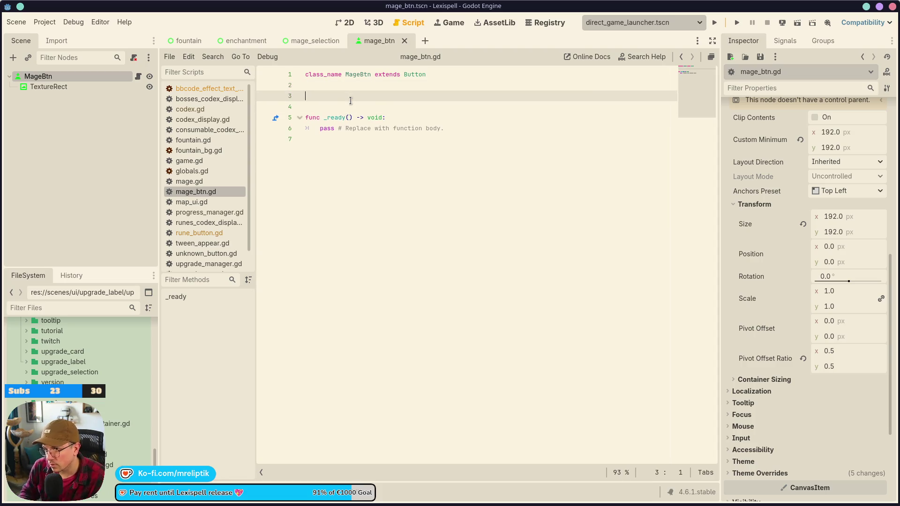
type("var outline_material")
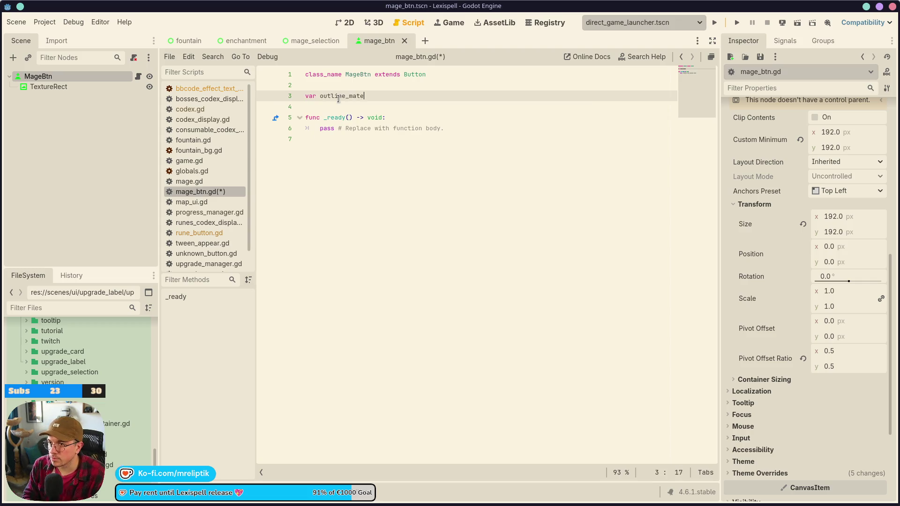
type(": ")
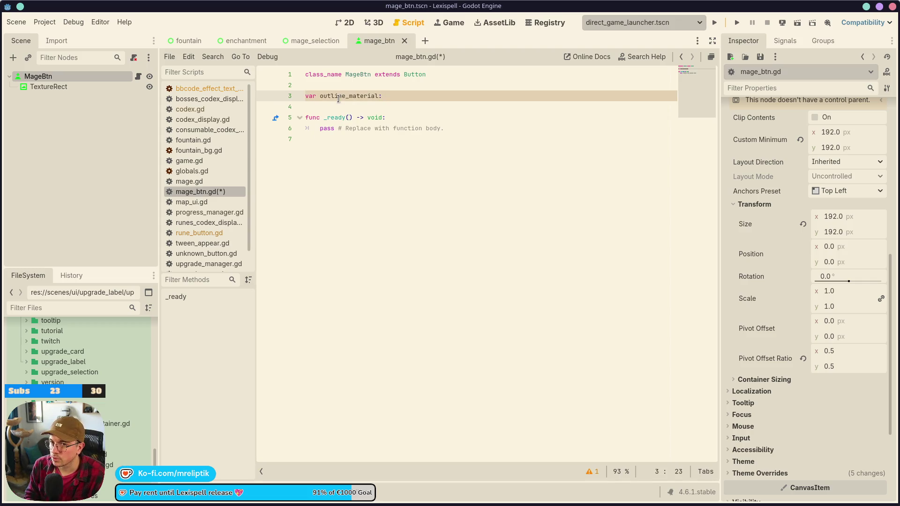
type("ShaderMaterial")
key("ctrl+s")
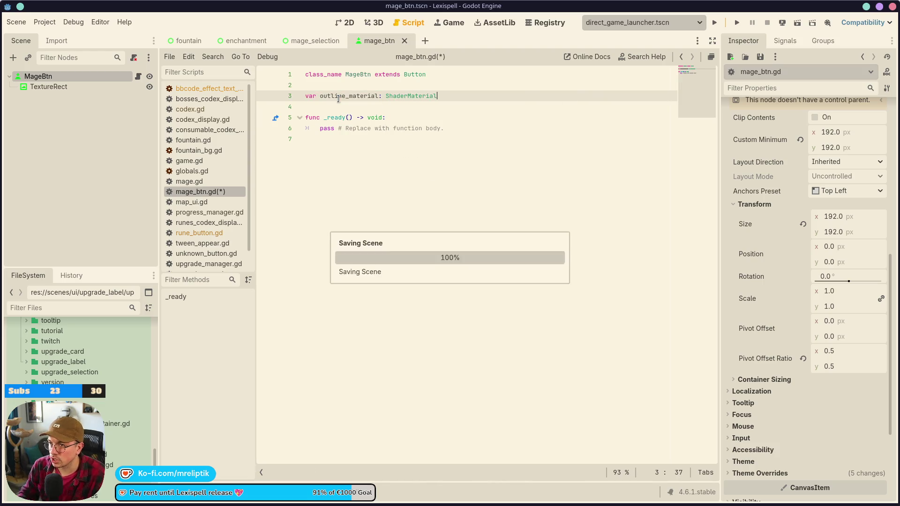
left_click_drag(319, 128, 502, 135)
key("BackSpace")
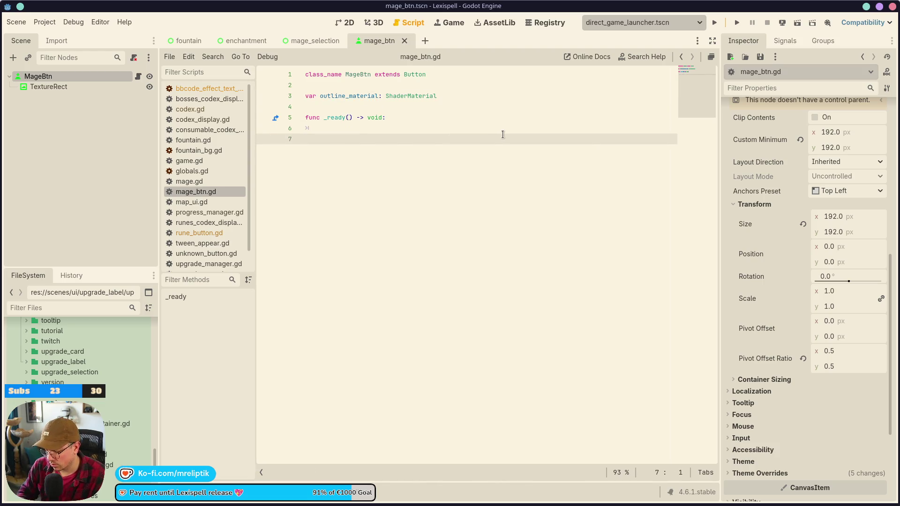
left_click(354, 107)
key("Return")
key("Return")
key("Up")
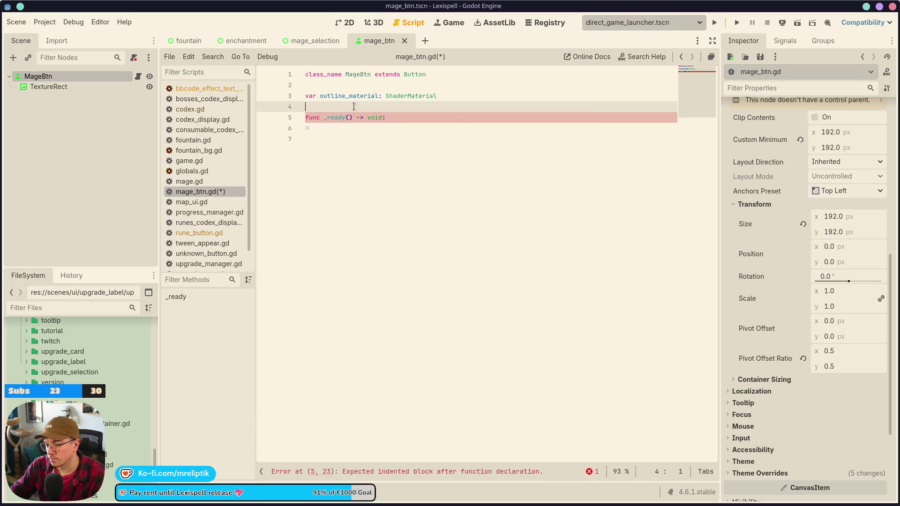
mouse_move(48, 87)
left_mouse_down()
mouse_move(330, 105)
mouse_move(343, 118)
left_mouse_up()
left_click(325, 175)
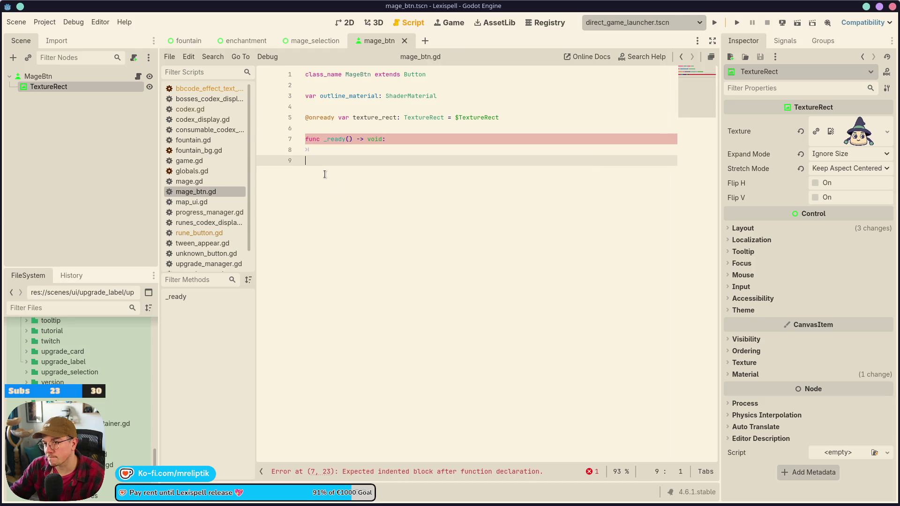
key("Return")
type("nc")
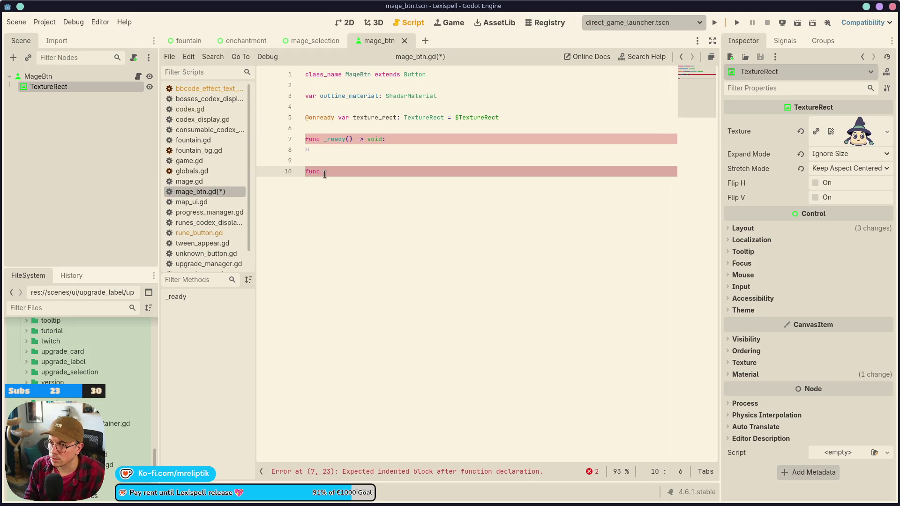
key("BackSpace")
key("BackSpace")
key("BackSpace")
type("oa")
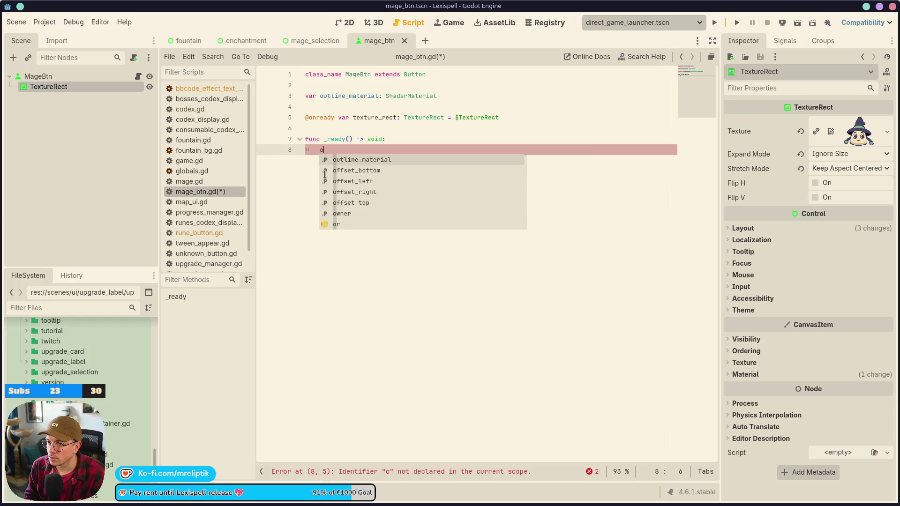
key("BackSpace")
key("BackSpace")
type("pass")
key("ctrl+s")
- Declare a mage_res variable of type MageResource above outline_material
left_click(314, 107)
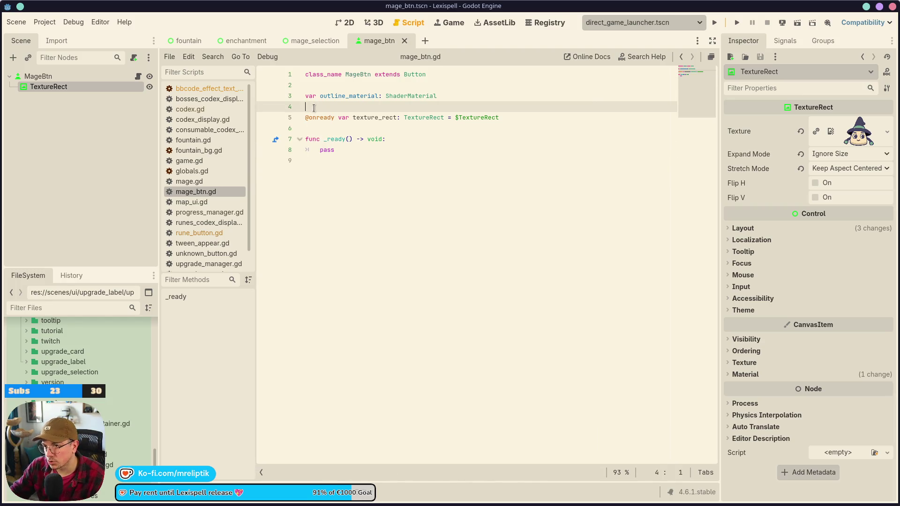
key("Return")
key("Up")
type("var")
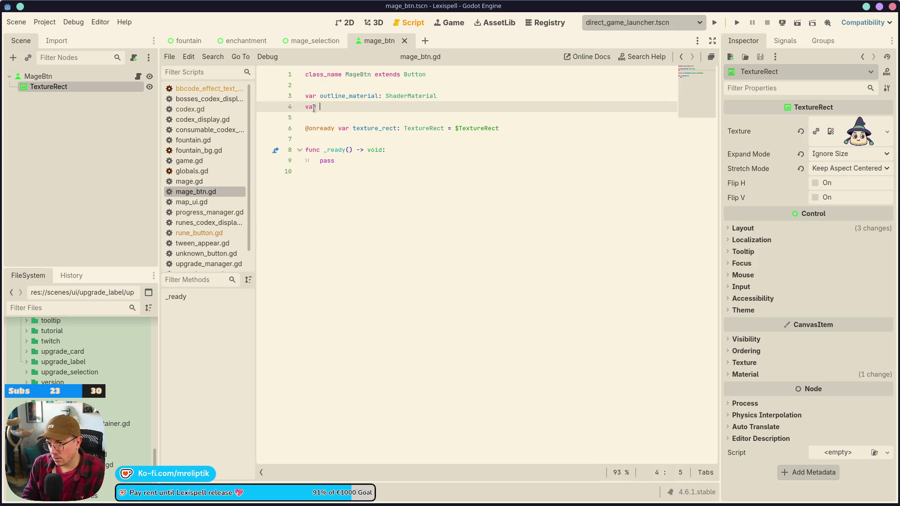
key("alt+Up")
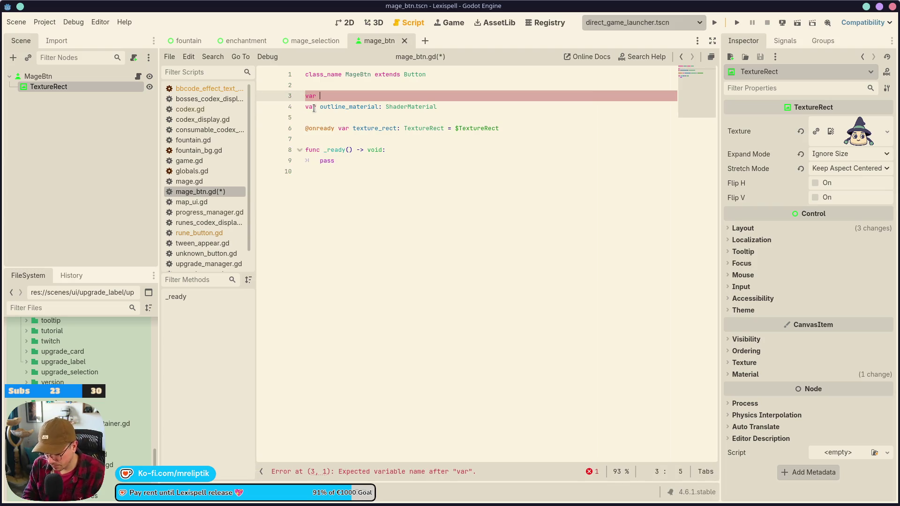
type("mage_res: ")
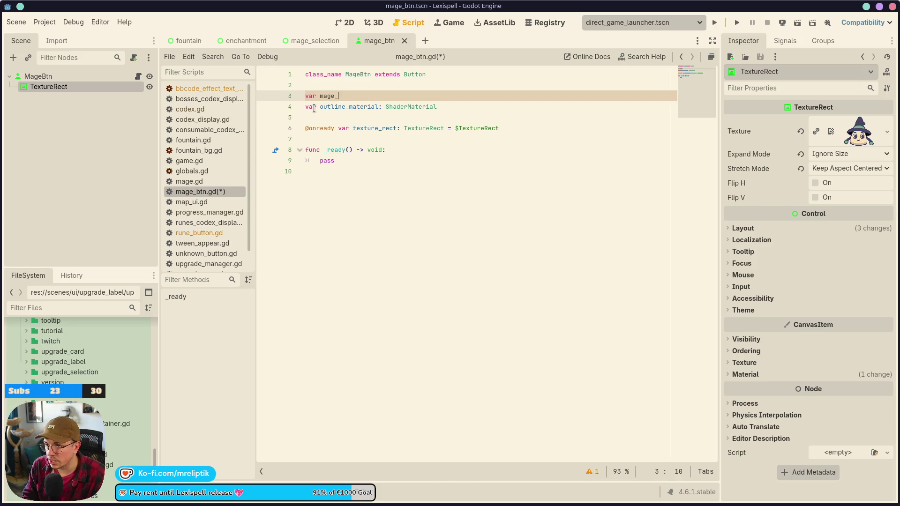
type("MageR")
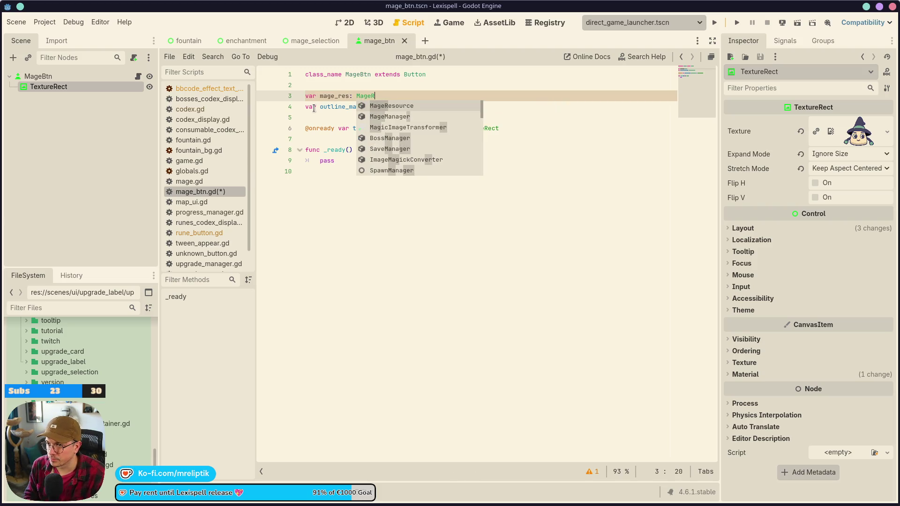
key("Return")
key("ctrl+s")
- Give mage_res a default of null and return to the scene's 2D view
type("= numllm")
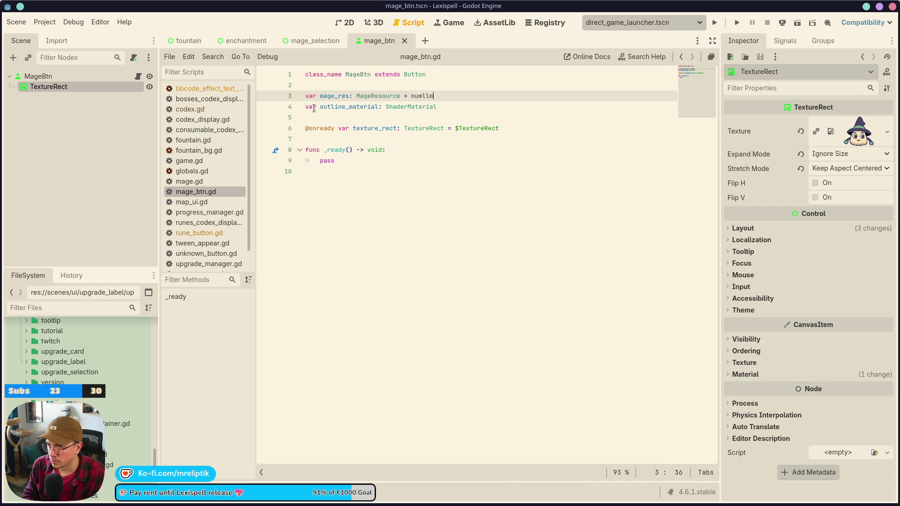
key("BackSpace")
key("BackSpace")
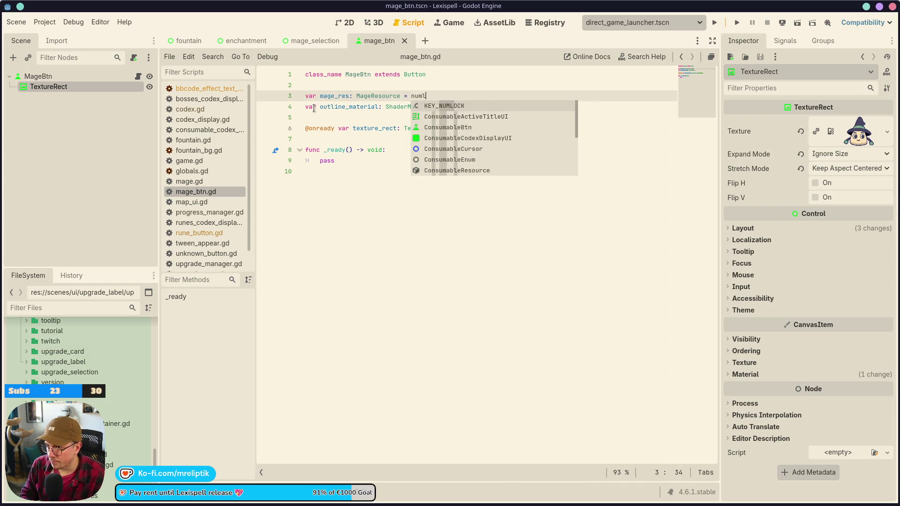
key("Return")
left_click(49, 142)
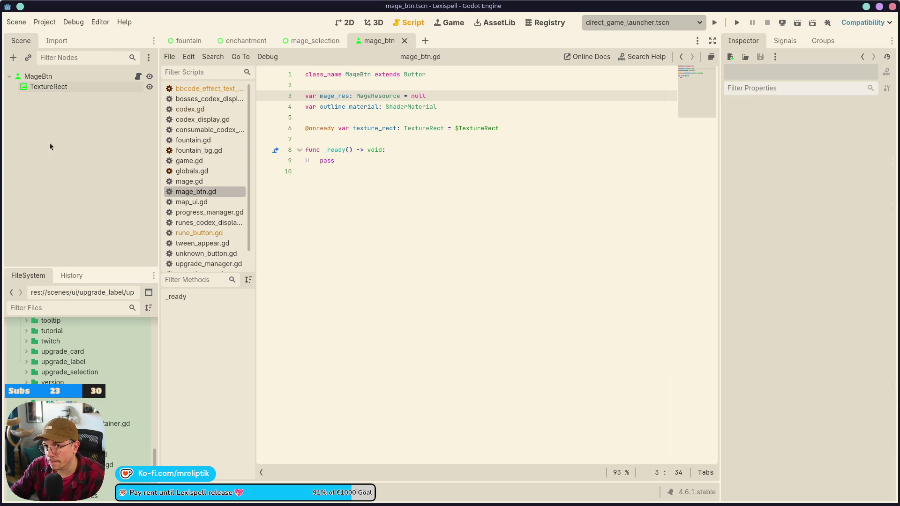
key("ctrl+F1")
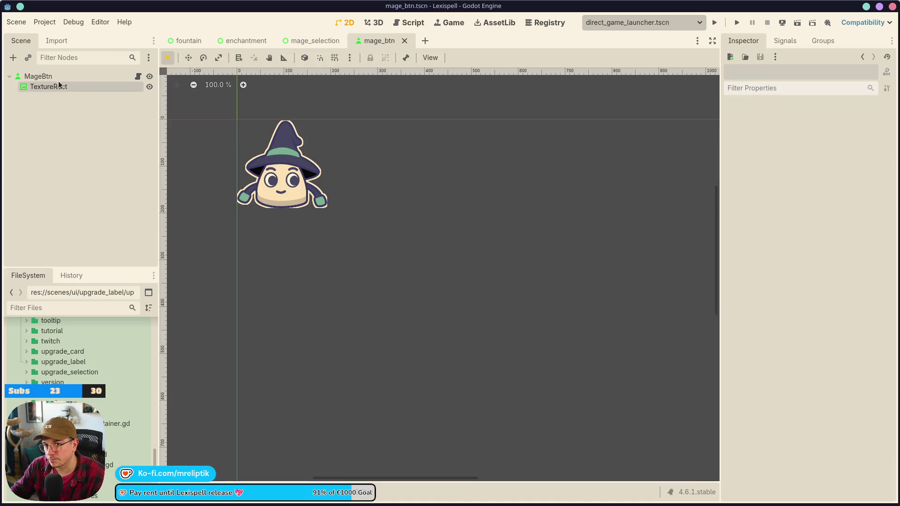
- Instantiate tooltip_popup.tscn as a child of MageBtn and save the scene
right_click(53, 77)
left_click(85, 109)
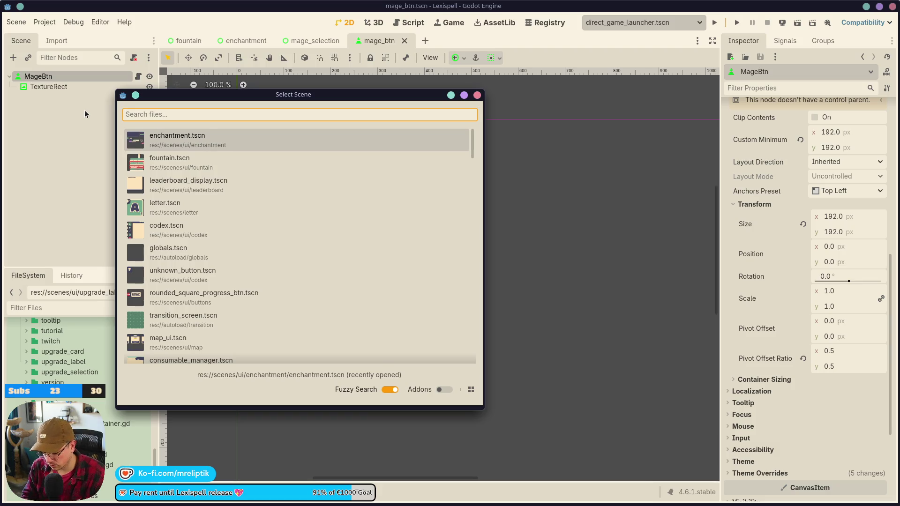
type("tooltip")
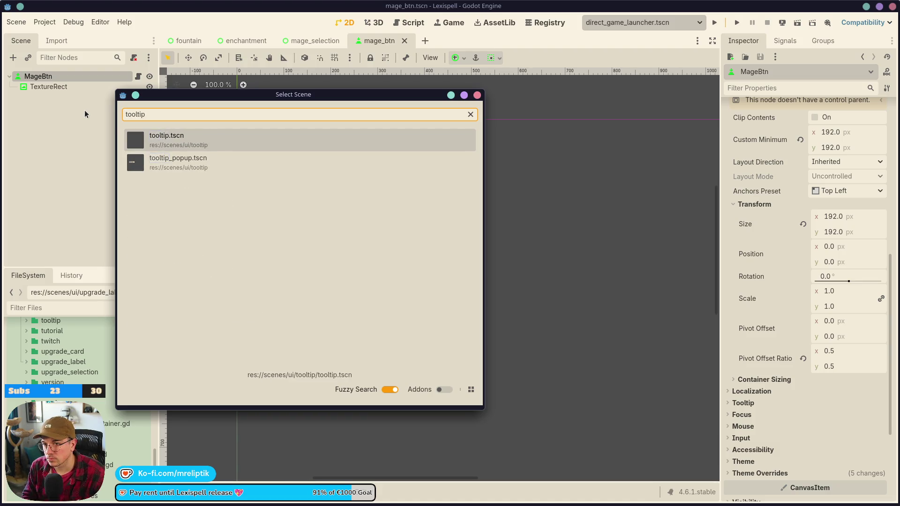
key("Down")
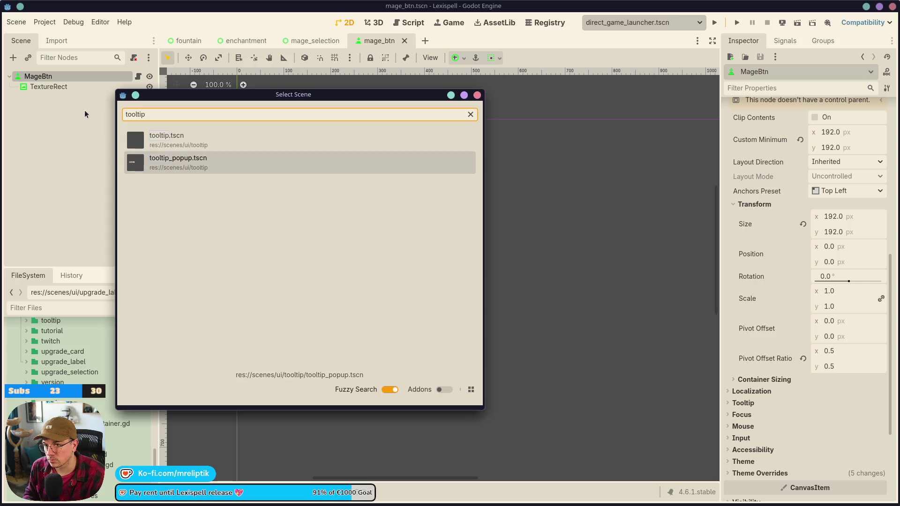
key("Return")
scroll(371, 239, "down", 2)
scroll(394, 257, "up", 3)
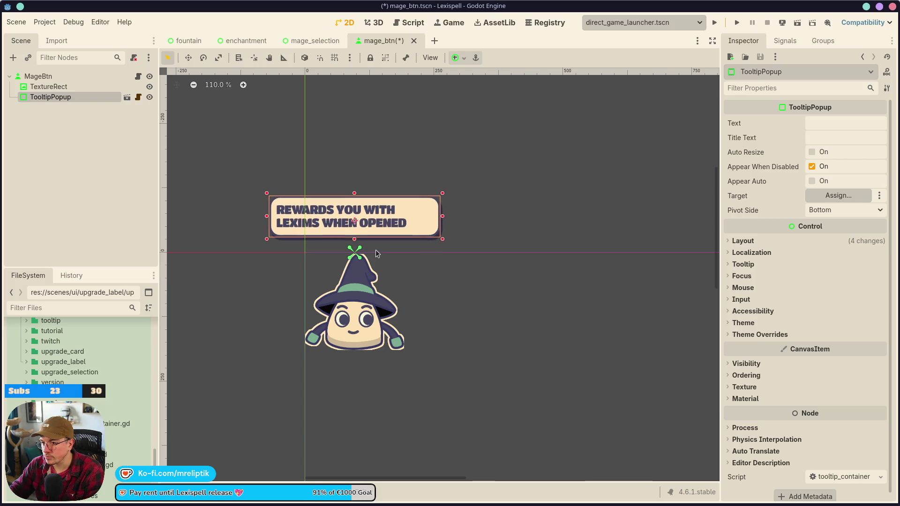
key("ctrl+s")
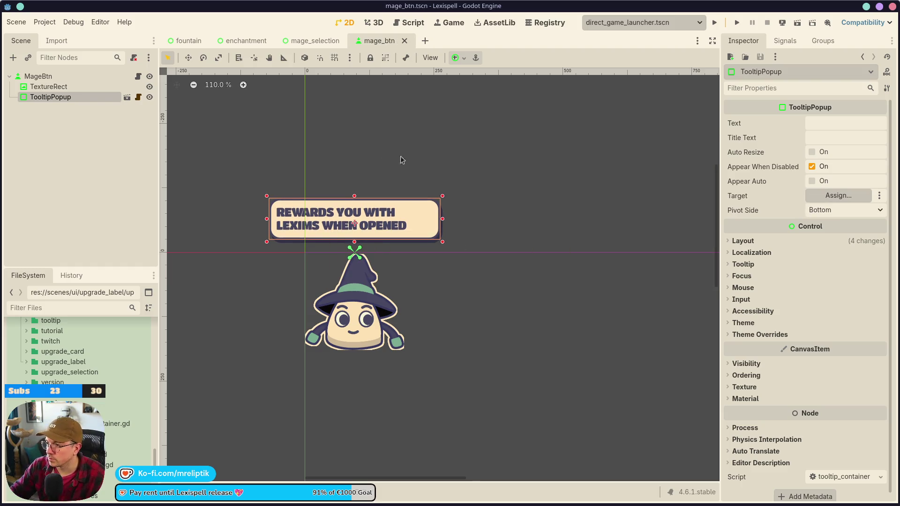
- Reopen mage_btn.gd and replace the pass in _ready with a blank line
key("Up")
key("Up")
left_click(61, 97)
left_click(138, 76)
left_click(316, 149)
left_click(351, 162)
key("Return")
key("Return")
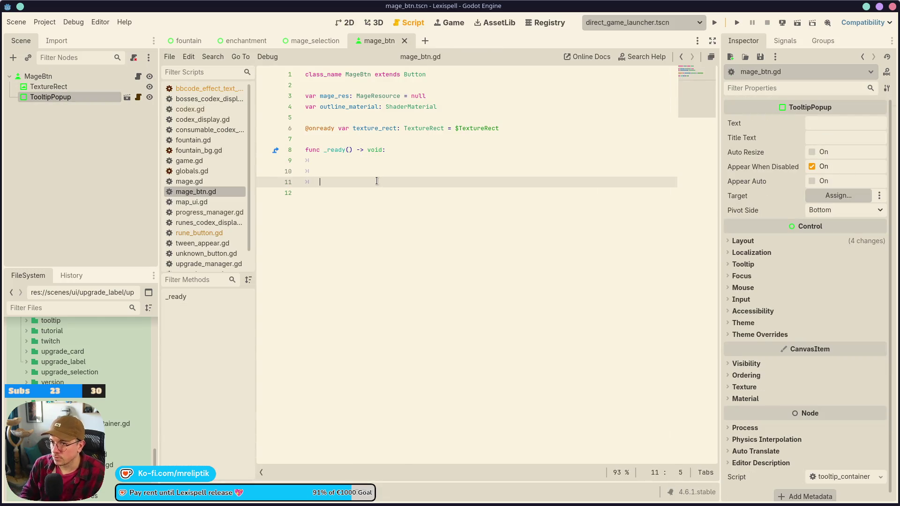
- Add an 'if mage_res:' block containing '# TODO: fill in info' and pass, then save
type("if mages")
key("BackSpace")
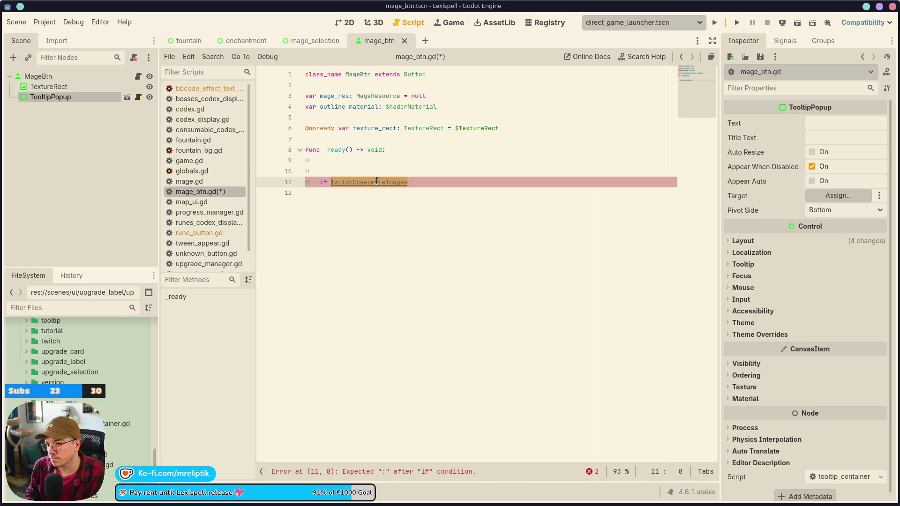
type("_res:")
key("Return")
type("# TODO")
key("BackSpace")
type(": fill in info")
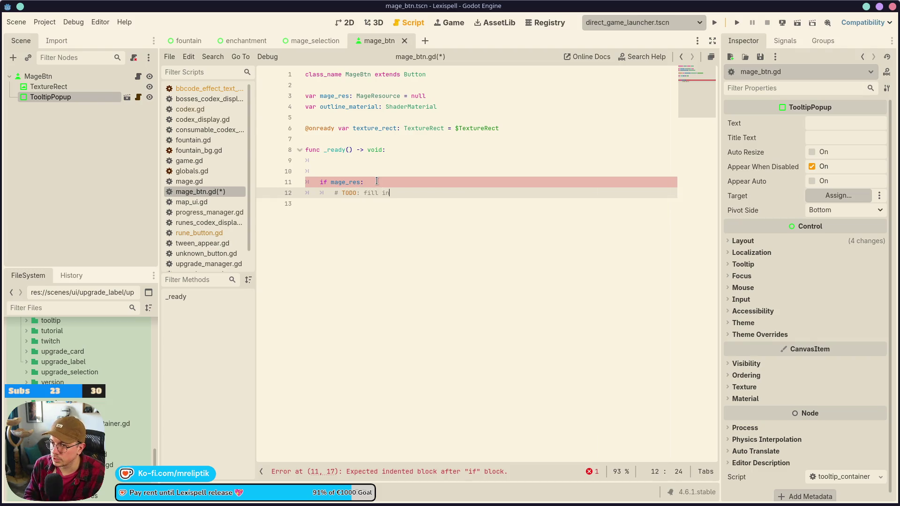
key("Return")
type("pass")
key("ctrl+s")
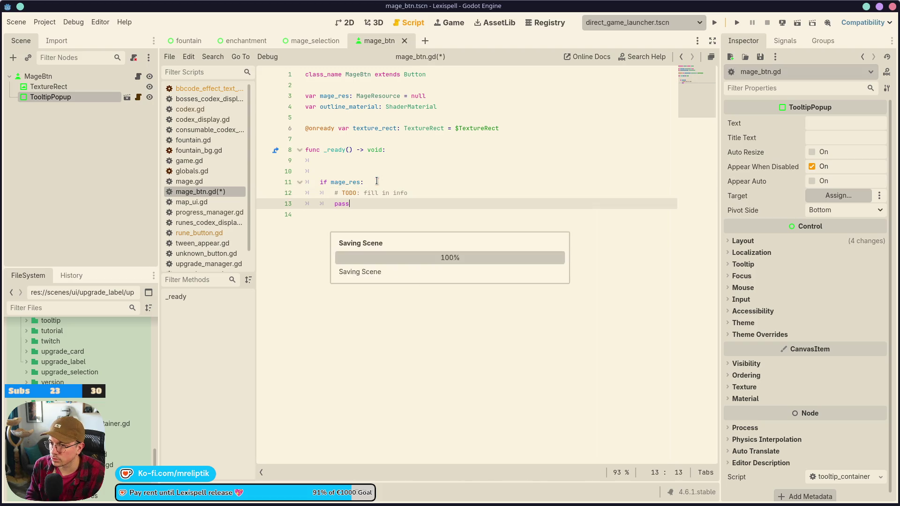
- Inside the if block set texture_rect.texture = mage_res.texture and save
key("Up")
key("Up")
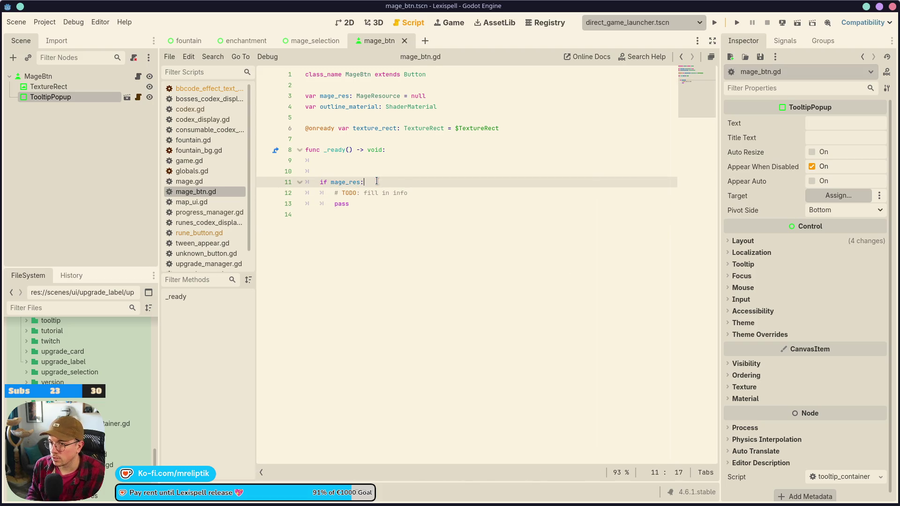
key("Return")
type("texture_rect.texture")
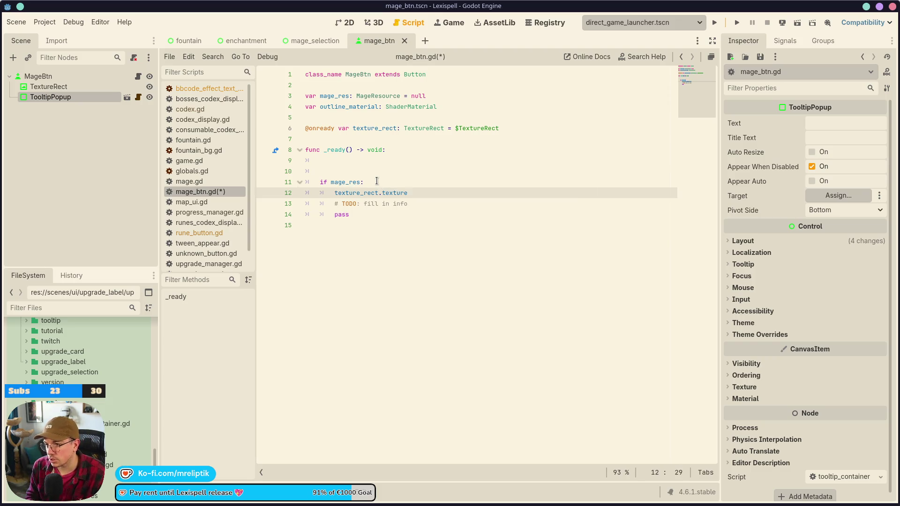
type(" = mage_res.")
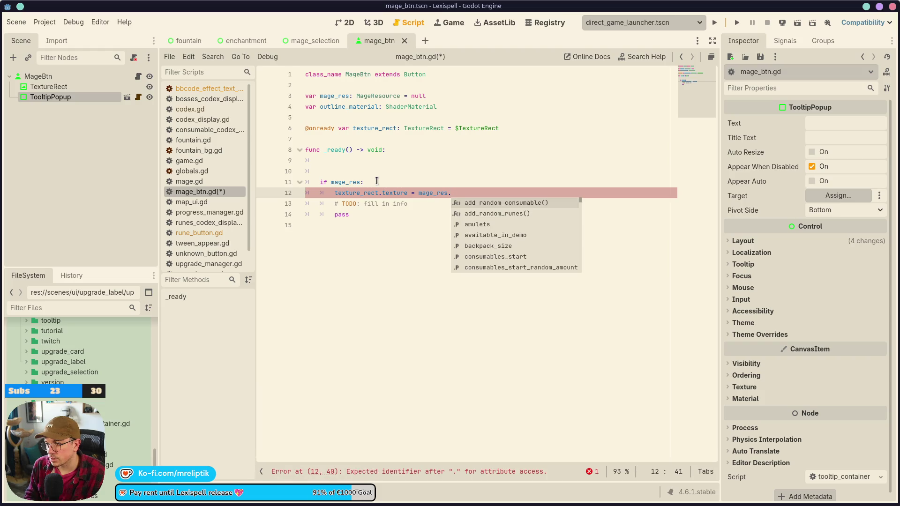
type("tex")
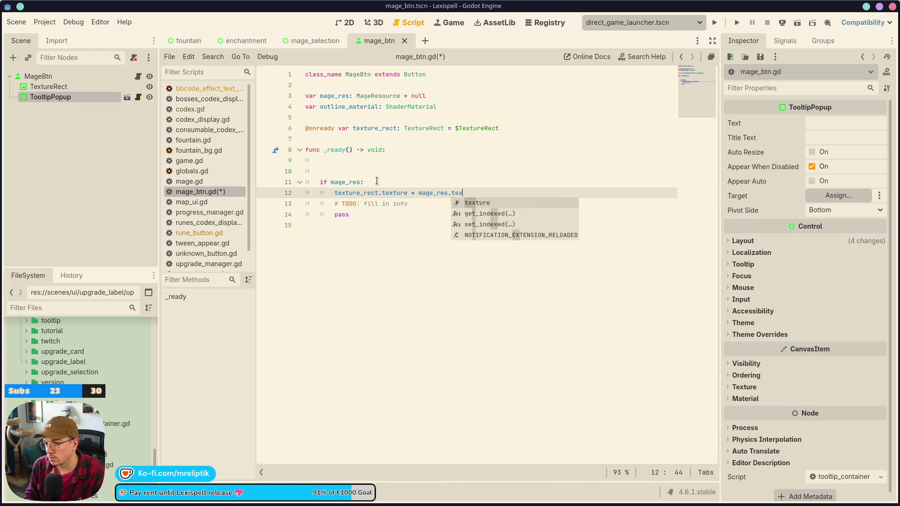
key("Return")
key("ctrl+s")
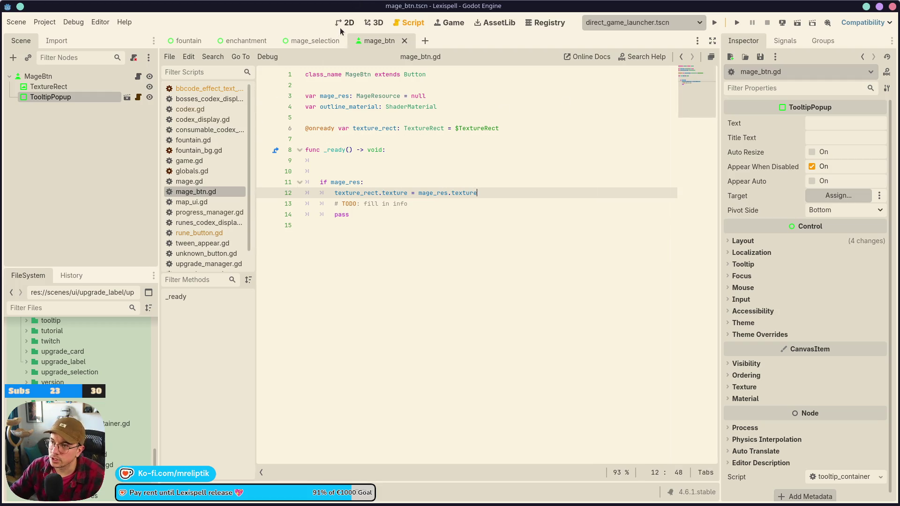
left_click(341, 174)
left_click(335, 239)
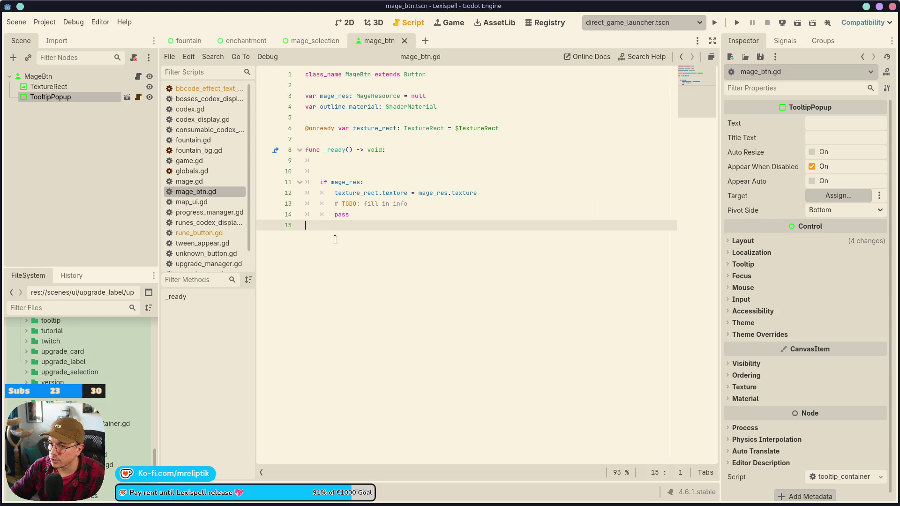
- Add mouse_entered.connect(grab_focus) at the end of _ready
key("Return")
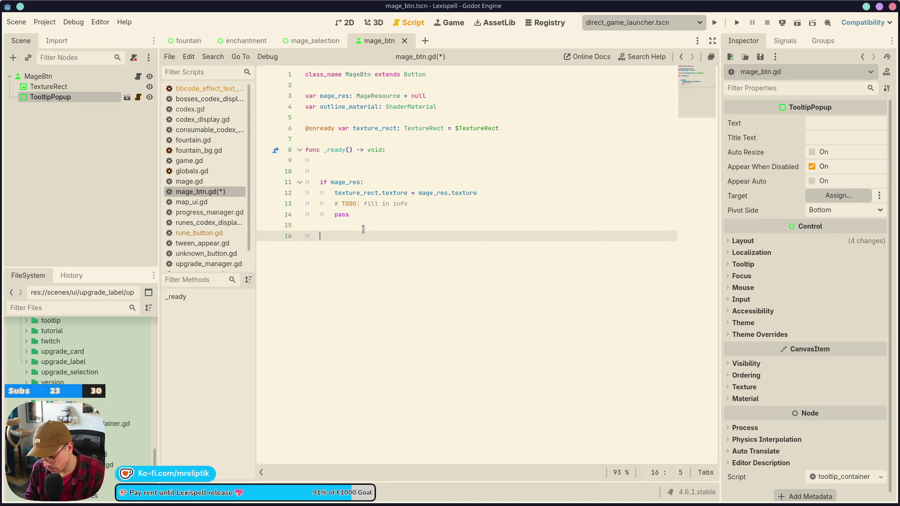
type("mouse")
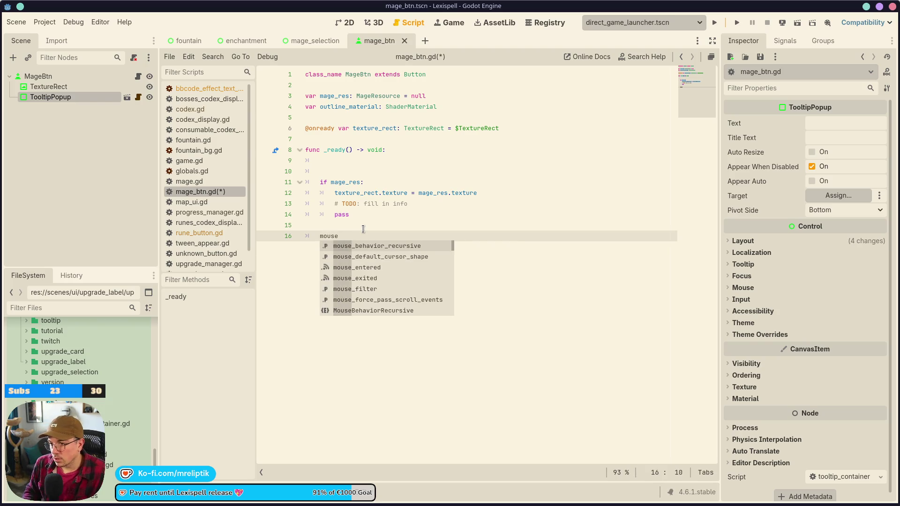
key("Down")
key("Down")
key("Return")
type(".conn")
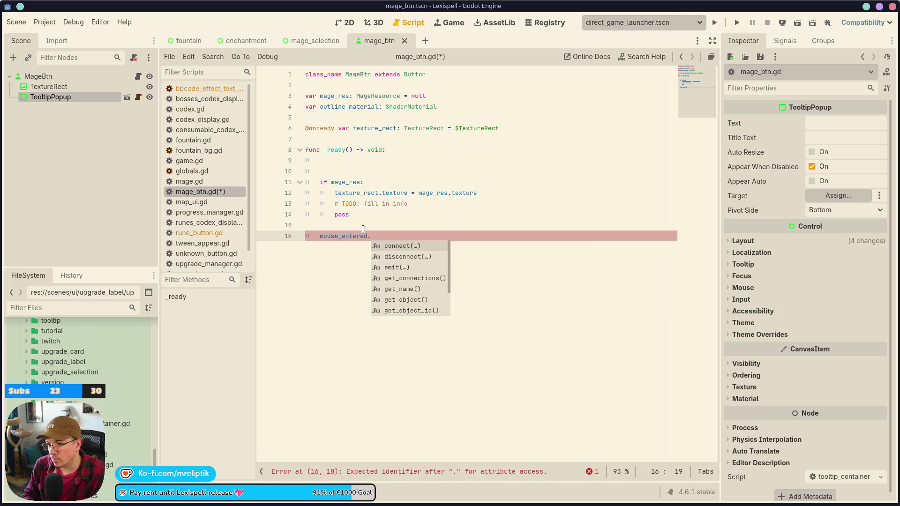
key("Return")
type("grab")
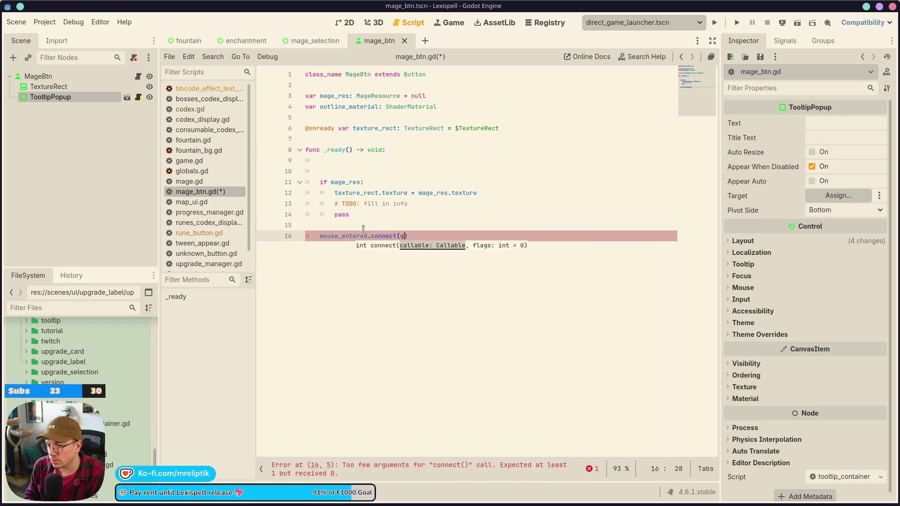
key("Return")
- Duplicate that line into mouse_exited.connect(release_focus)
key("ctrl+shift+d")
key("ctrl+shift+Left")
type("release_focus)")
key("Return")
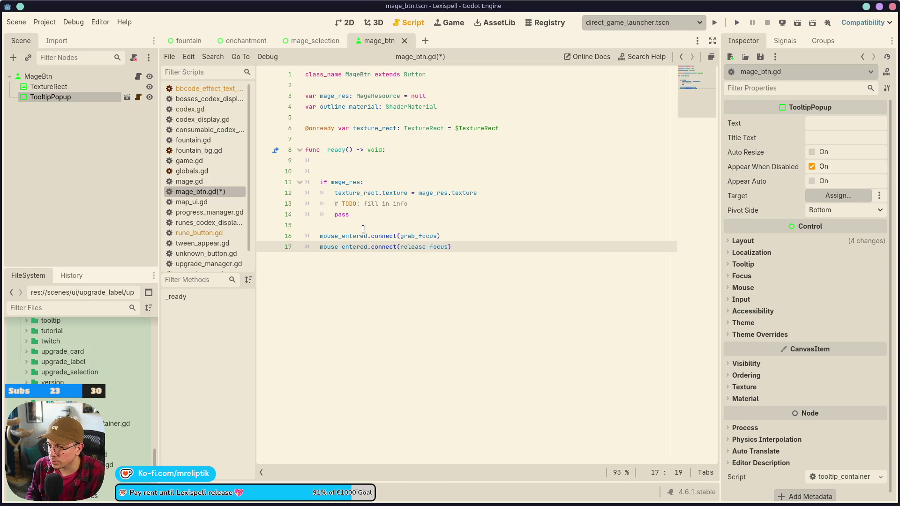
key("Left")
key("ctrl+shift+Left")
type("mouse_ex")
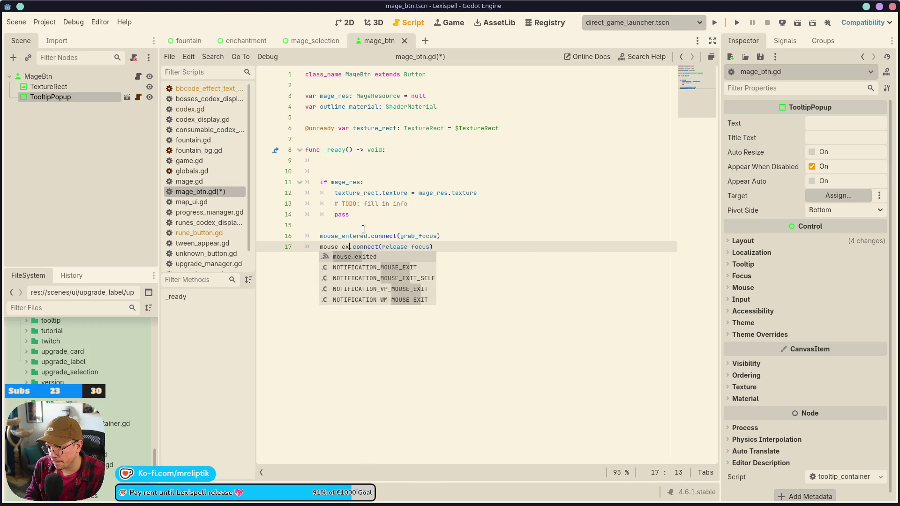
key("Return")
key("End")
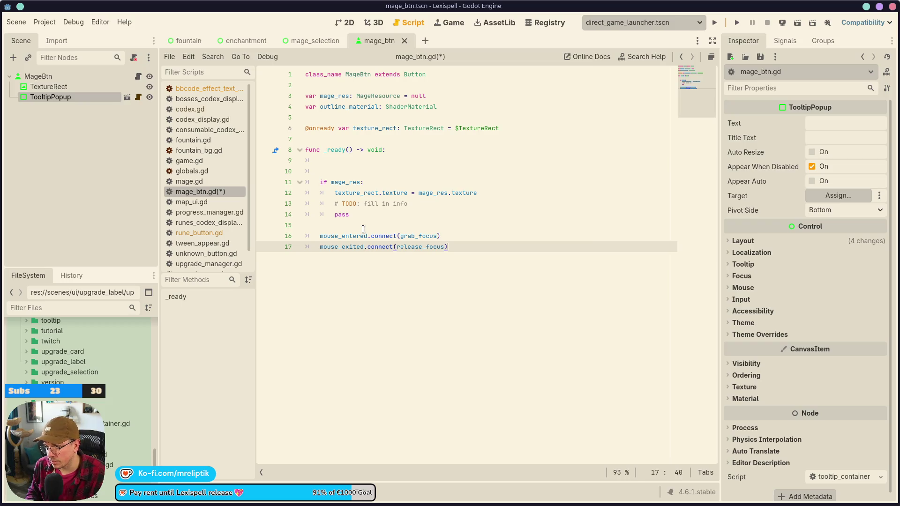
- Add focus_entered.connect(hover) on the next line
key("Return")
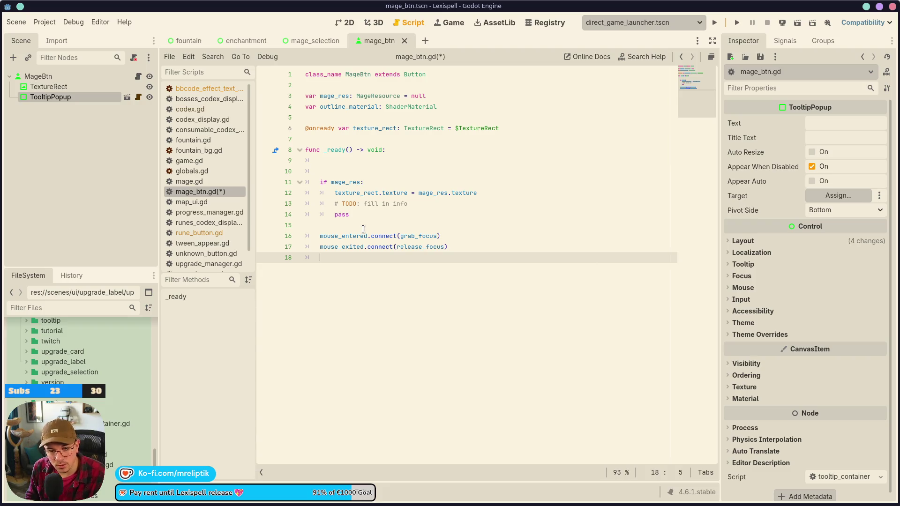
type("focus_entered")
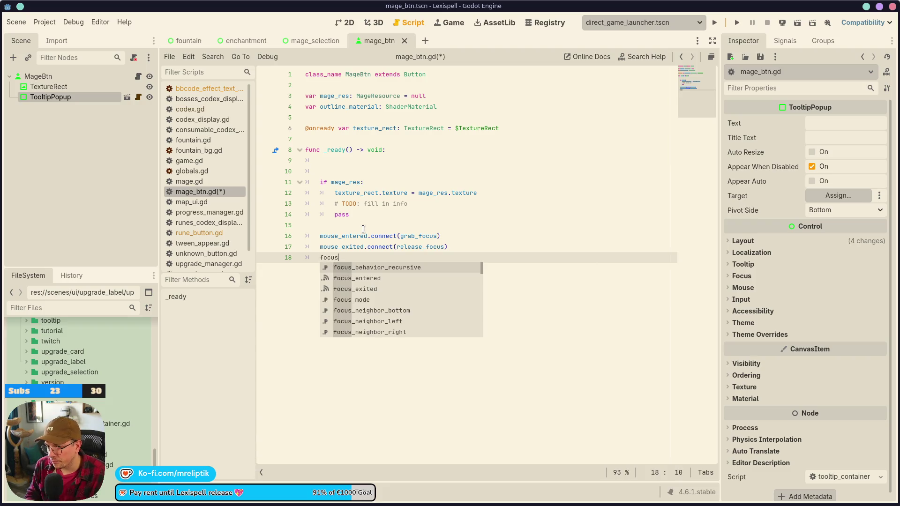
type(".con")
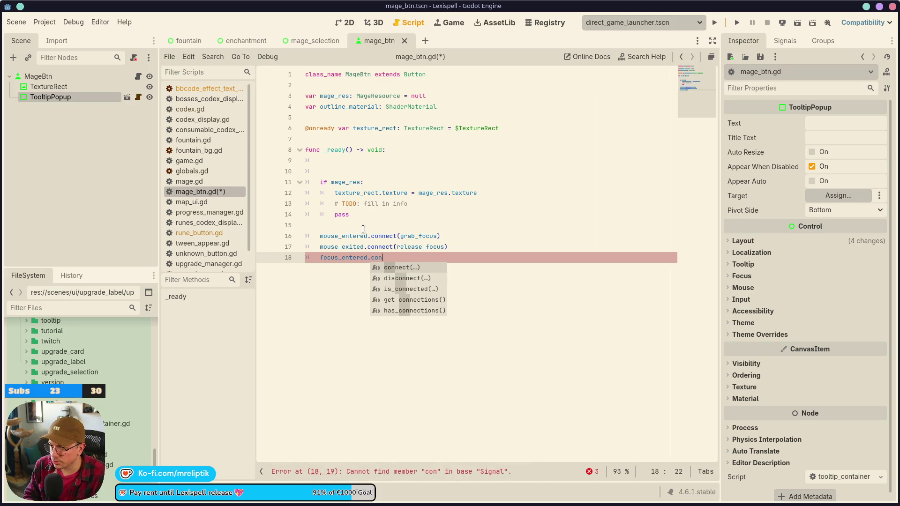
key("Return")
type("hover)")
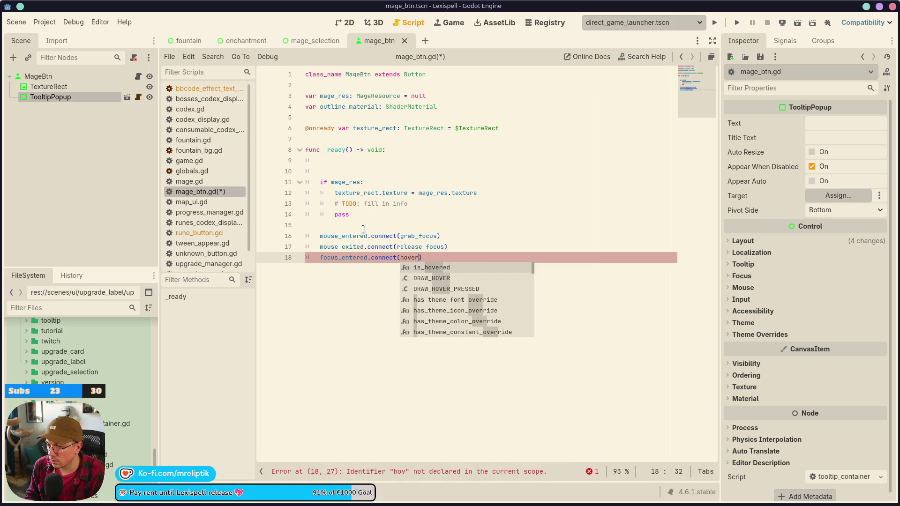
- Duplicate it into focus_exited.connect(unhover) and begin a func hover() -> void: function
key("ctrl+shift+d")
key("Left")
key("ctrl+shift+Left")
key("Left")
type("un")
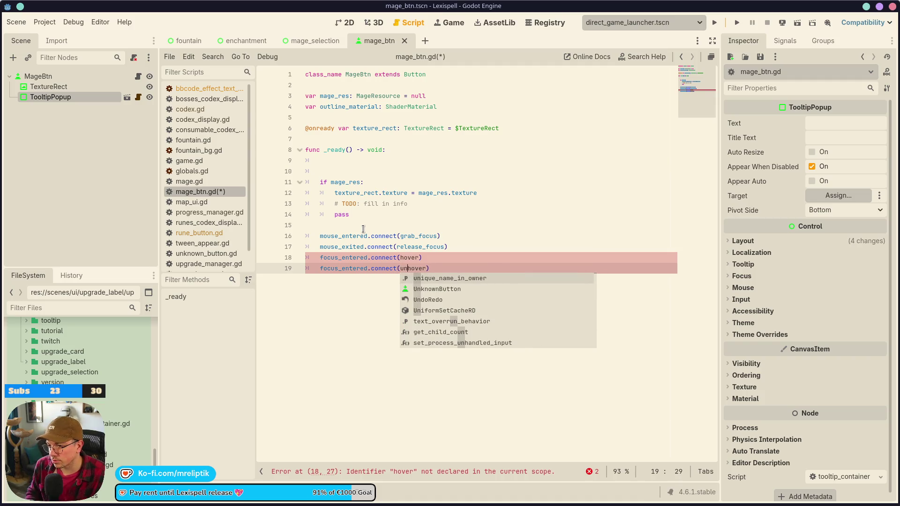
key("ctrl+Left")
key("ctrl+Left")
key("ctrl+Left")
key("BackSpace")
key("BackSpace")
key("BackSpace")
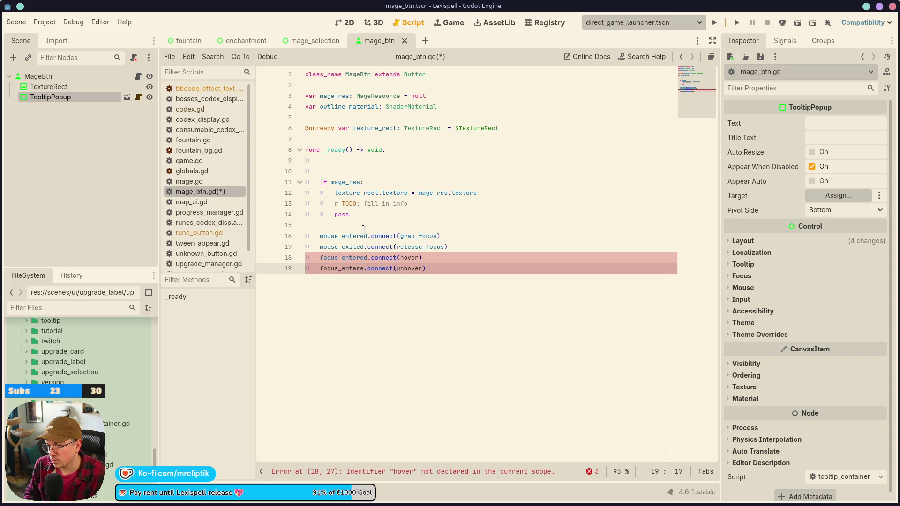
type("exi")
key("Return")
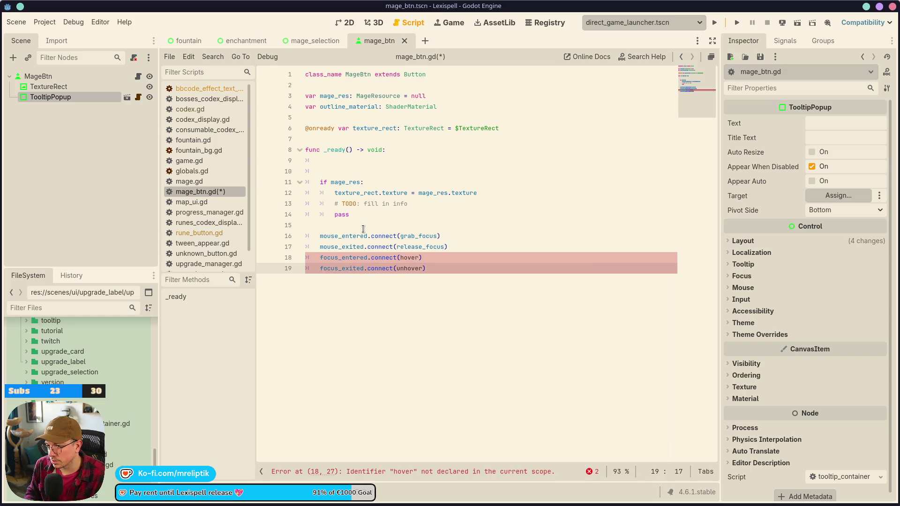
key("End")
key("Return")
key("Return")
type("func hover() -> ")
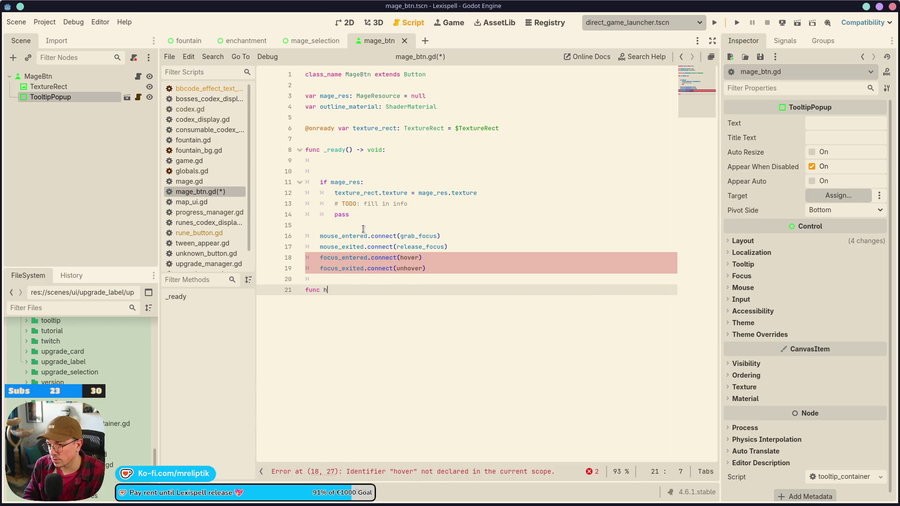
type("void:")
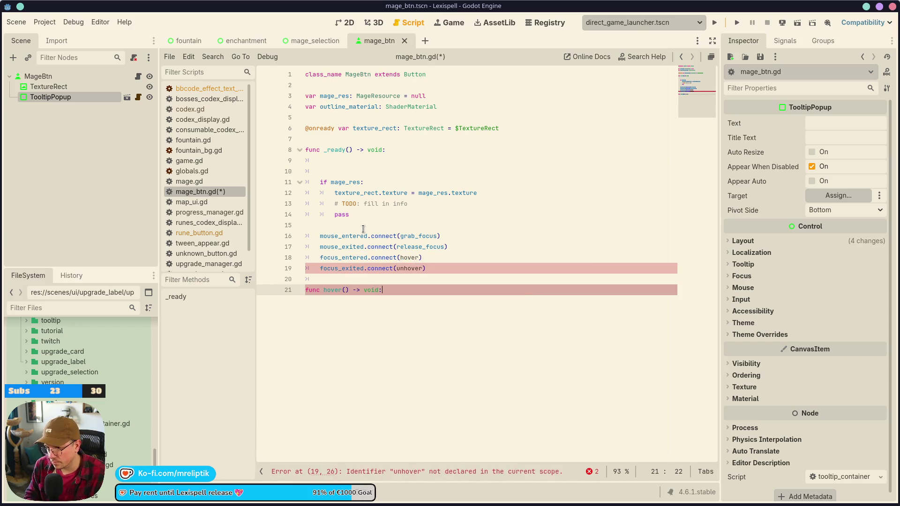
- Give the hover() function a pass body and select the whole hover block
key("Return")
type("pass")
key("Return")
key("Return")
key("Up")
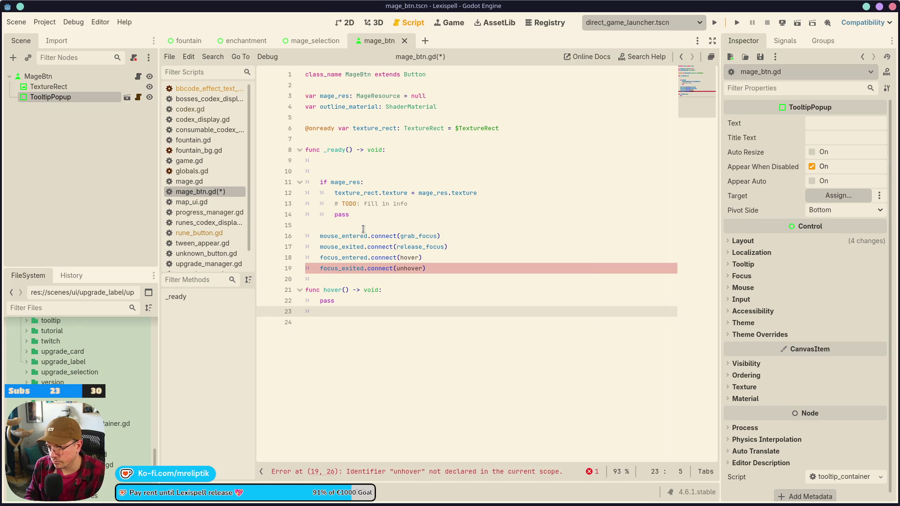
key("BackSpace")
key("Return")
key("Up")
key("shift+Up")
key("shift+Up")
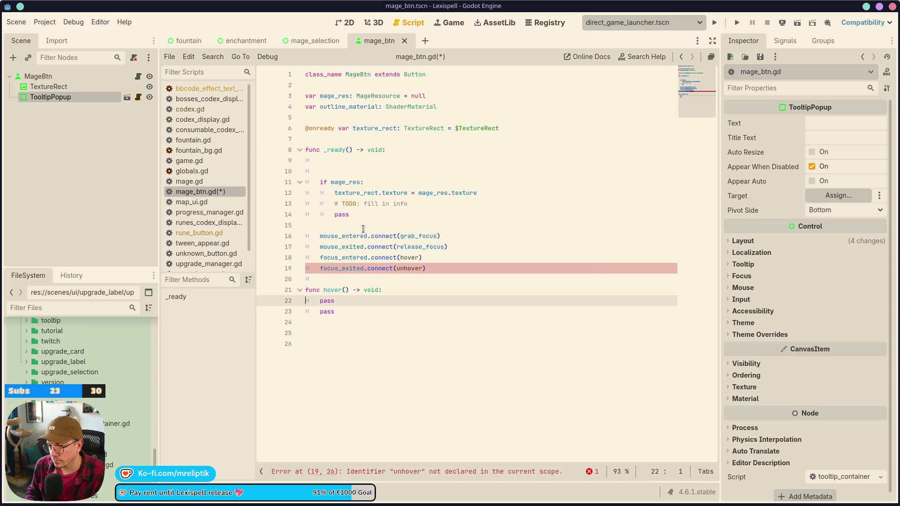
- Duplicate hover() as unhover(), save mage_btn.gd, and switch to the localization spreadsheet
key("ctrl+shift+d")
key("Return")
key("ctrl+Right")
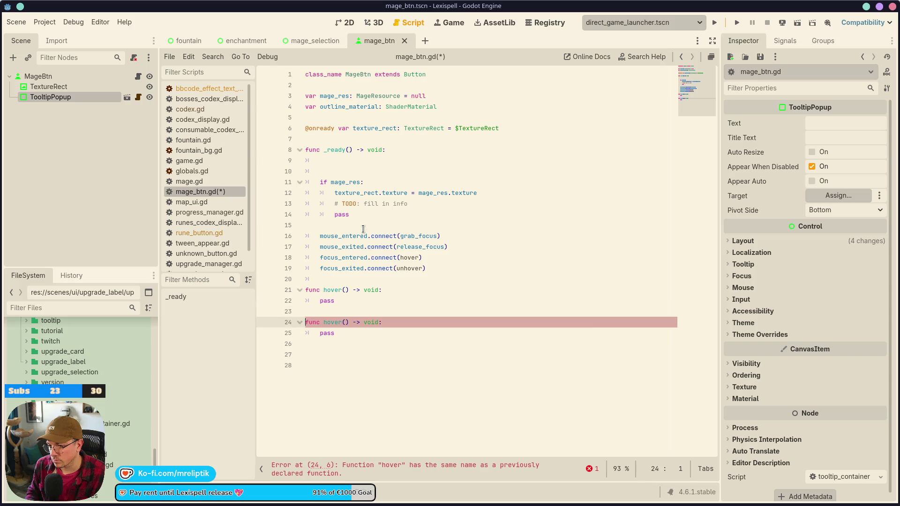
type("un")
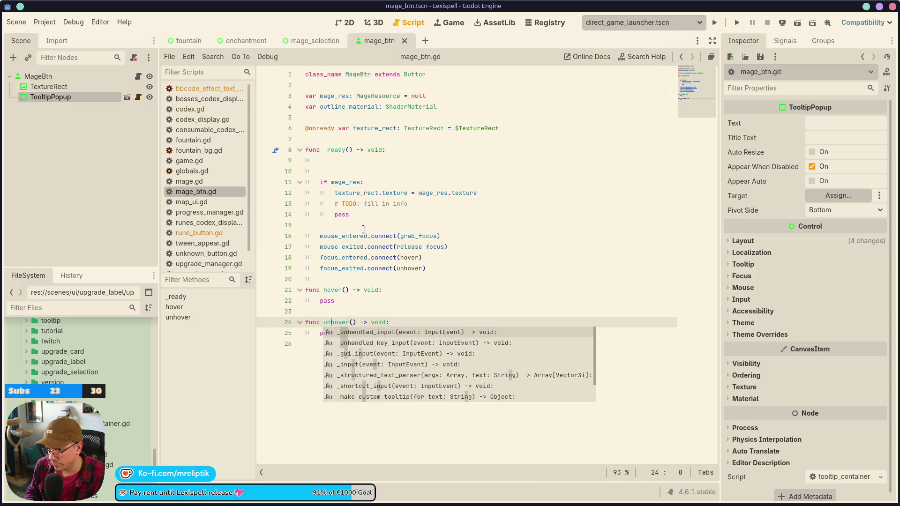
key("ctrl+s")
key("Down")
key("End")
mouse_move(366, 501)
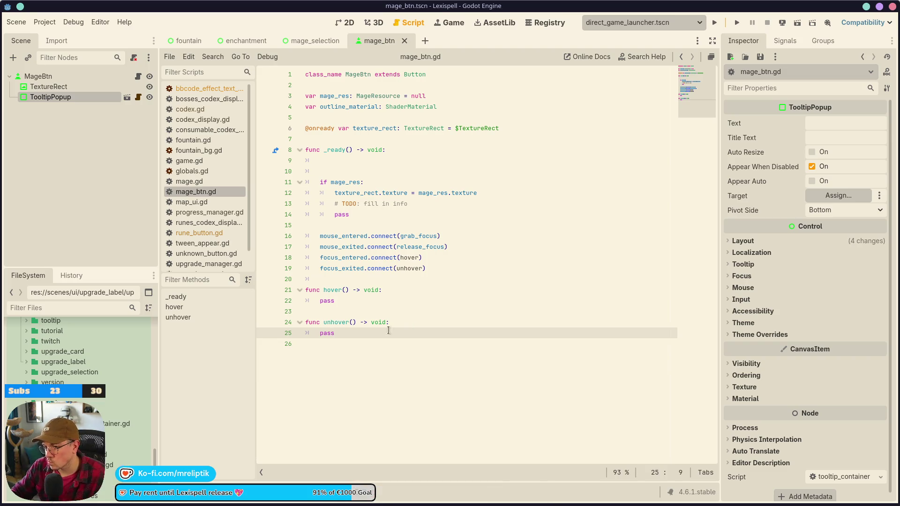
left_click(126, 501)
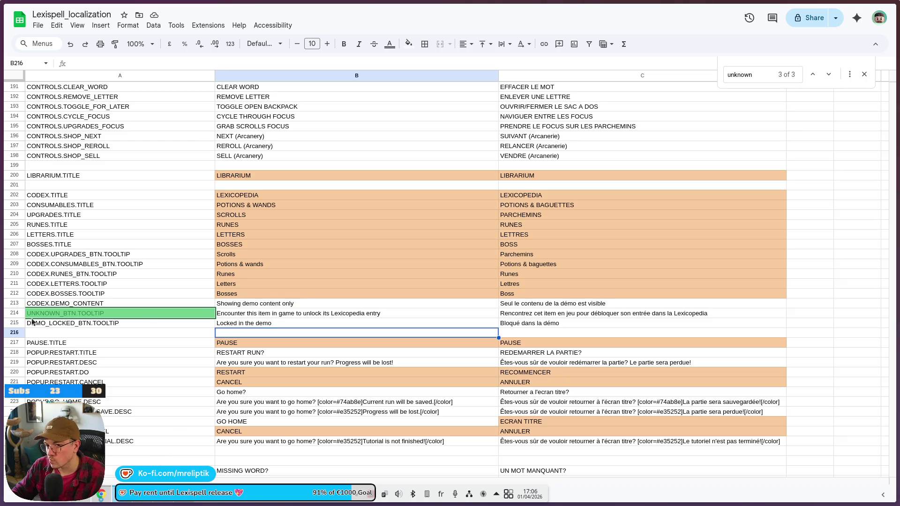
- Open Channel dashboard – YouTube Studio in a new tab and drag the browser beside Godot
mouse_move(43, 197)
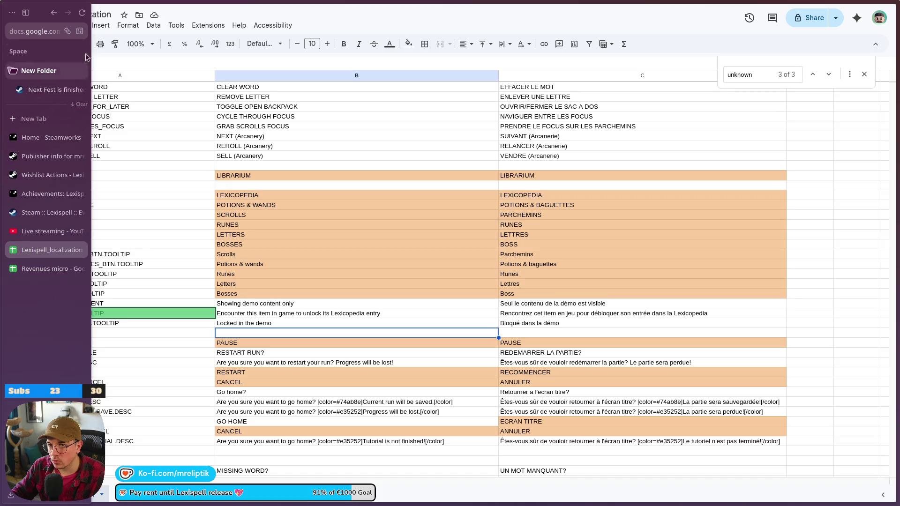
left_click(38, 232)
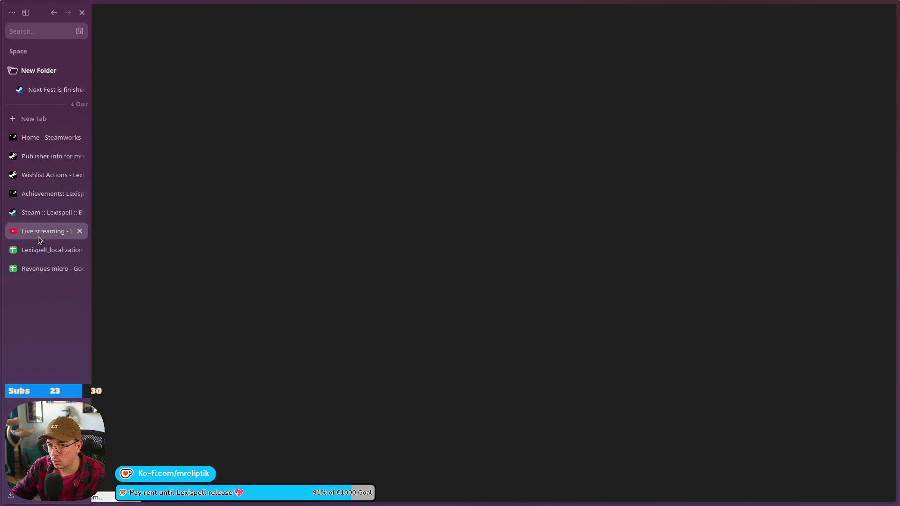
left_click(29, 119)
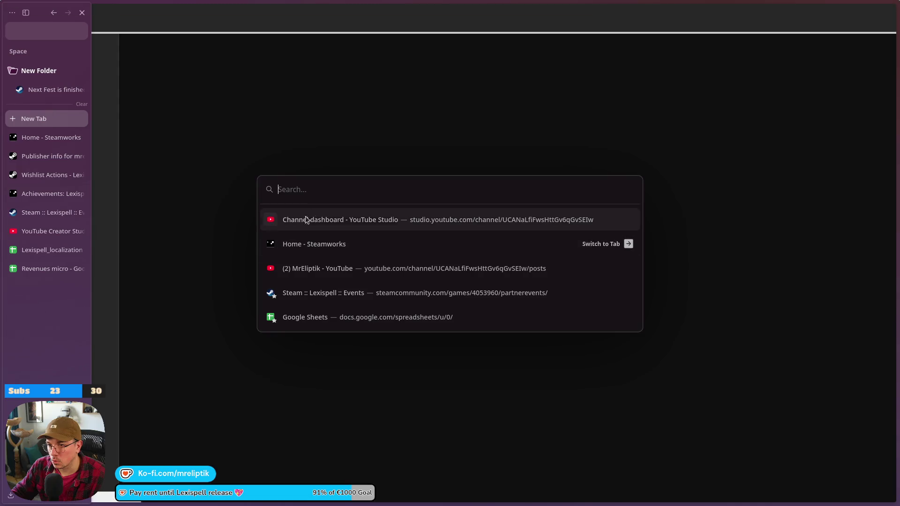
left_click(302, 220)
left_click_drag(44, 137, 45, 236)
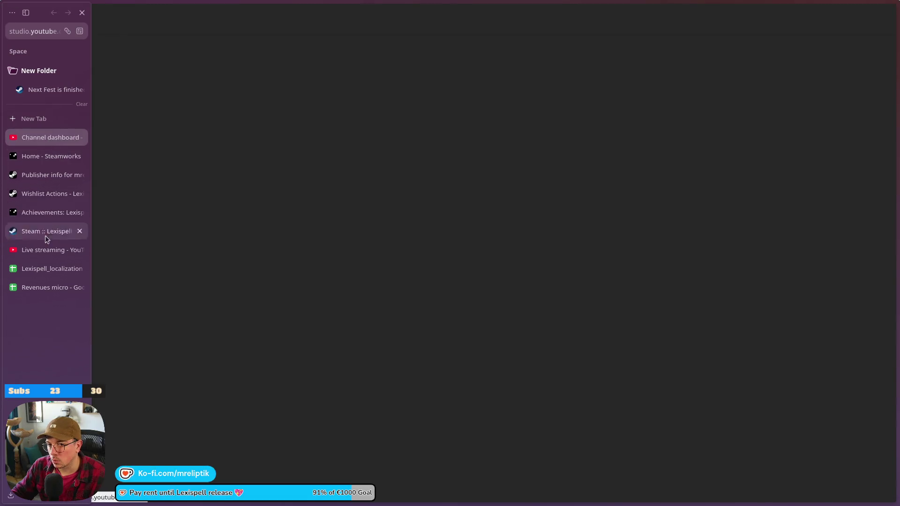
mouse_move(106, 8)
left_mouse_down()
mouse_move(876, 76)
mouse_move(898, 51)
left_mouse_up()
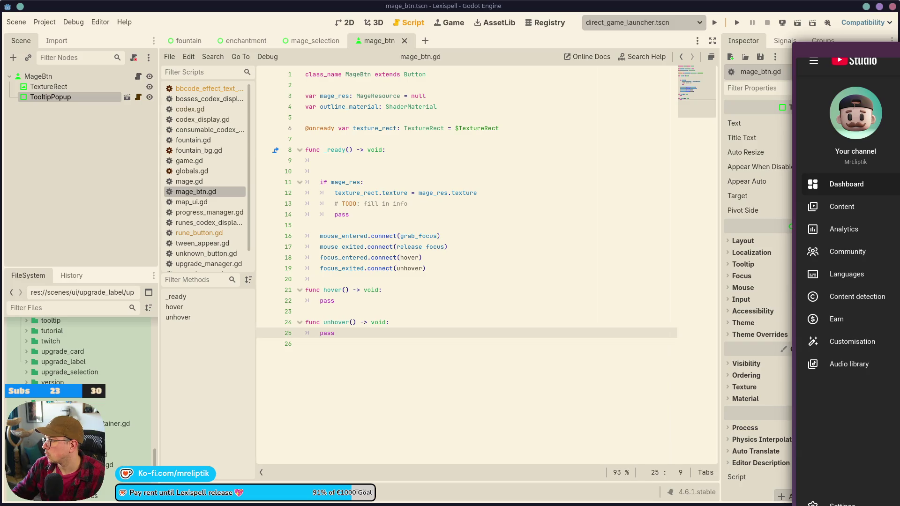
- Dismiss the YouTube Studio window with Alt+Tab so Godot's mage_btn.gd editor shows fully
key("alt+Tab")
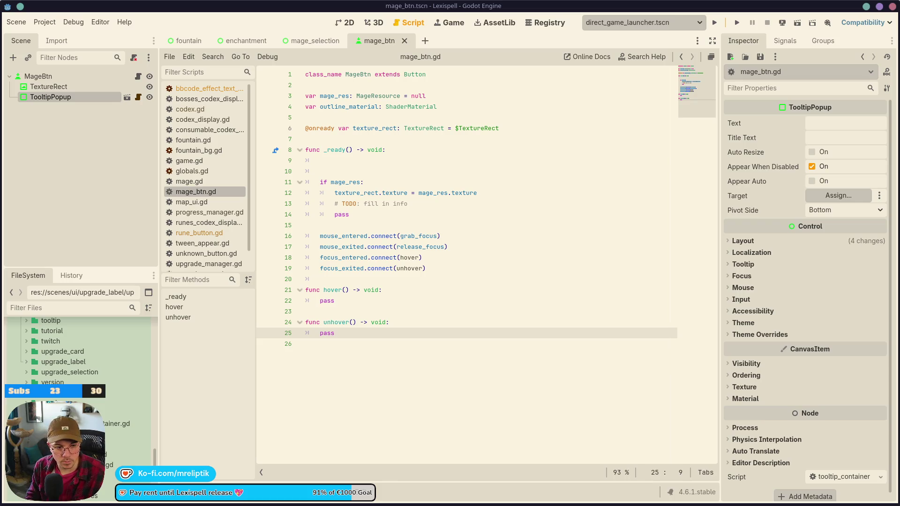
key("ctrl+space")
type("em eye")
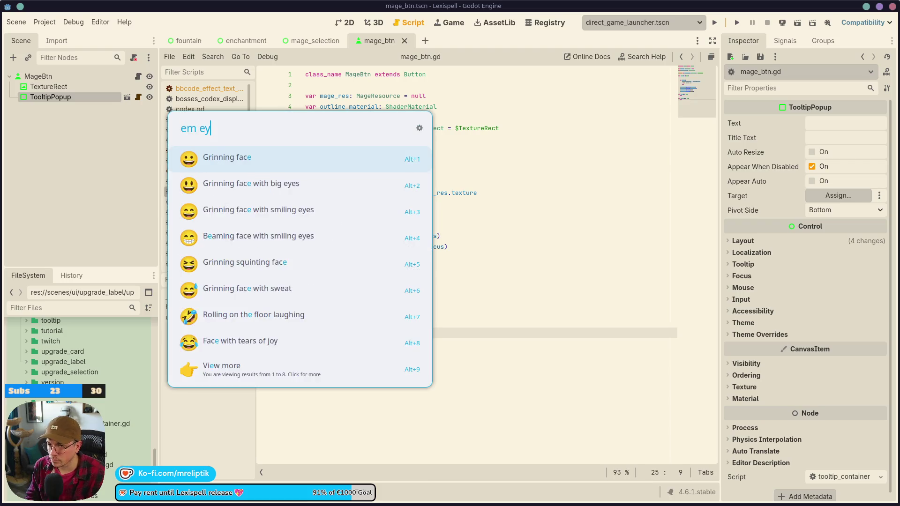
type("s")
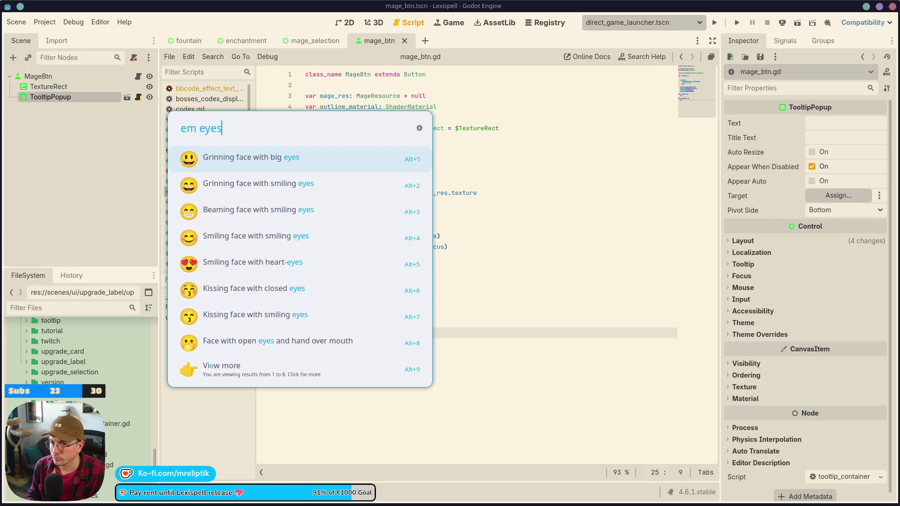
key("Down")
key("Down")
key("Down")
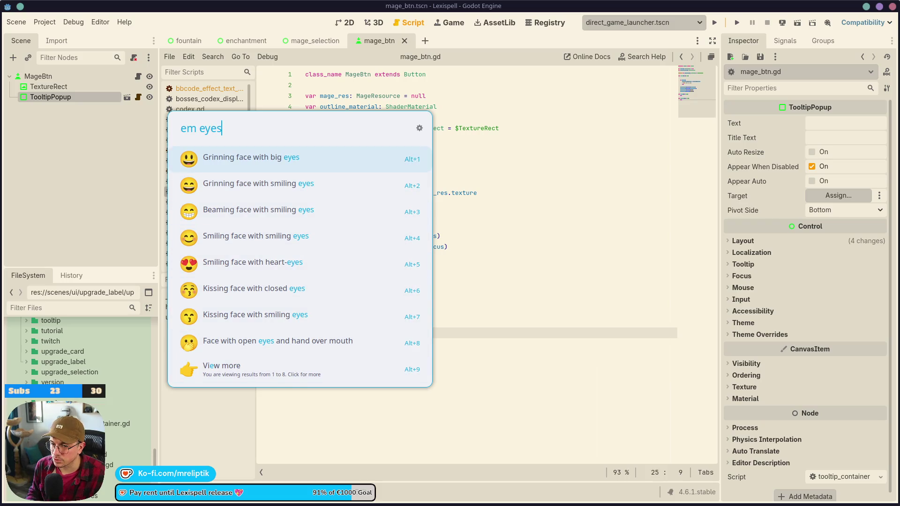
key("Up")
key("Up")
key("Down")
key("Up")
key("Return")
key("Down")
key("Down")
key("Down")
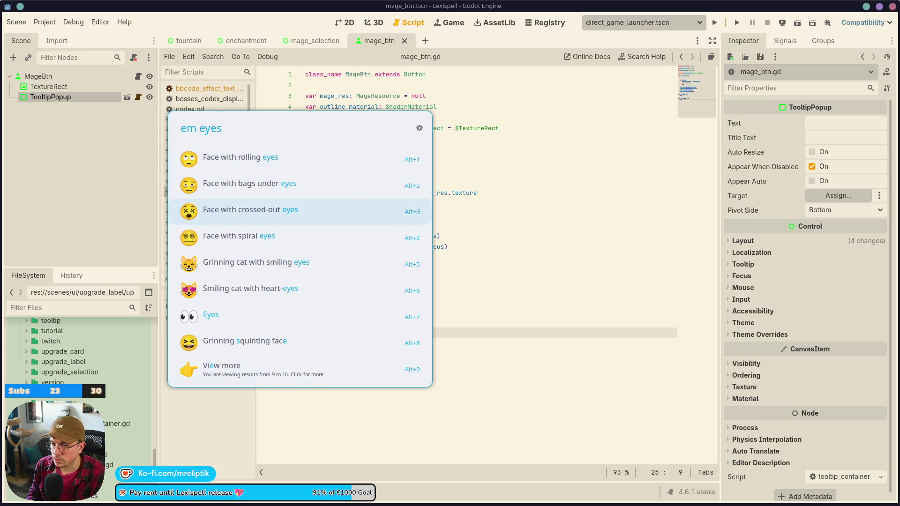
key("Escape")
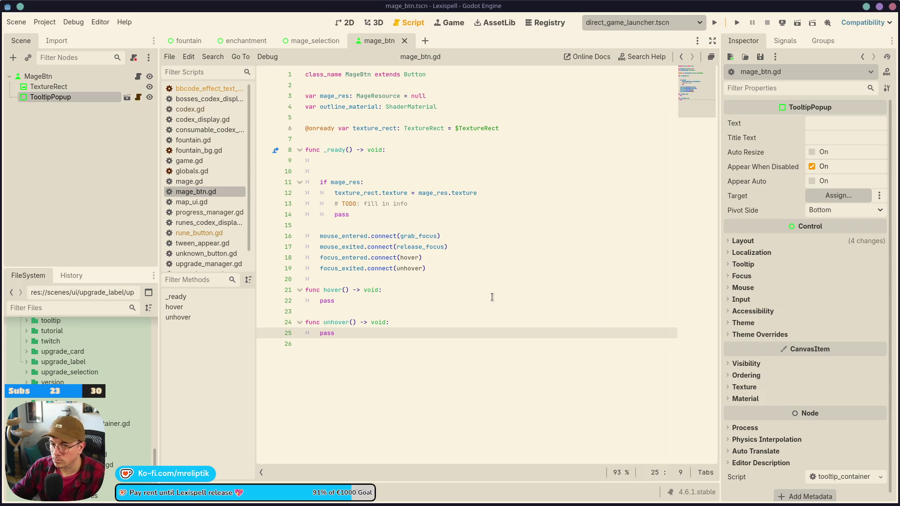
- Insert blank lines after line 5 of mage_btn.gd
left_click(353, 299)
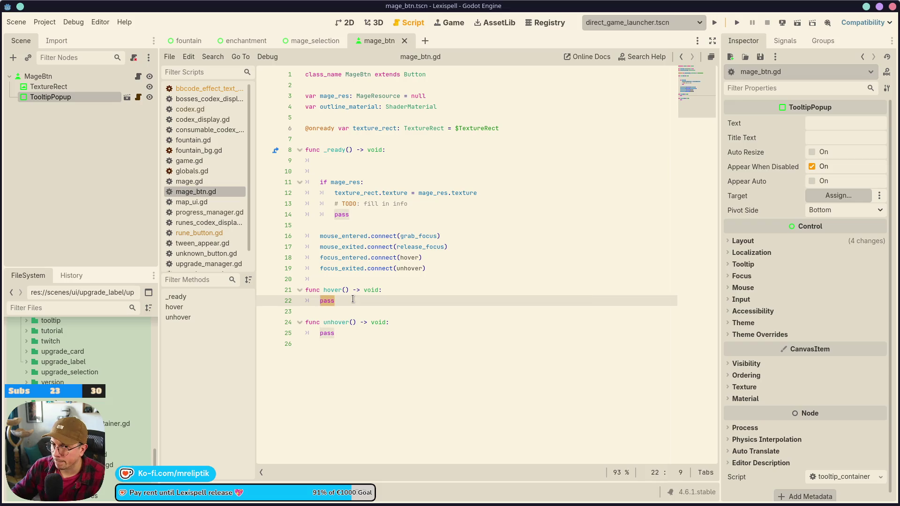
left_click(335, 118)
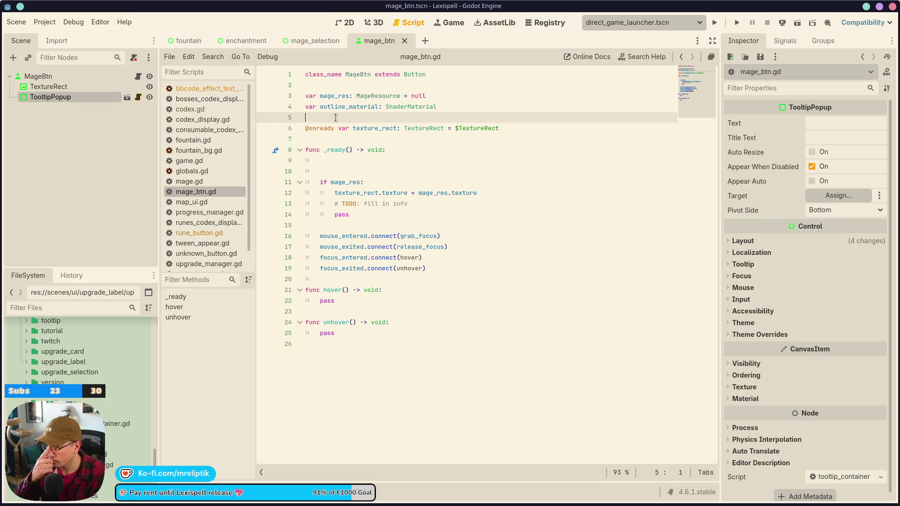
key("Return")
key("Return")
key("Up")
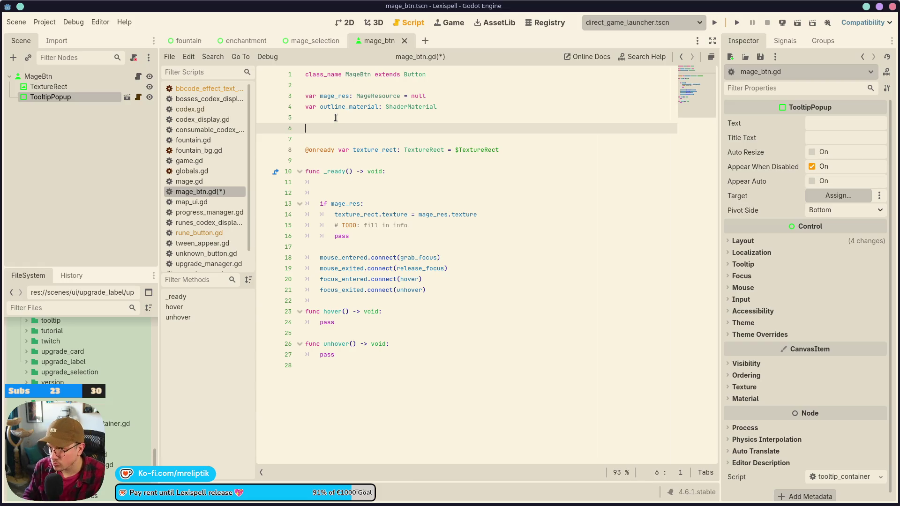
- Open rounded_square_btn.tscn via quick search 'button' and copy its hover/unhover animation code
key("ctrl+shift+o")
type("button")
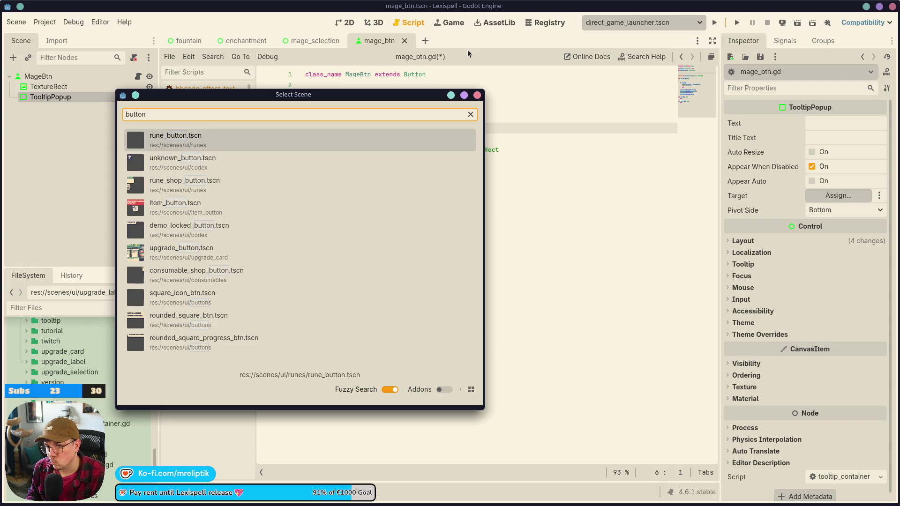
key("Down")
key("Down")
key("Down")
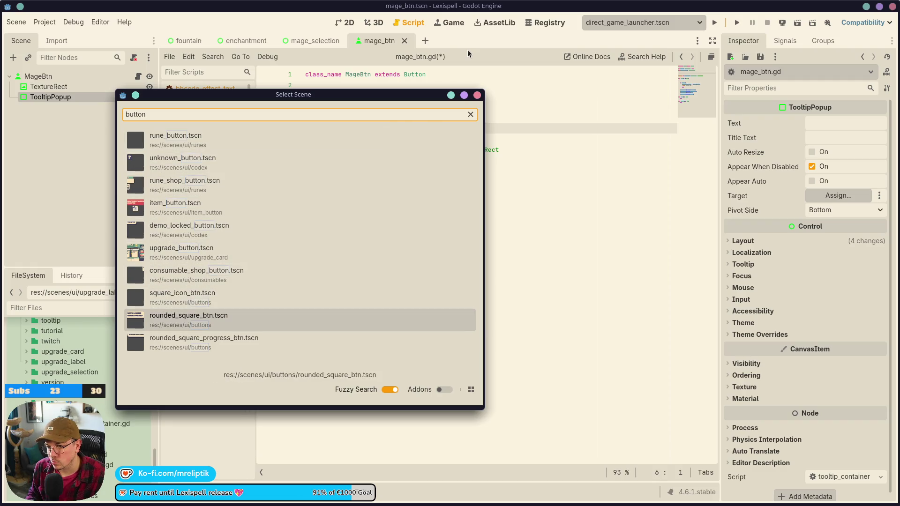
key("Return")
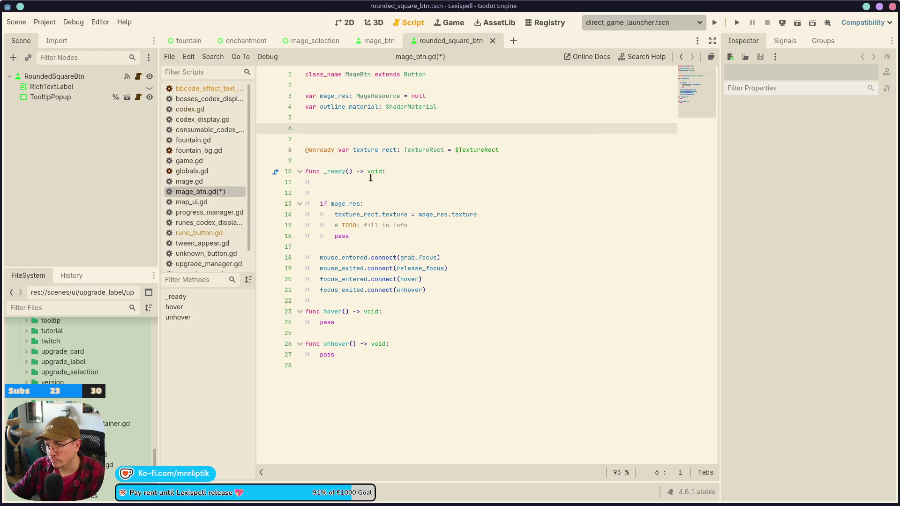
scroll(332, 295, "down", 2)
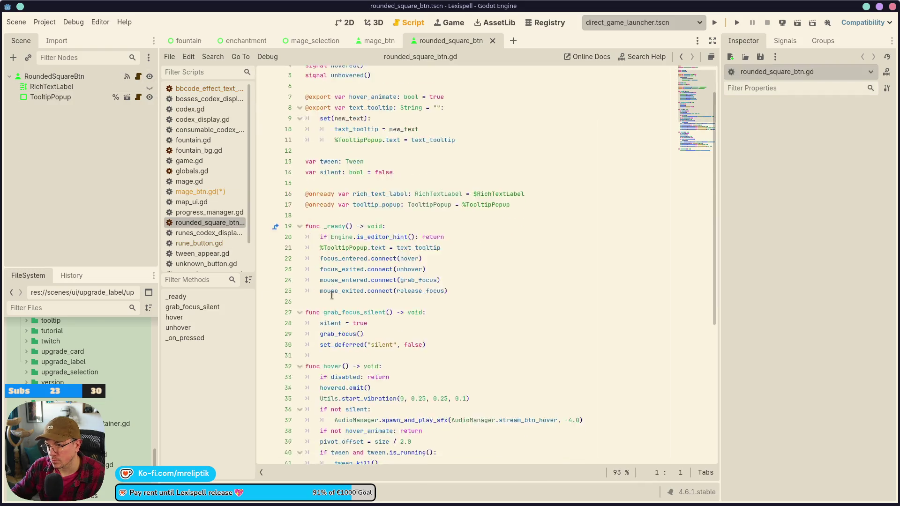
scroll(331, 295, "down", 7)
left_click_drag(574, 420, 305, 139)
key("ctrl+c")
key("ctrl+s")
- Return to the mage_btn scene and reopen the mage_btn.gd script
left_click(375, 40)
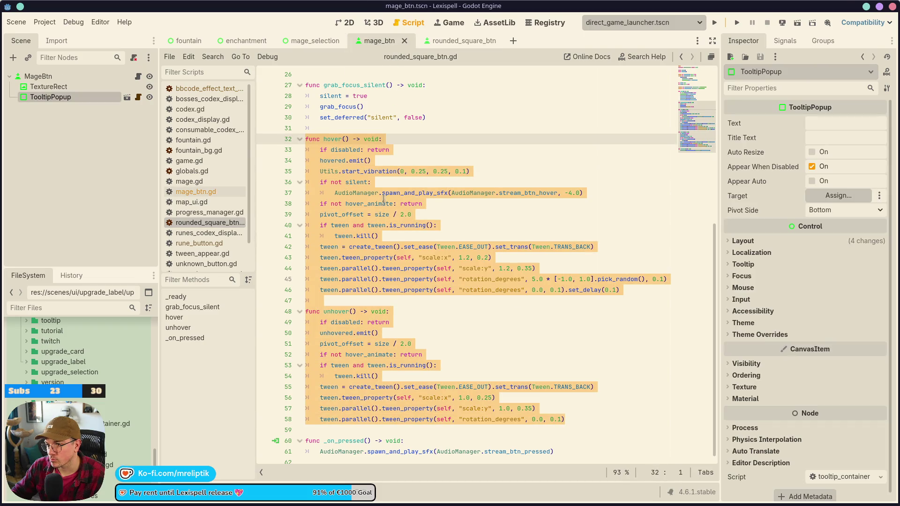
left_click(384, 198)
left_click(228, 193)
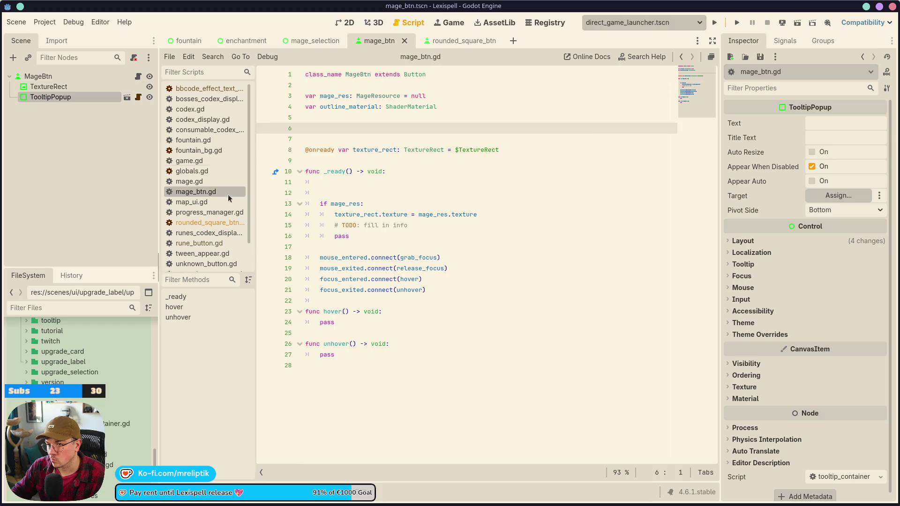
- Replace the stub hover and unhover functions with the pasted tween code and save
left_click(408, 268)
left_click_drag(402, 351, 306, 311)
key("ctrl+v")
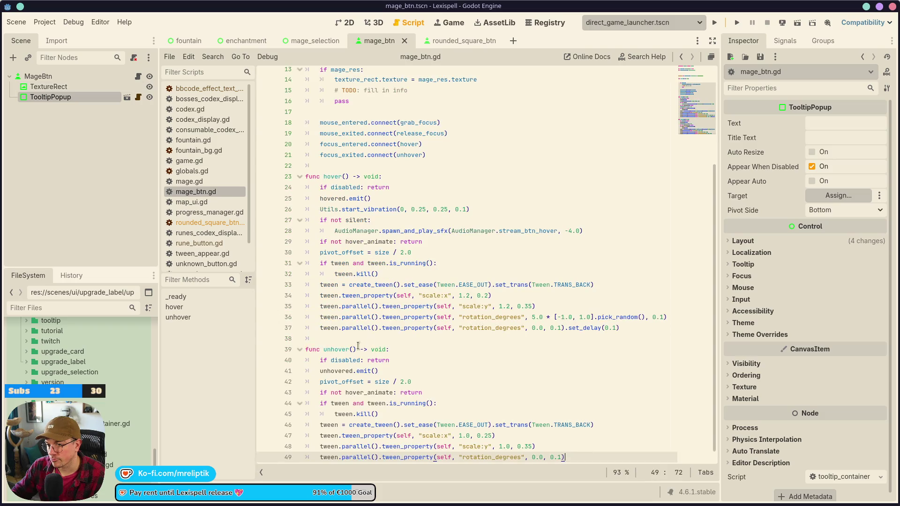
key("ctrl+s")
- Delete the hovered/unhovered emit lines and both hover_animate checks, then save
left_click(394, 205)
key("ctrl+shift+k")
left_click(417, 370)
key("ctrl+shift+k")
key("ctrl+s")
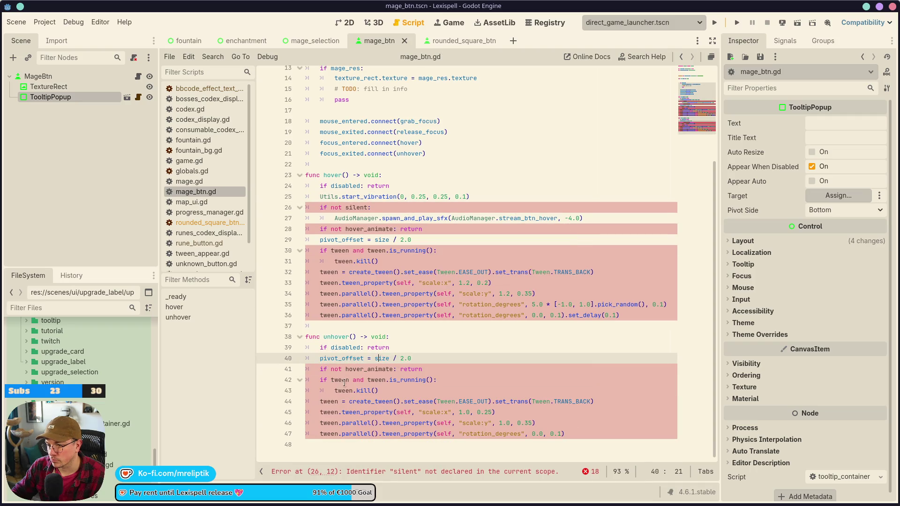
left_click(356, 370)
key("ctrl+shift+k")
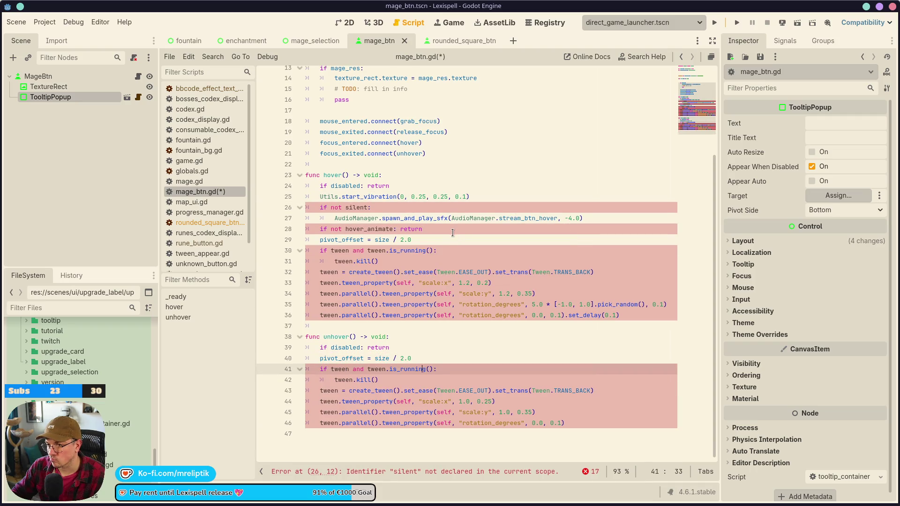
left_click(450, 230)
key("ctrl+shift+k")
key("ctrl+s")
- Check the silent logic against rounded_square_btn.gd, then return to the mage_btn scene
left_click(434, 208)
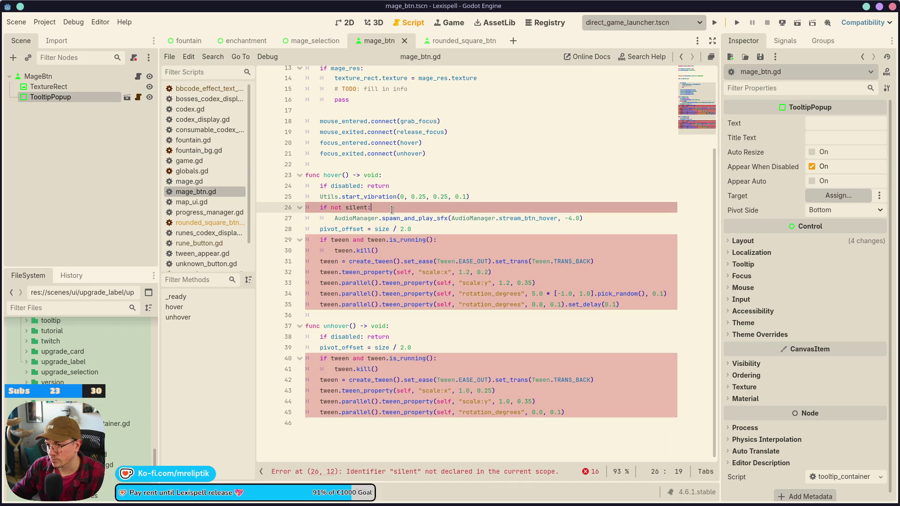
left_click(459, 44)
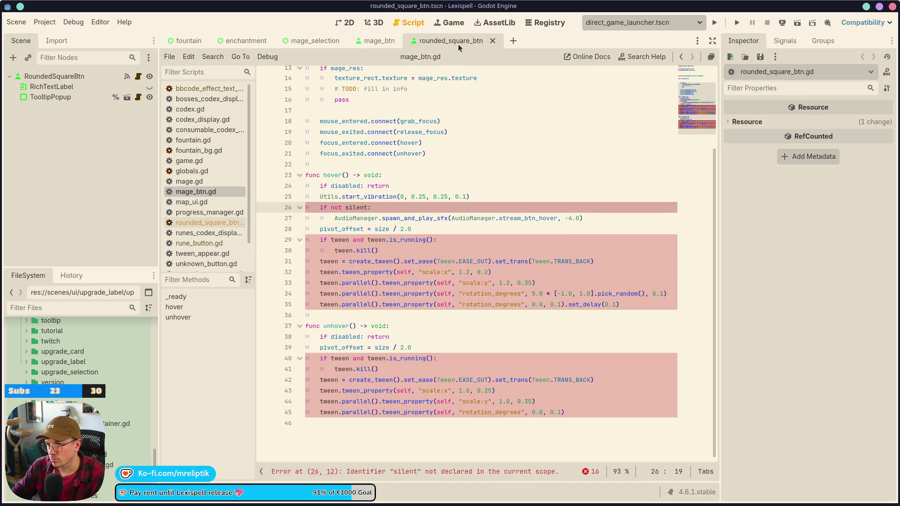
left_click(138, 76)
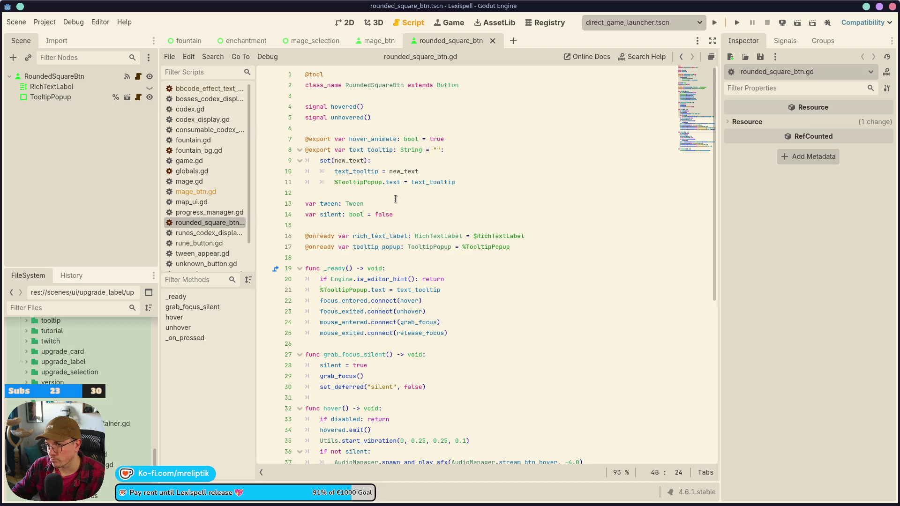
left_click(375, 41)
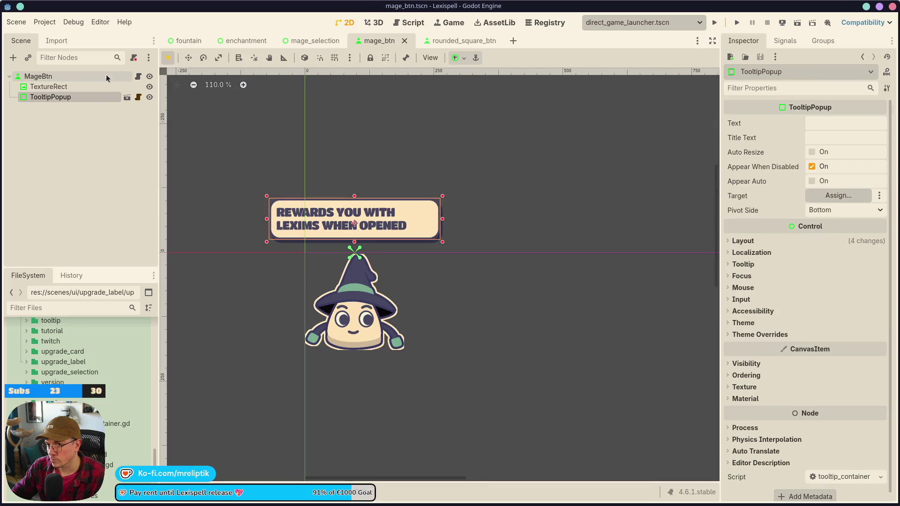
- Remove 'if not silent:' and both pivot_offset lines, unindenting the sound-effect call, and save
left_click(138, 76)
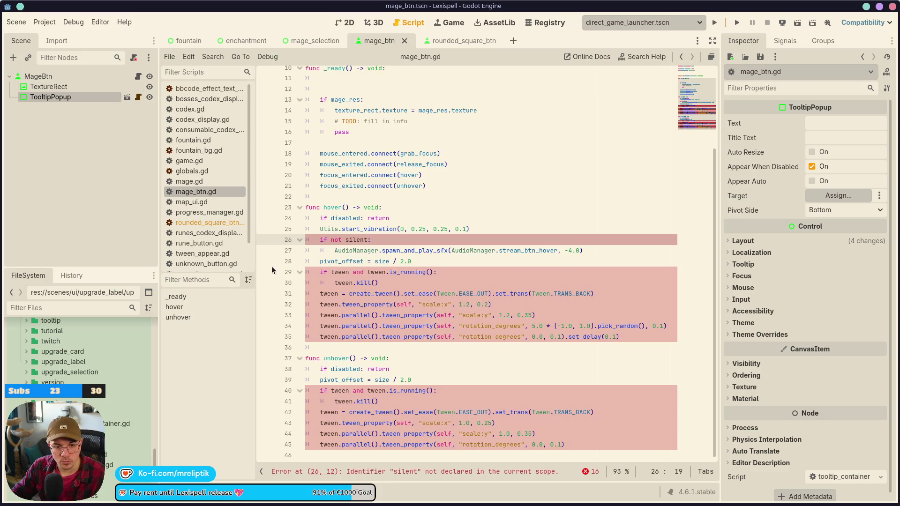
key("ctrl+shift+k")
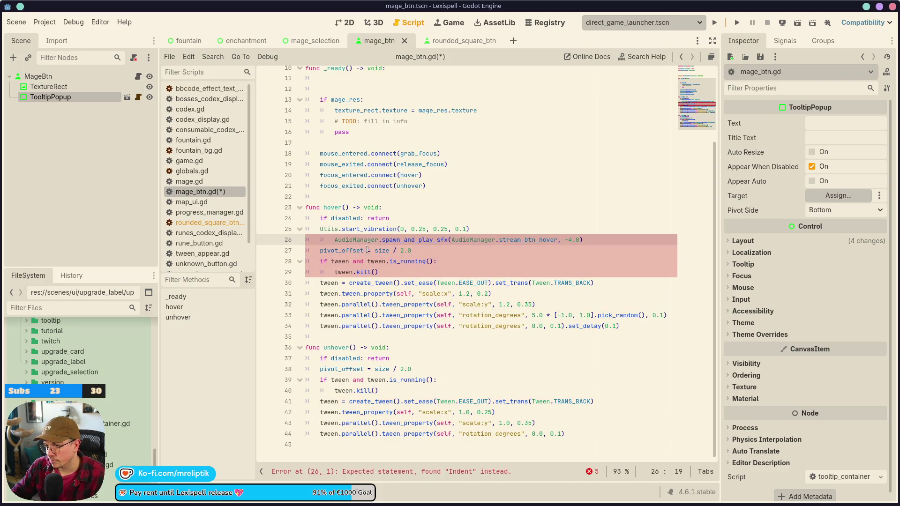
key("ctrl+s")
key("shift+Tab")
key("Down")
key("ctrl+shift+k")
key("ctrl+s")
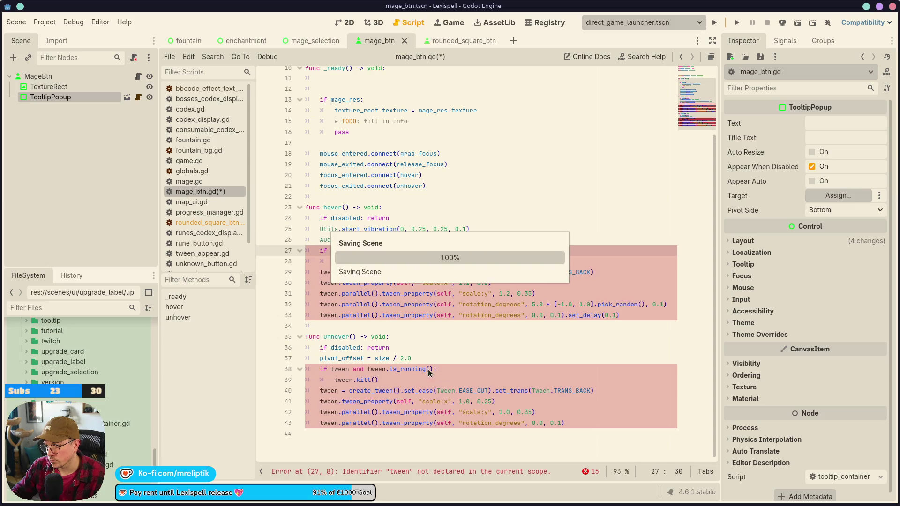
key("Down")
key("Down")
key("Down")
key("ctrl+shift+k")
key("ctrl+s")
- Declare 'var tween: Tween' among the top variables and save the script
double_click(340, 250)
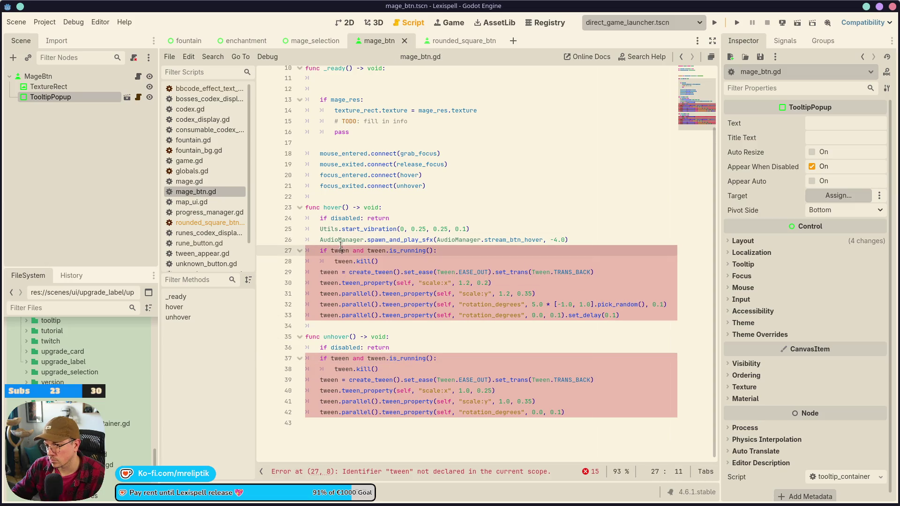
scroll(387, 299, "up", 3)
left_click(355, 139)
left_click(354, 128)
type("var tween: ")
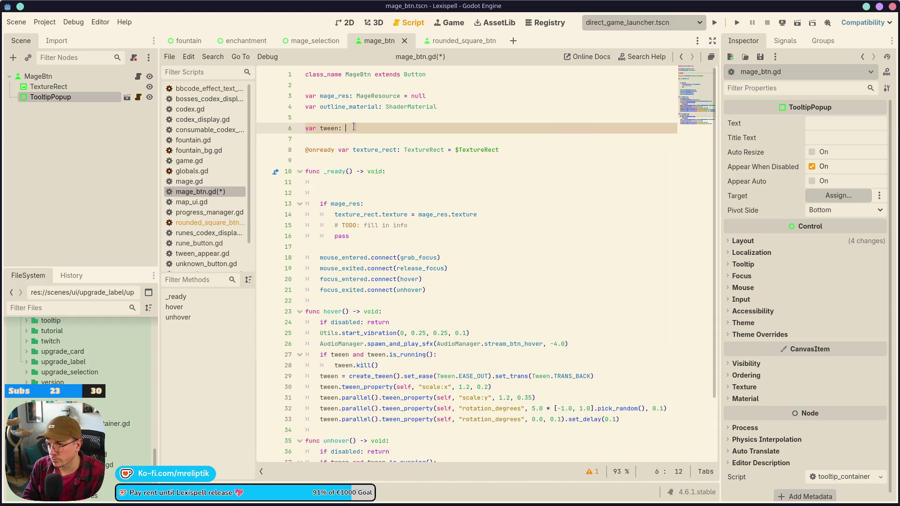
type("Twee")
key("Return")
key("ctrl+s")
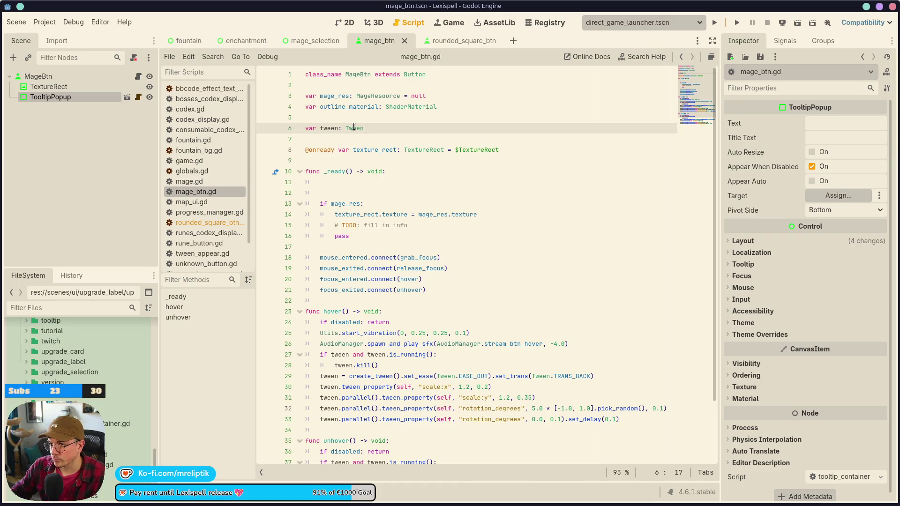
key("alt+Up")
key("ctrl+s")
left_click(338, 106)
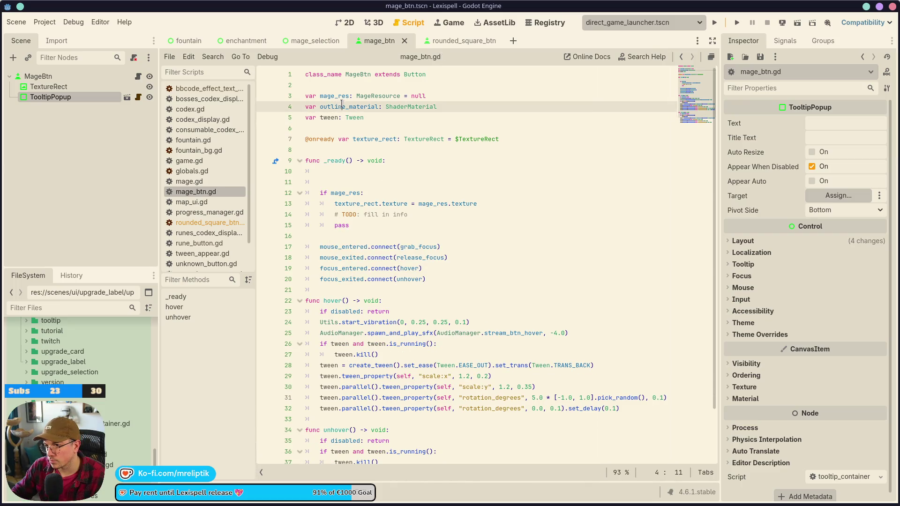
left_click(337, 173)
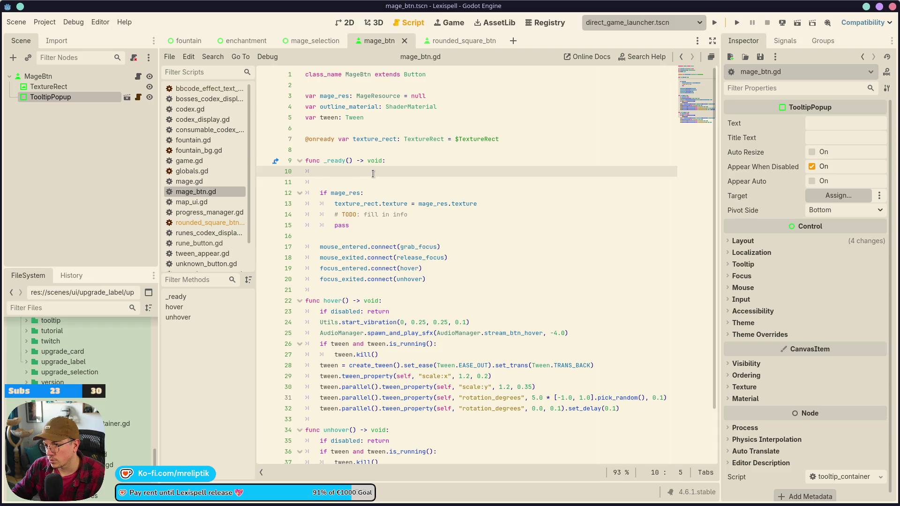
- Add an 'if texture_rect.material:' check in _ready
type("tex")
key("Return")
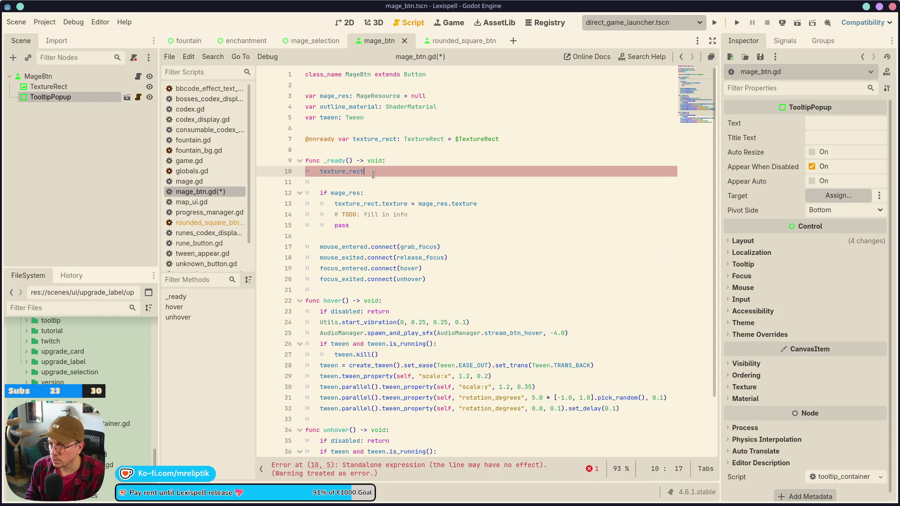
type(".")
key("Down")
key("Down")
key("Down")
key("Return")
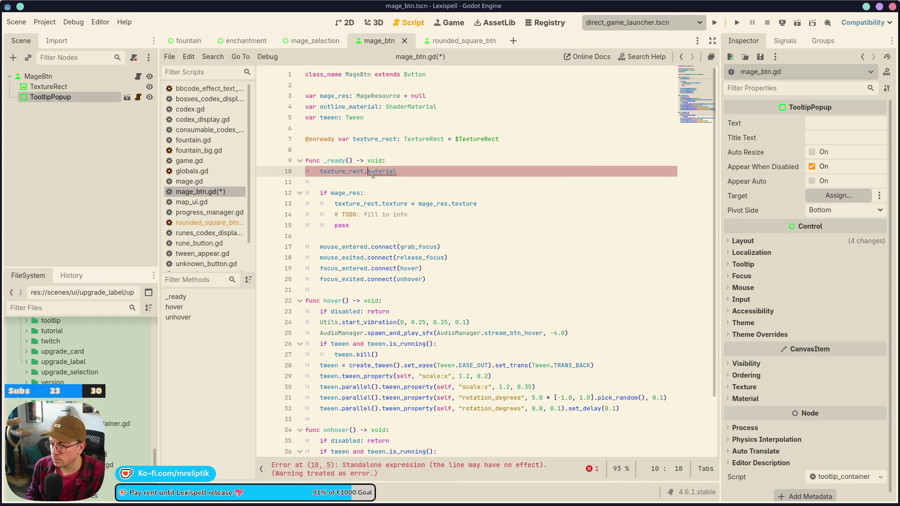
type("if")
key("End")
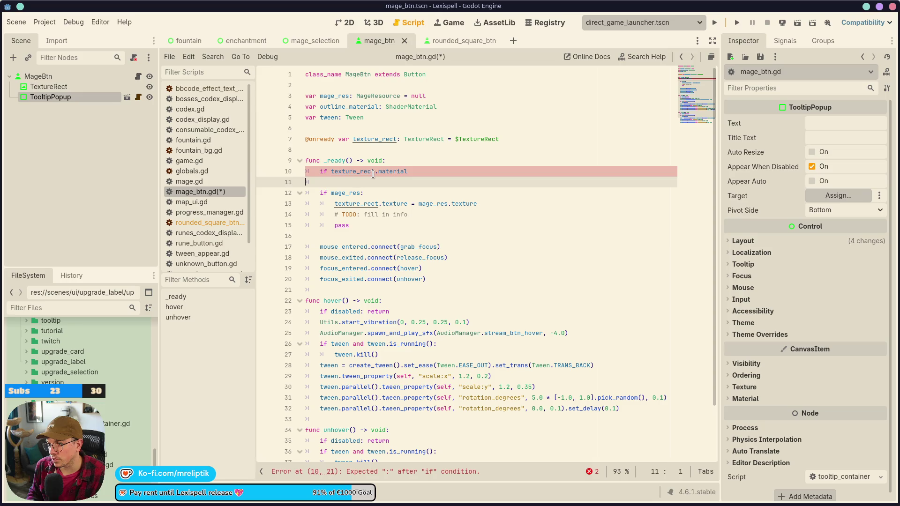
type(":")
key("Return")
- Assign outline_material = texture_rect.material inside the check, save, and highlight texture_rect's uses
type("outline_material.te")
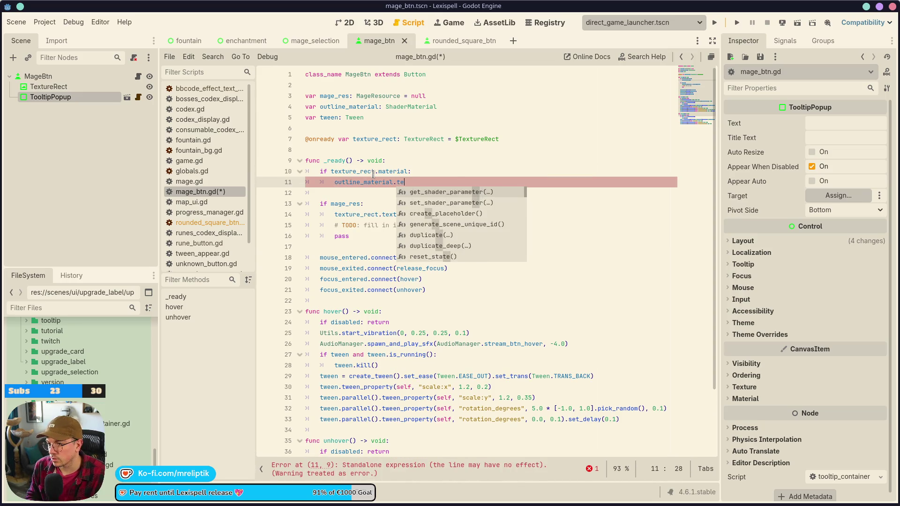
type("xture")
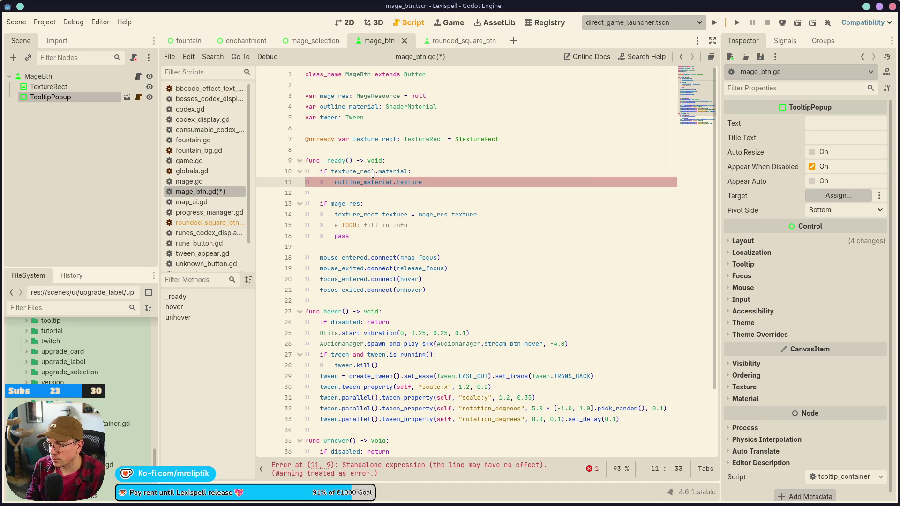
key("BackSpace")
key("BackSpace")
key("BackSpace")
type("= te")
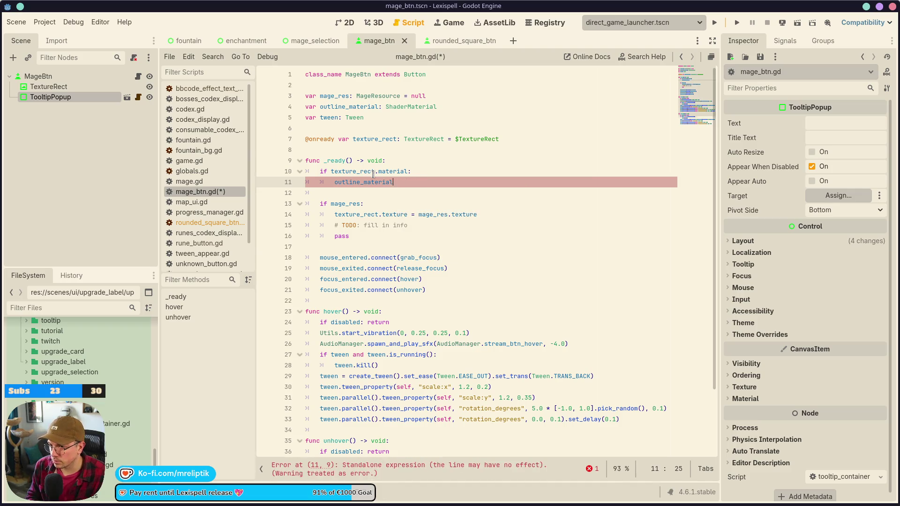
type("xture_rect.material")
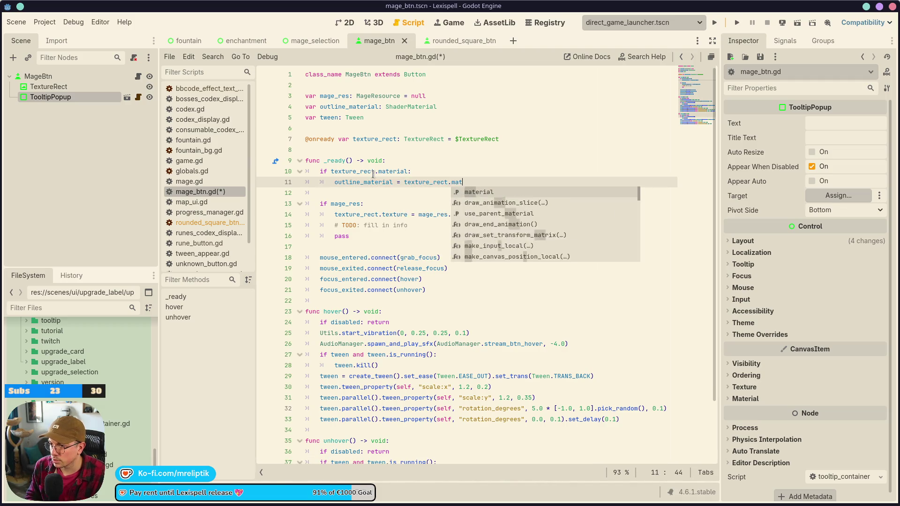
key("ctrl+s")
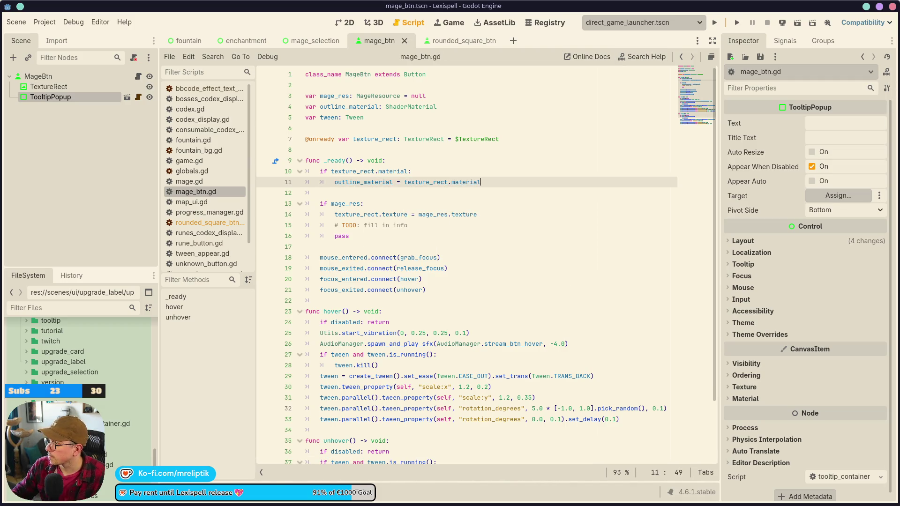
double_click(352, 172)
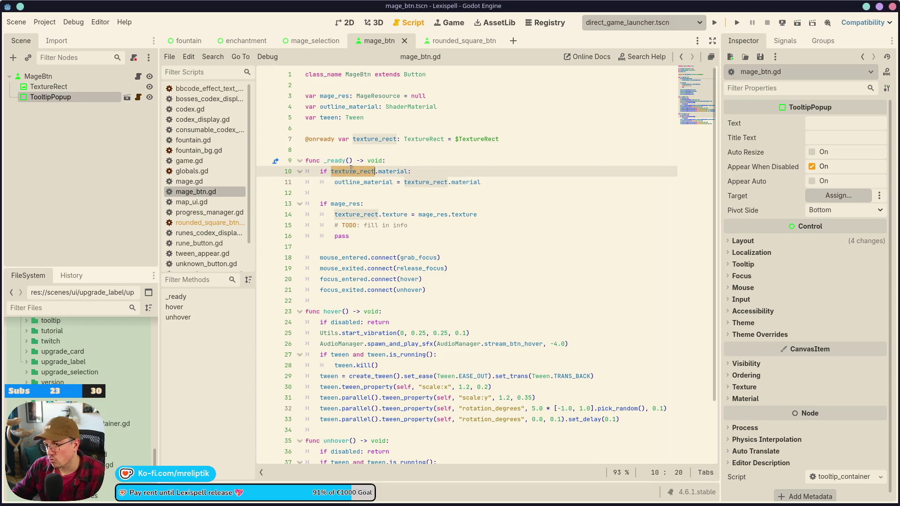
scroll(358, 185, "down", 2)
- Start a tween.parallel().tween_property(outline_material, "shader_parameter/ line at the end of hover()
left_click(392, 364)
left_click(363, 344)
left_click(544, 327)
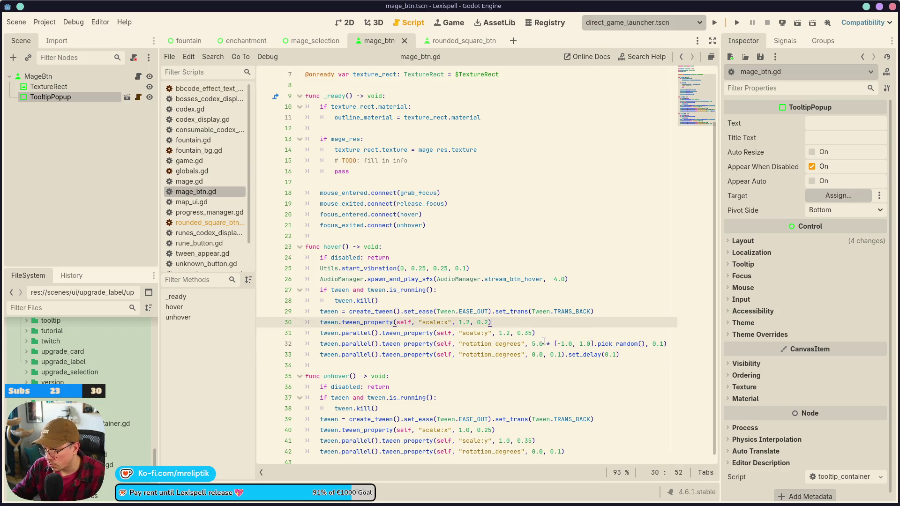
left_click(634, 354)
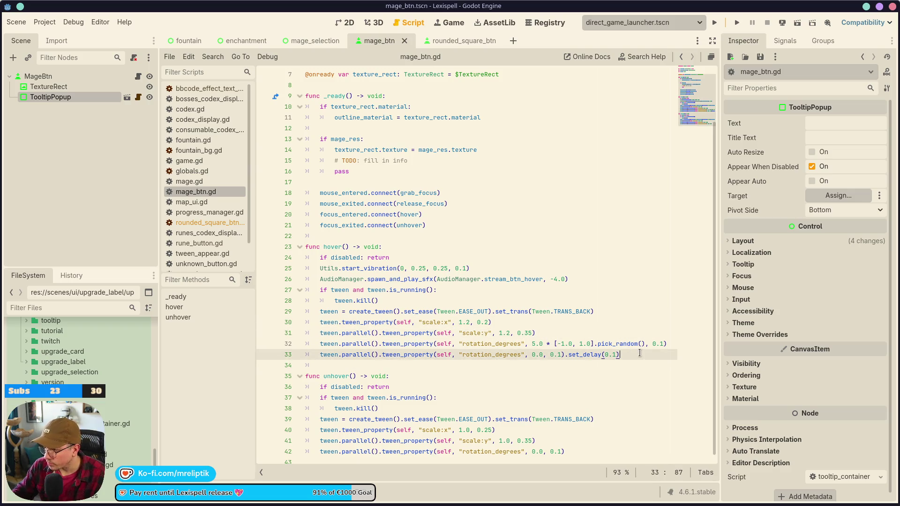
key("Return")
type("tween.p")
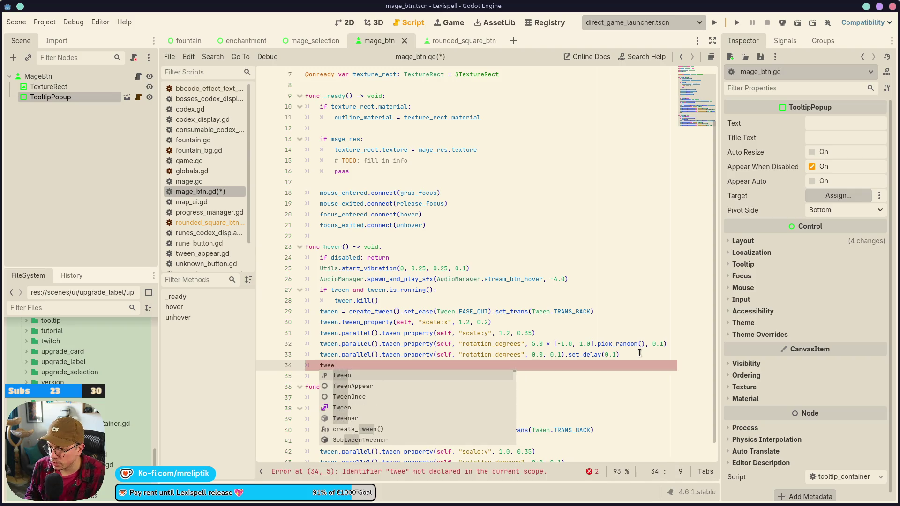
key("Return")
type(".par")
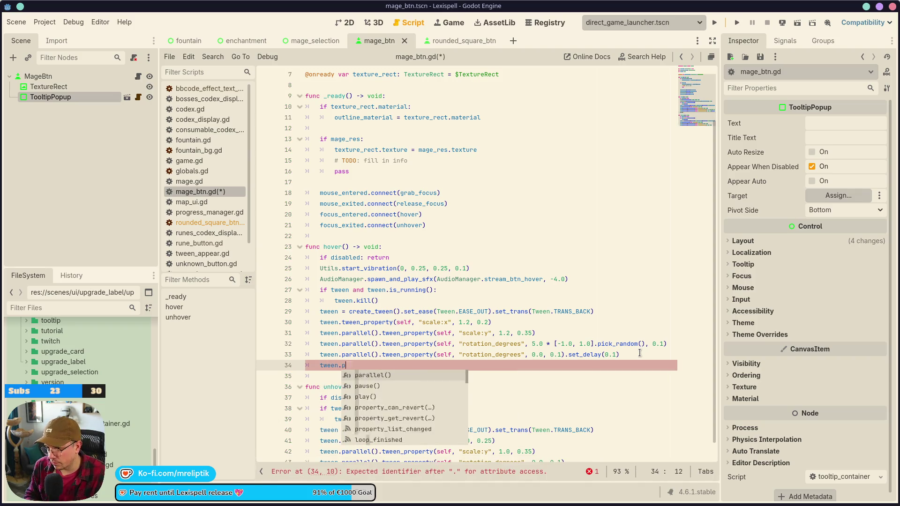
key("Return")
type(".tween_p")
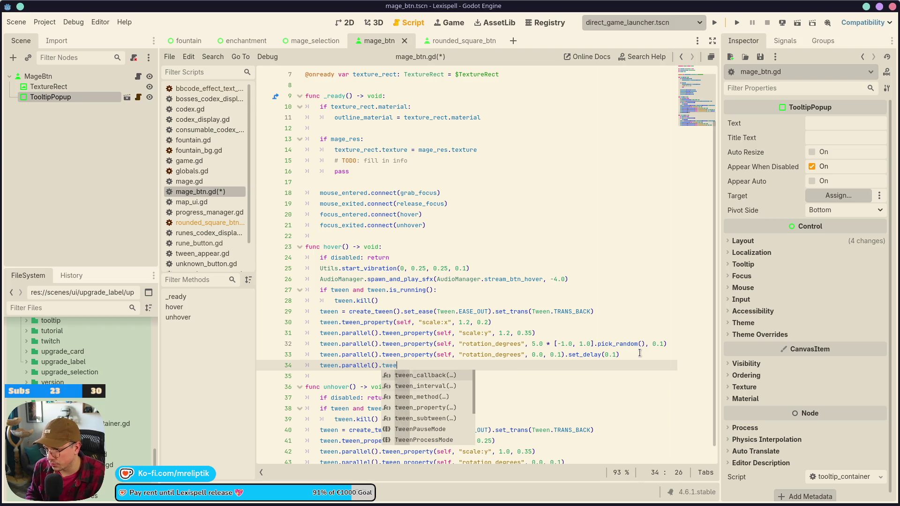
key("Return")
type("outline_material, \"shad")
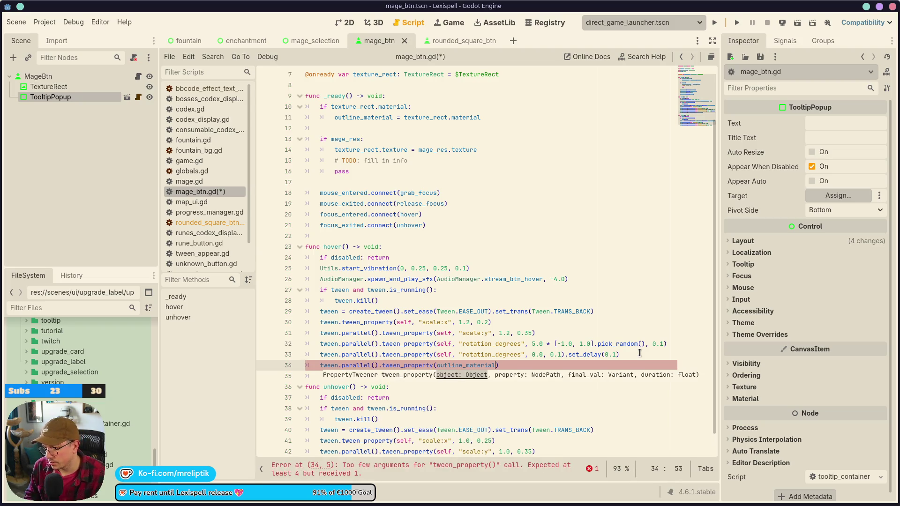
type("er_param")
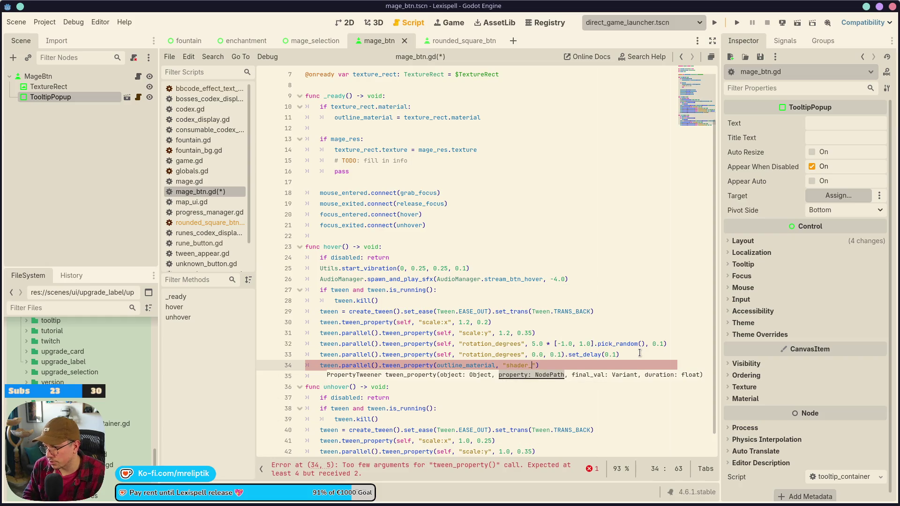
type("eter/")
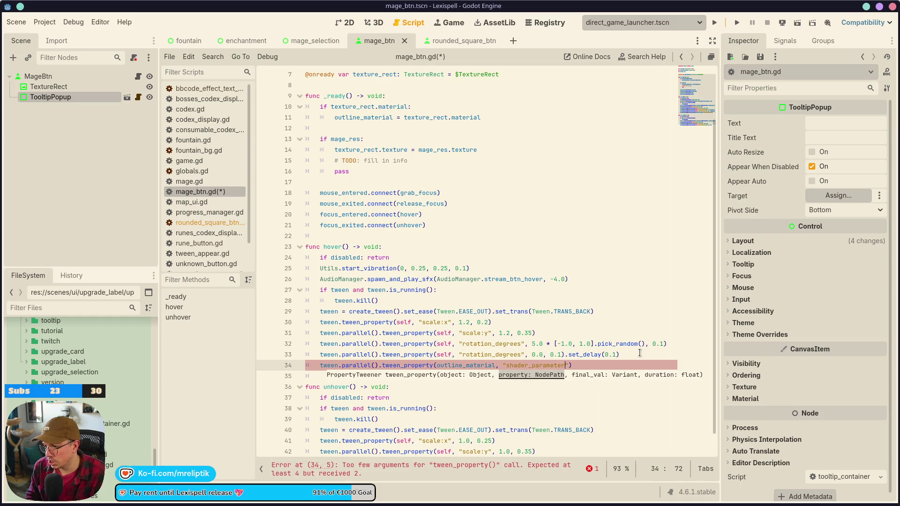
key("ctrl+s")
- Look up the Line Thickness parameter in TextureRect's ShaderMaterial in the Inspector
left_click(47, 98)
key("Up")
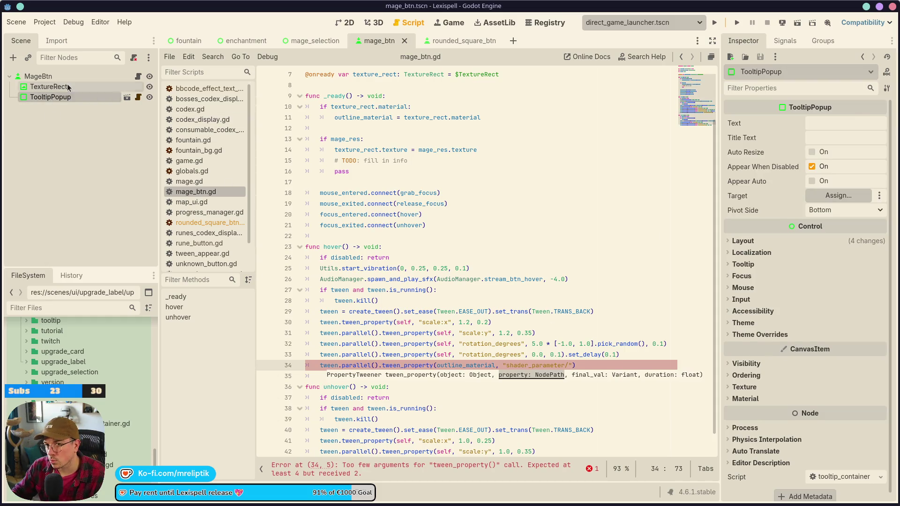
left_click(742, 378)
left_click(849, 387)
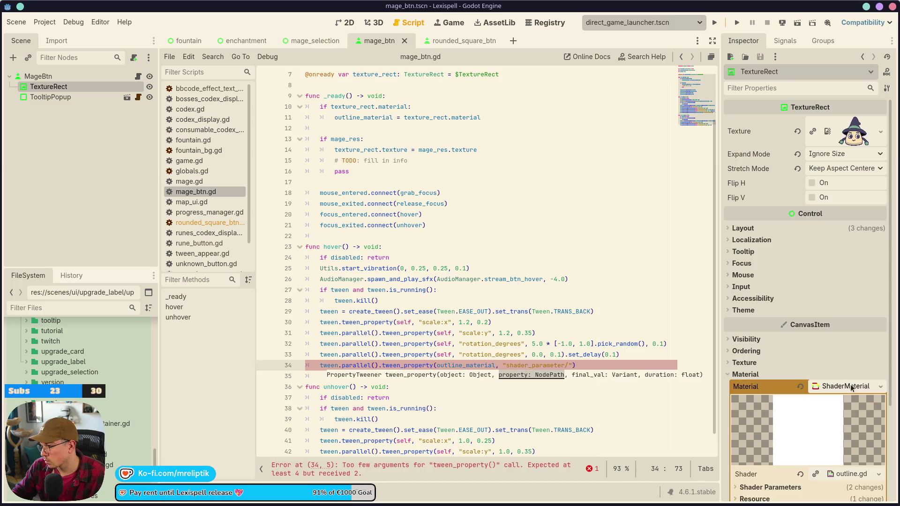
scroll(823, 449, "down", 3)
left_click(766, 365)
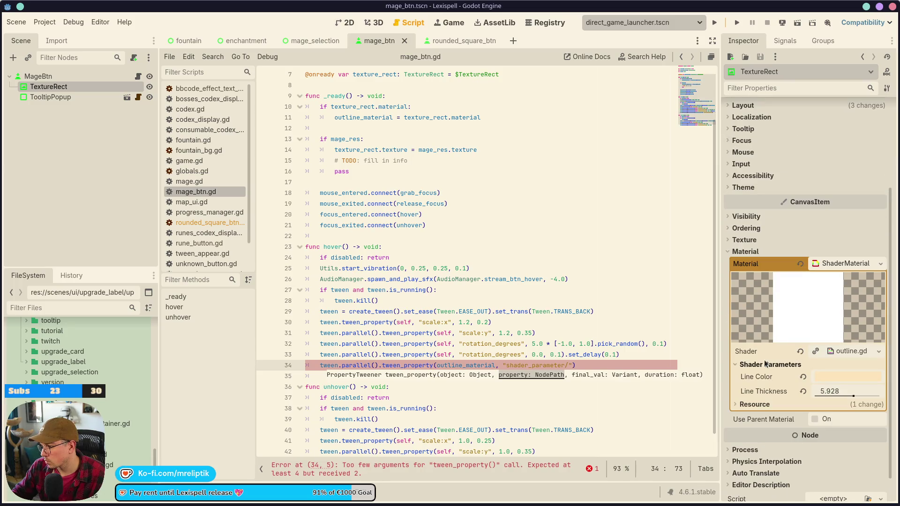
right_click(753, 392)
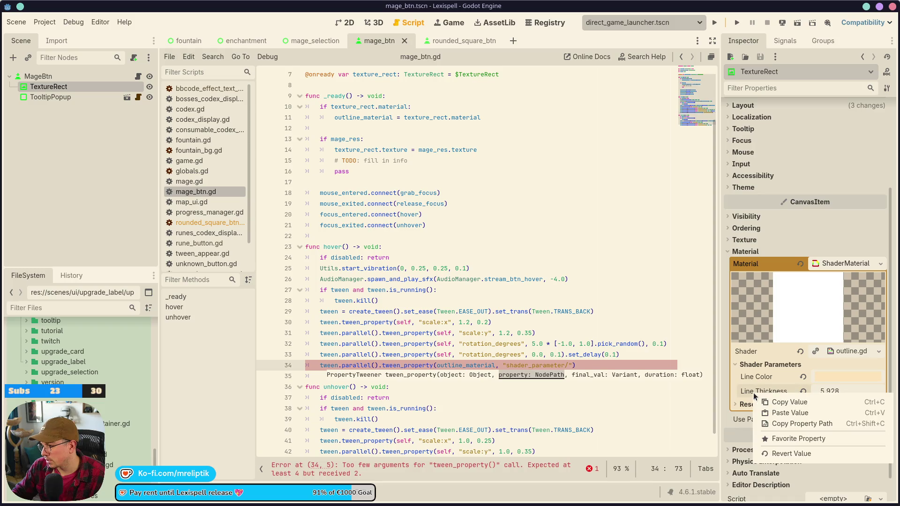
left_click(756, 403)
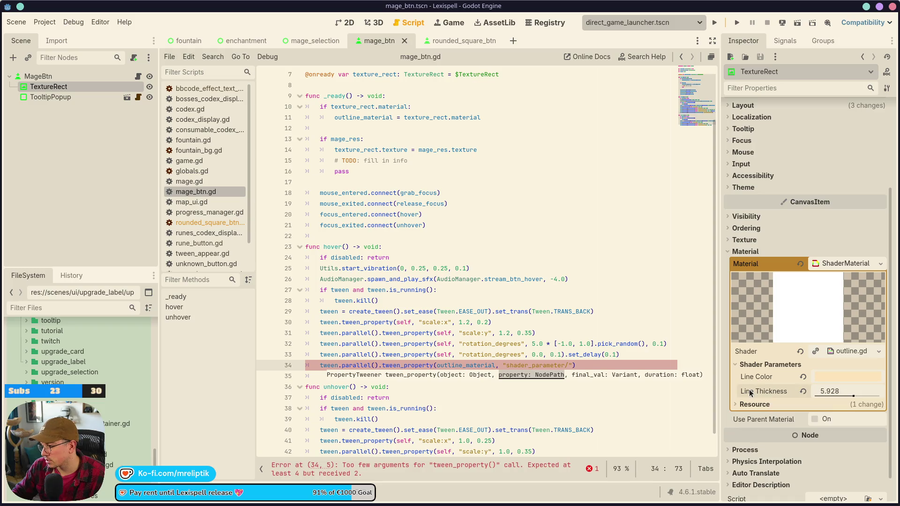
- Finish the call with "line_thickness", 6.0 and duration 0.2, and save
left_click(573, 366)
type("line_t")
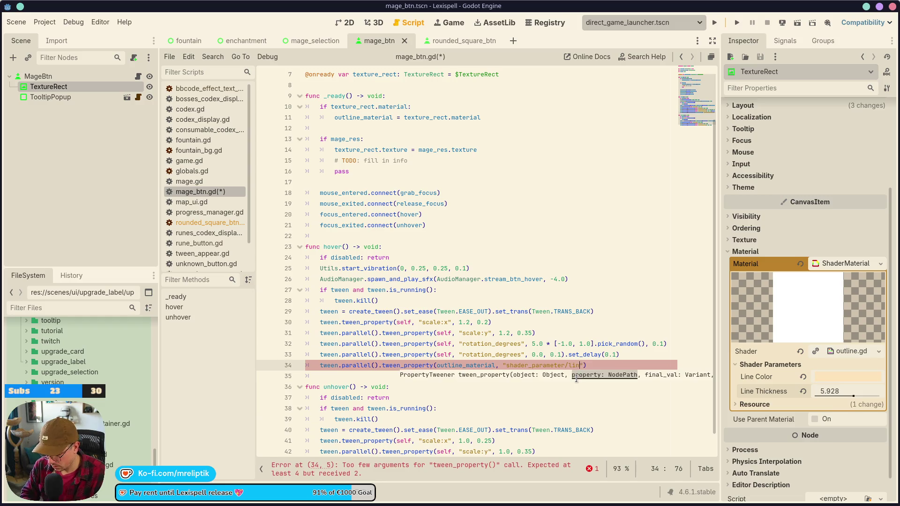
type("hickness")
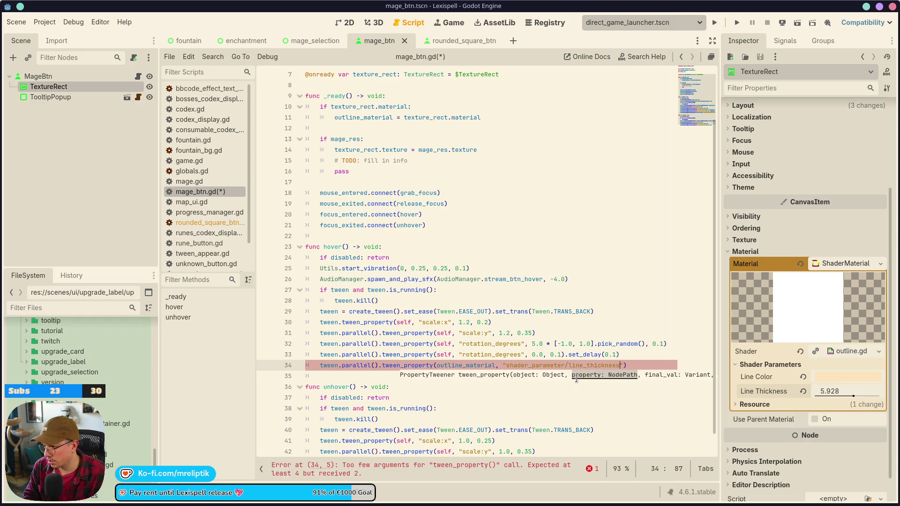
type("\", 6.0")
key("ctrl+s")
key("Left")
key("Left")
key("Left")
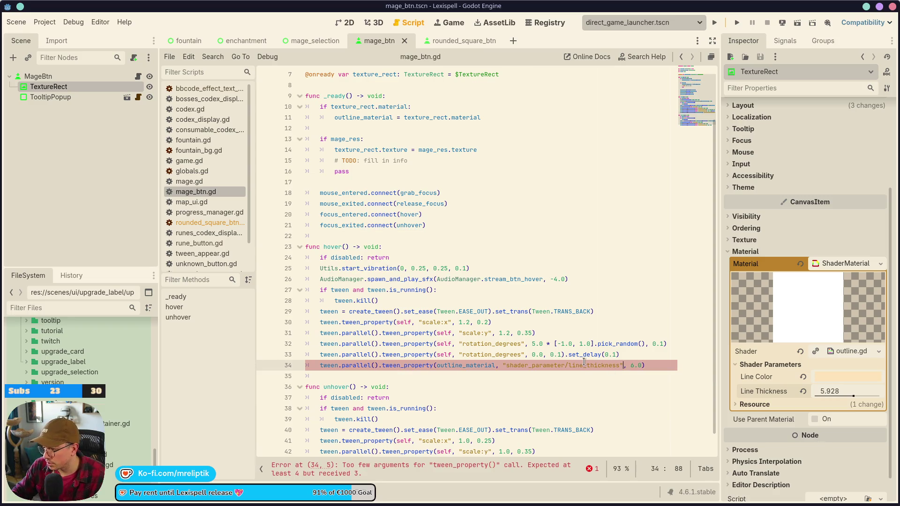
scroll(521, 392, "down", 1)
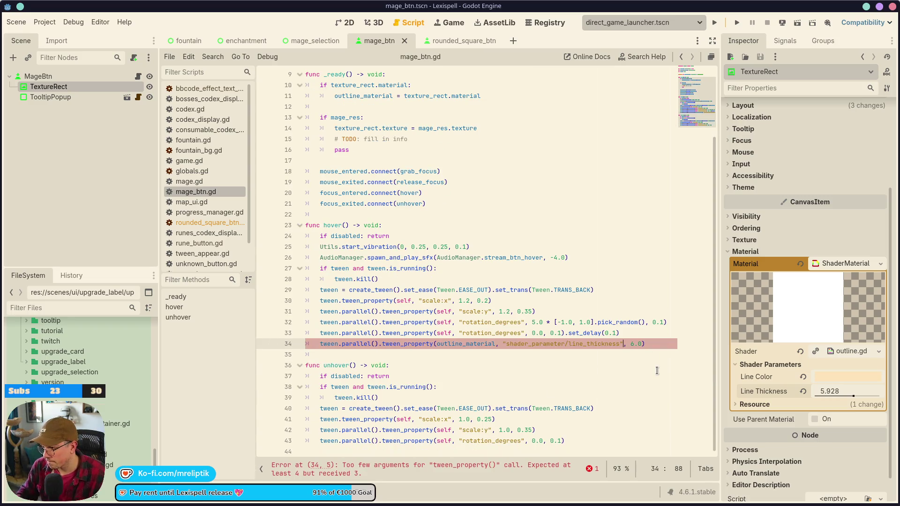
type(", 0.2")
scroll(647, 378, "up", 1)
key("Up")
- Copy the outline line_thickness tween line into unhover()
left_click(662, 350)
key("shift+Home")
scroll(355, 388, "up", 1)
key("ctrl+c")
left_click(361, 463)
key("ctrl+v")
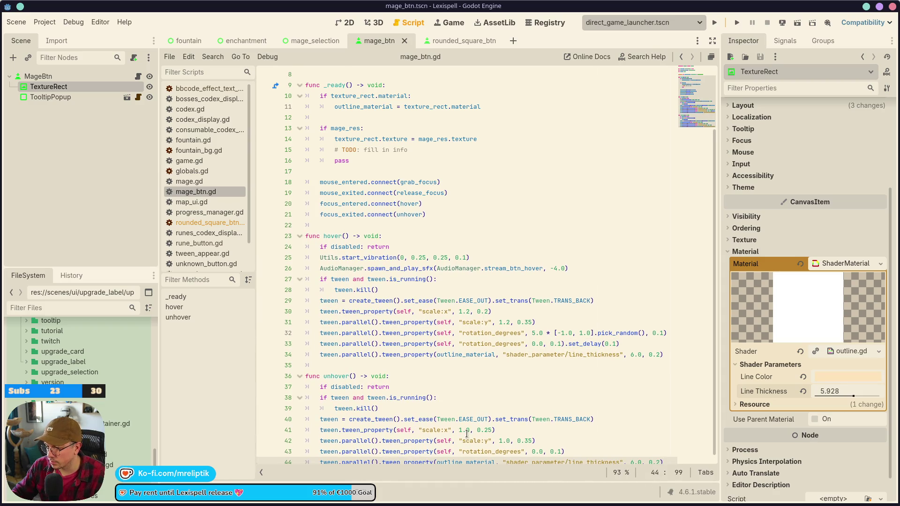
left_click(529, 426)
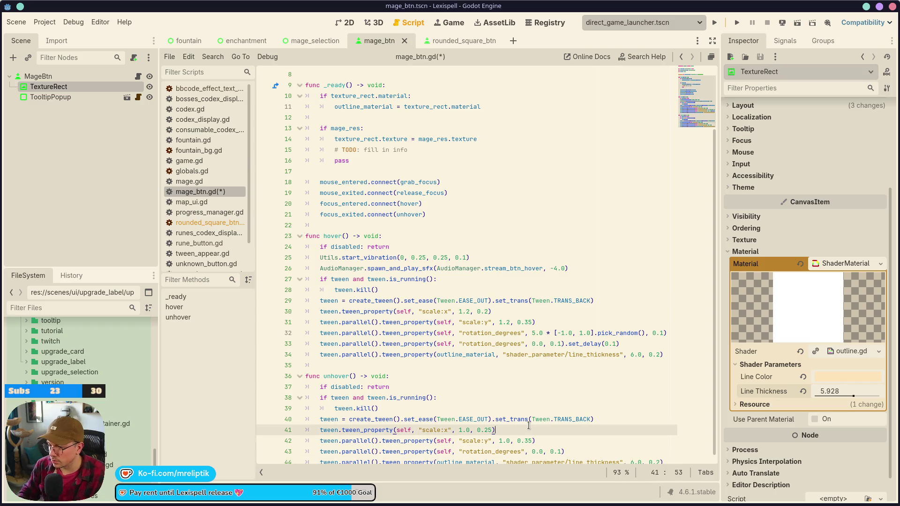
left_click(610, 418)
- Add tween.set_parallel(true) right after the tween is created in unhover()
key("Return")
type("tween")
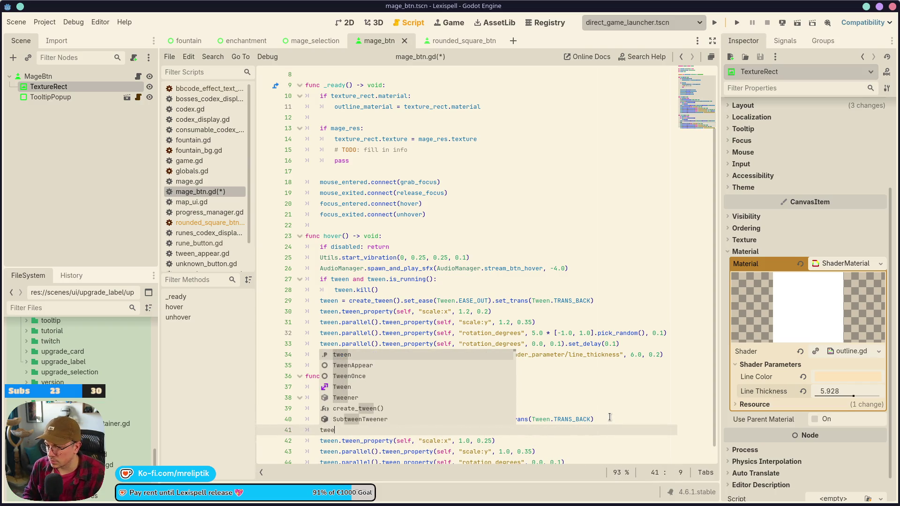
type(".")
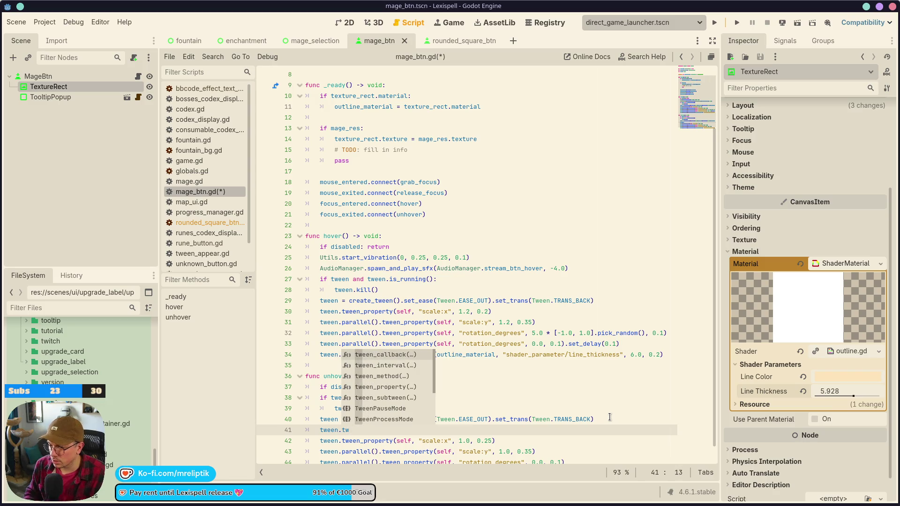
type("setça")
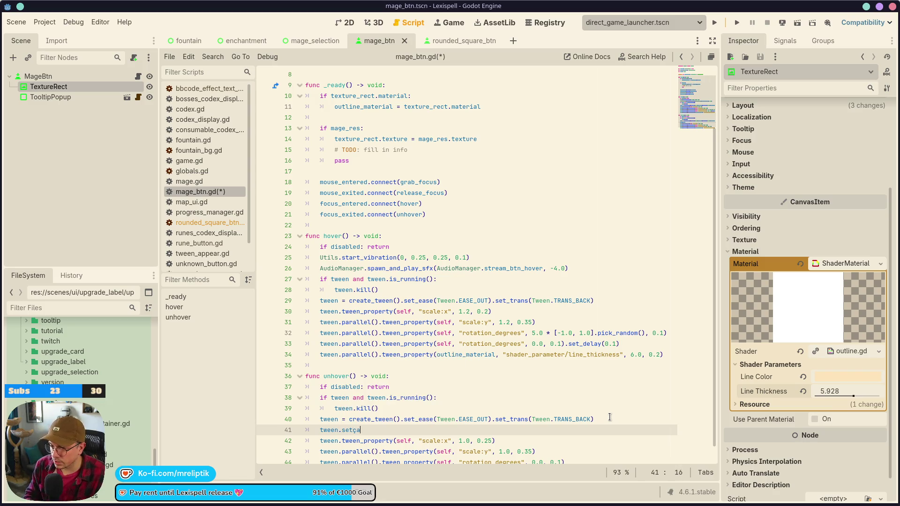
key("BackSpace")
type("pa")
key("Return")
type("true")
- Delete the .parallel() call from the five tween lines at once with multiple carets, and save
scroll(551, 386, "down", 1)
left_click(355, 311)
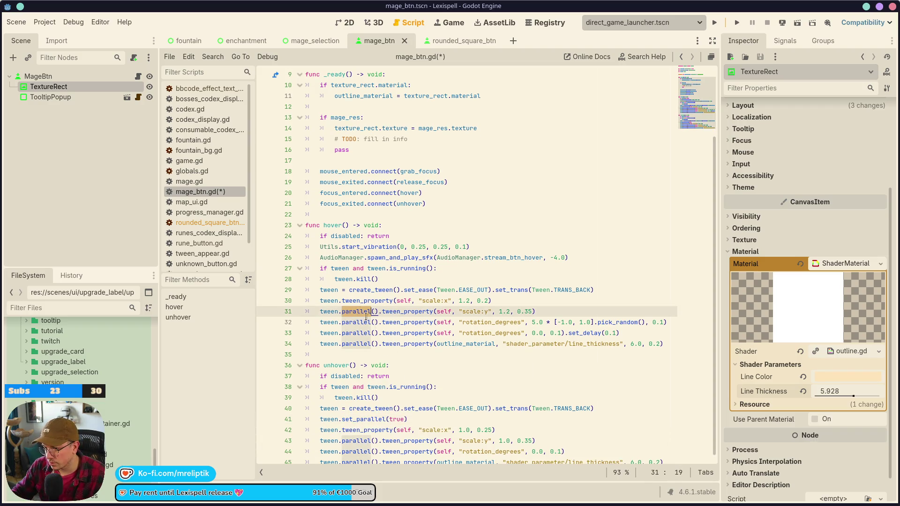
left_click(355, 322, "alt")
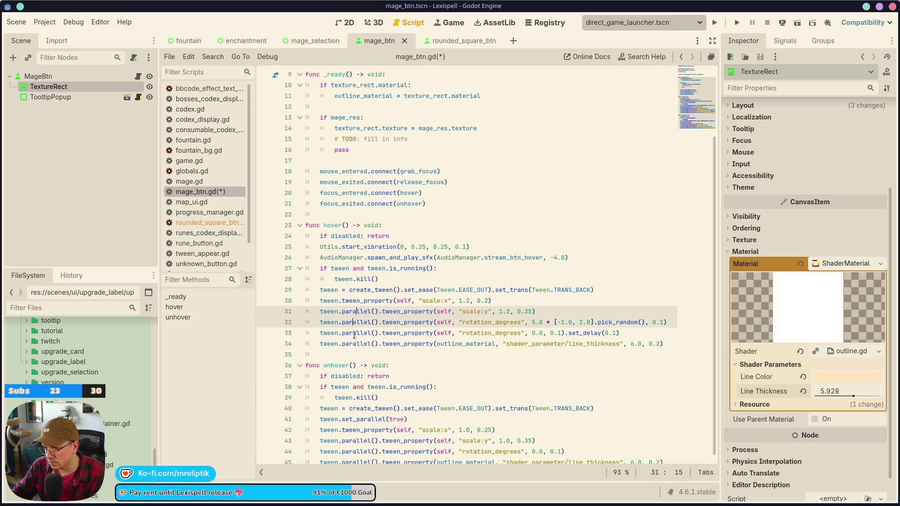
left_click(356, 333, "alt")
left_click(356, 343, "alt")
left_click(356, 441, "alt")
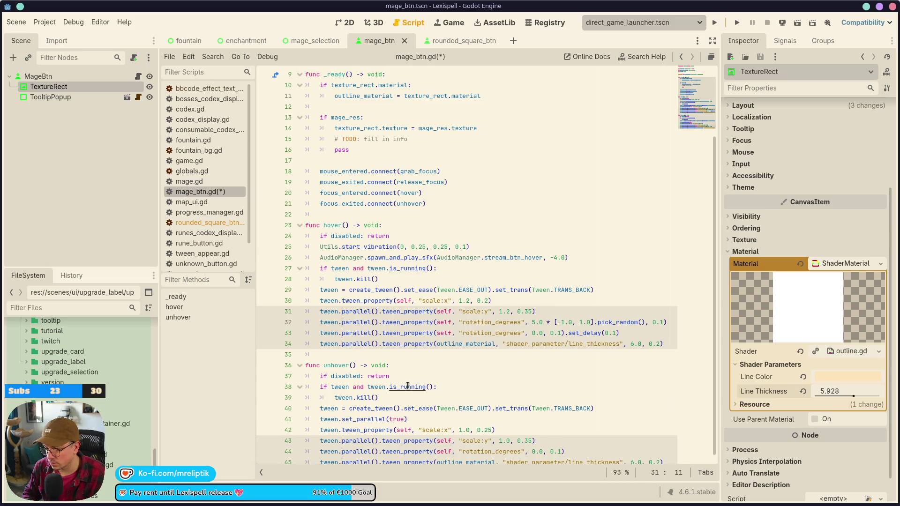
key("ctrl+d")
key("BackSpace")
key("Delete")
key("Delete")
key("BackSpace")
key("ctrl+s")
- Copy the set_parallel(true) line into hover() above the scale:x tween and save
left_click(410, 419)
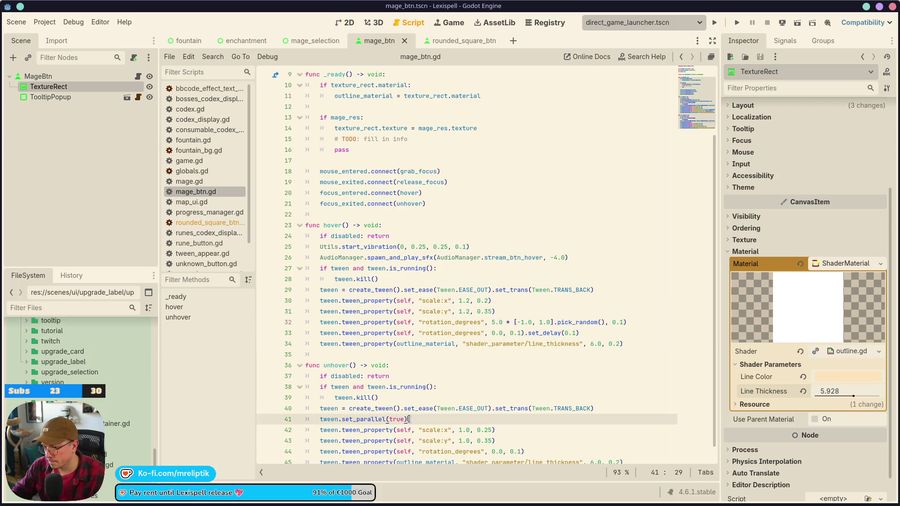
key("ctrl+alt+Down")
key("alt+Up")
key("alt+Up")
key("alt+Up")
key("alt+Up")
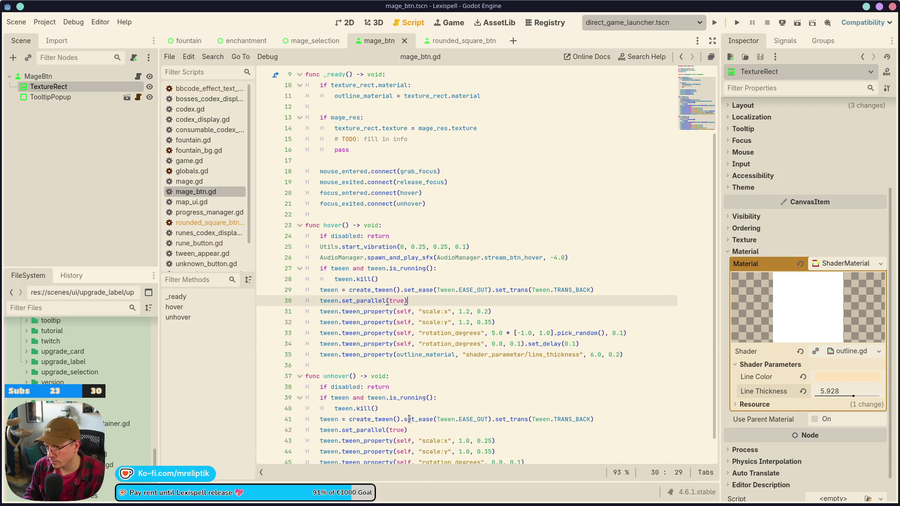
key("ctrl+s")
scroll(426, 401, "down", 1)
left_click(537, 378)
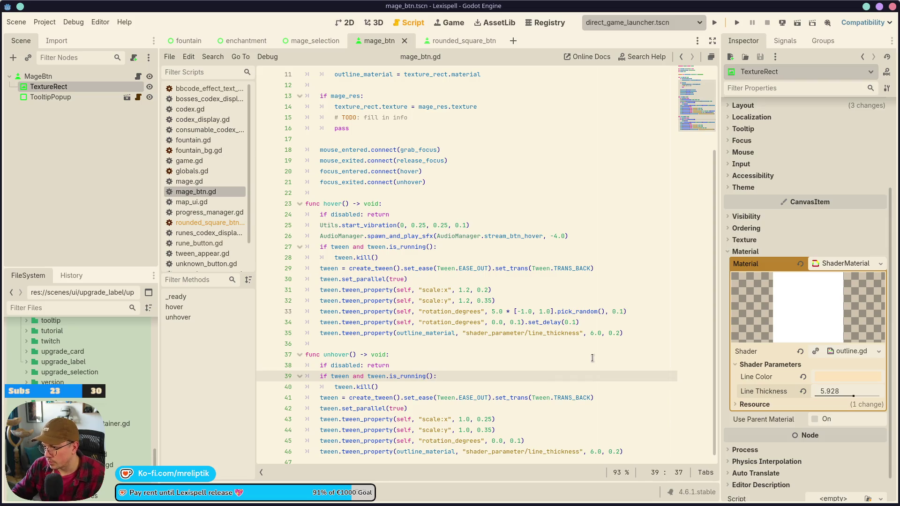
left_click(591, 451)
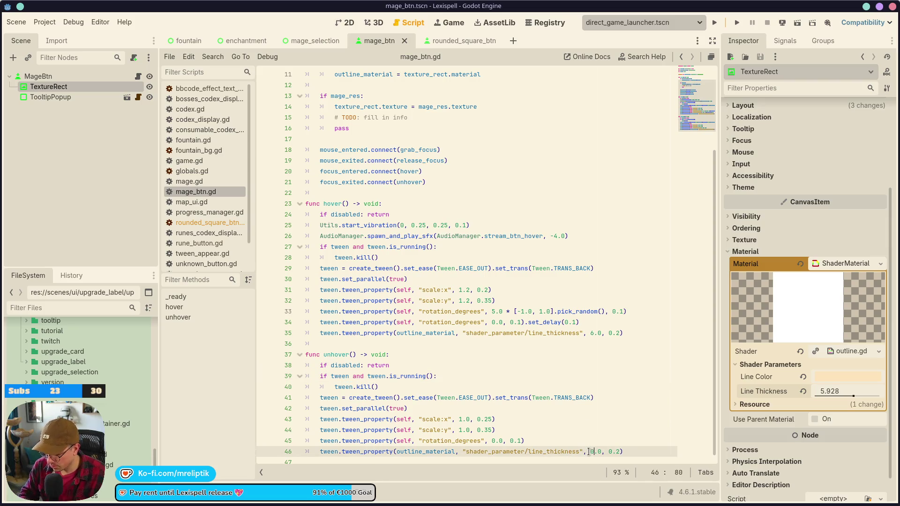
- Move the line_thickness tween line up into _ready, indented under the material check
double_click(328, 355)
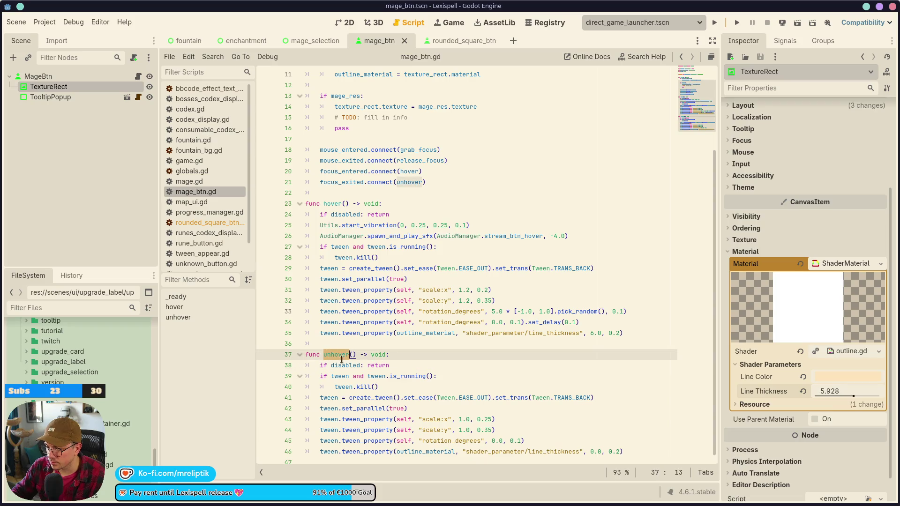
left_click(524, 455)
key("alt+Up")
key("alt+Up")
key("alt+Up")
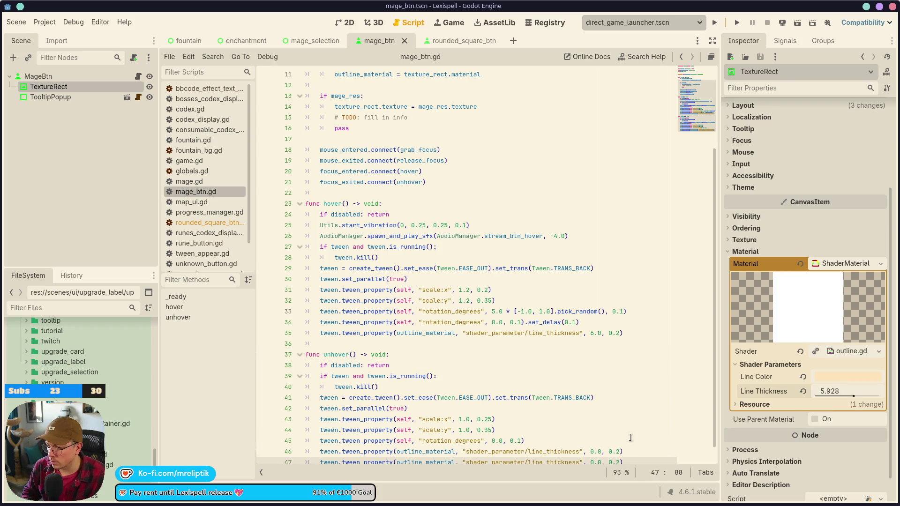
key("alt+Up")
key("alt+Up")
key("alt+Up")
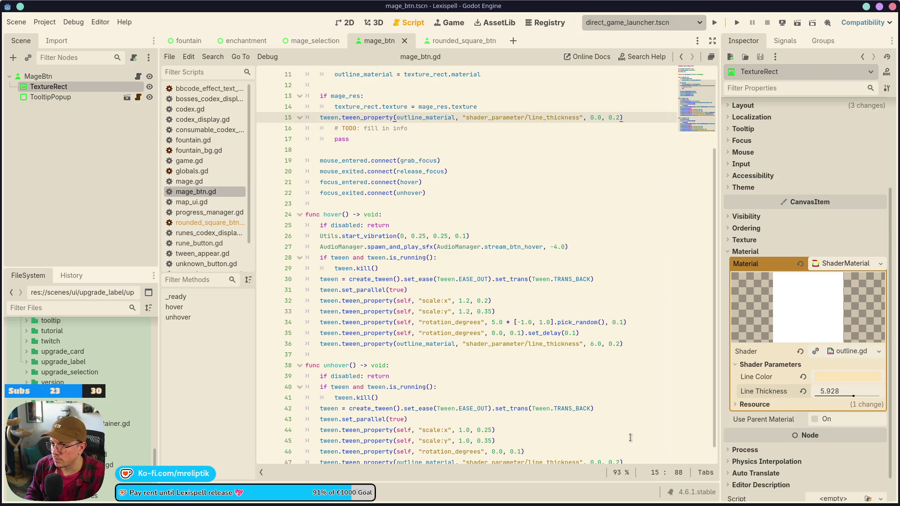
scroll(417, 189, "up", 3)
key("Home")
key("Tab")
key("ctrl+Delete")
key("ctrl+Delete")
key("ctrl+Delete")
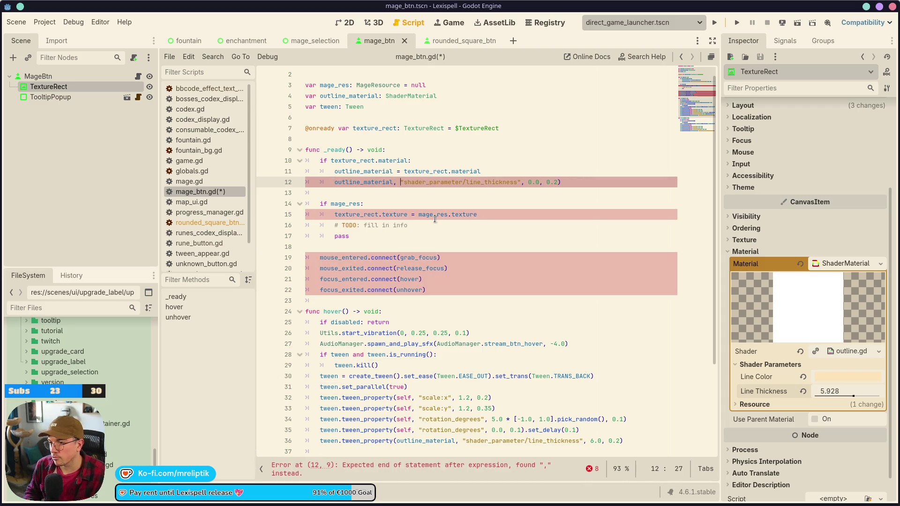
- Rewrite the line as outline_material.set_shader_parameter("line_thickness", 0.0)
key("shift+Left")
key("shift+Left")
key("shift+Left")
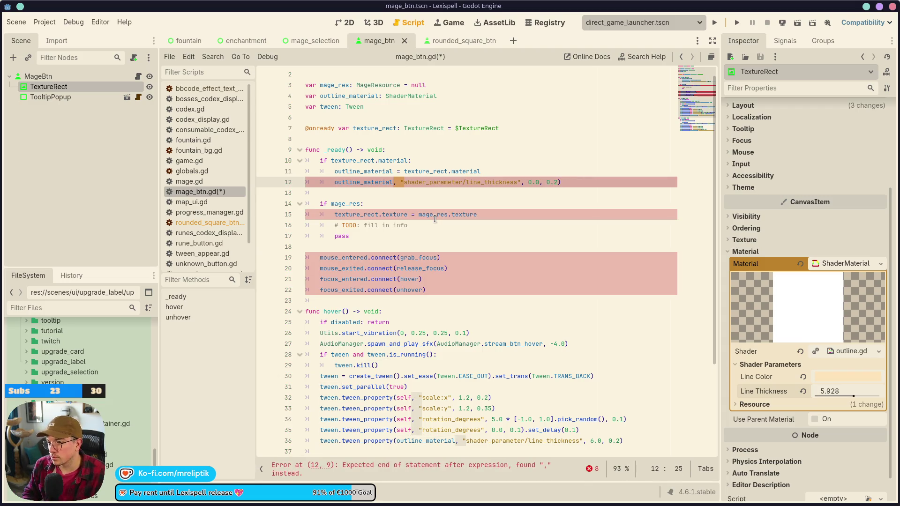
type(".set_sh")
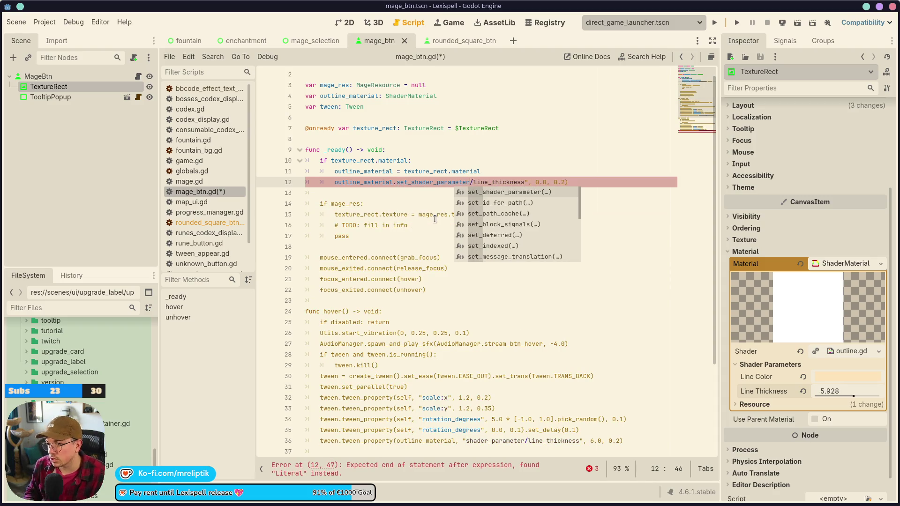
key("Tab")
key("BackSpace")
type("(\"")
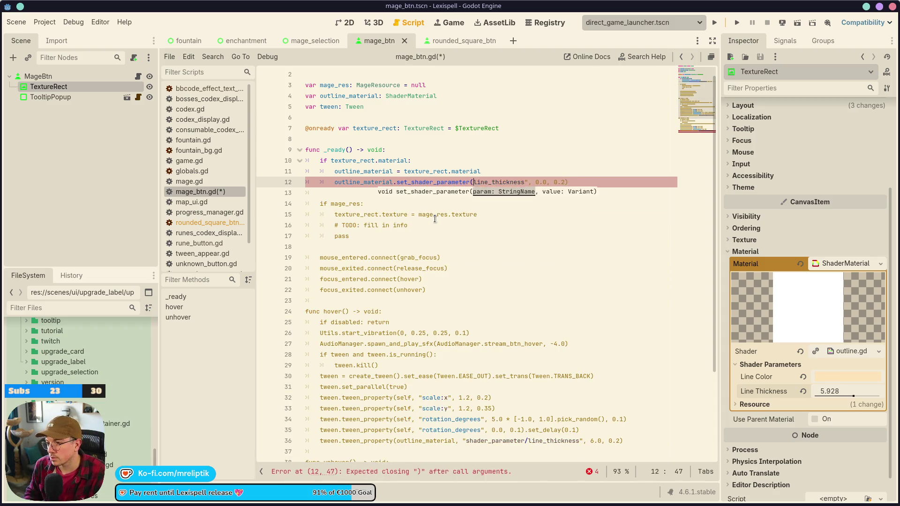
key("ctrl+Right")
key("End")
key("Left")
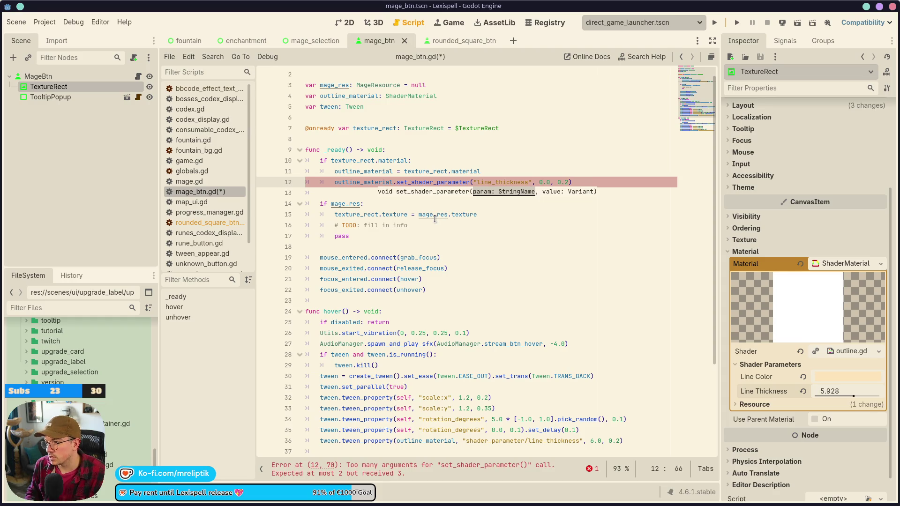
key("BackSpace")
key("BackSpace")
key("BackSpace")
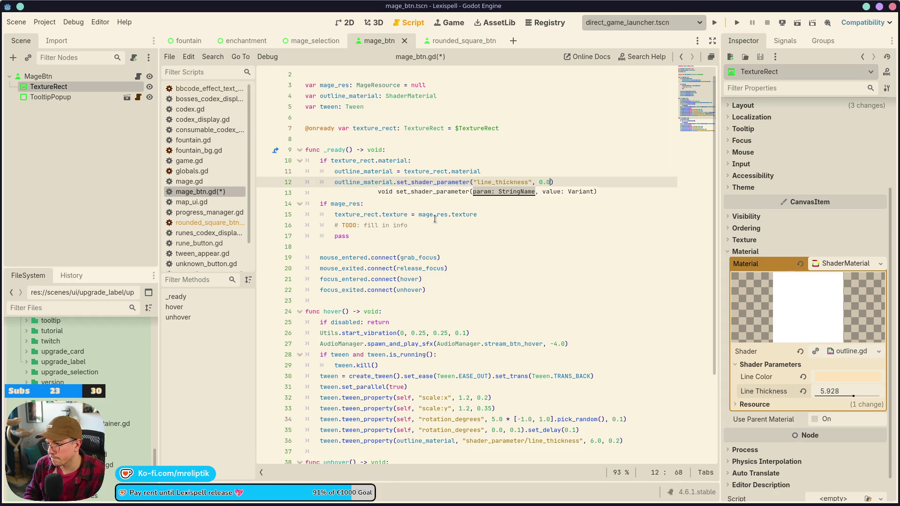
key("ctrl+s")
- Save mage_btn.gd and switch back to the mage_selection scene
left_click(441, 214)
scroll(446, 219, "down", 3)
key("ctrl+s")
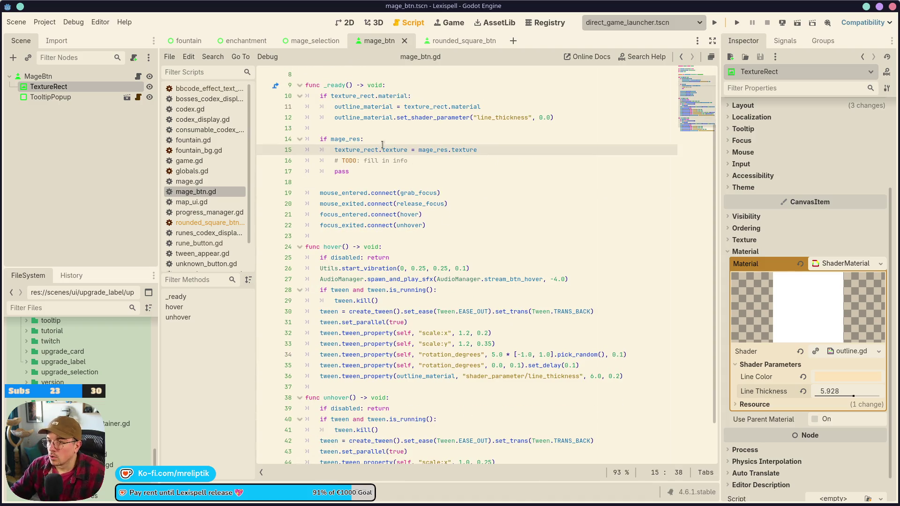
scroll(402, 202, "up", 3)
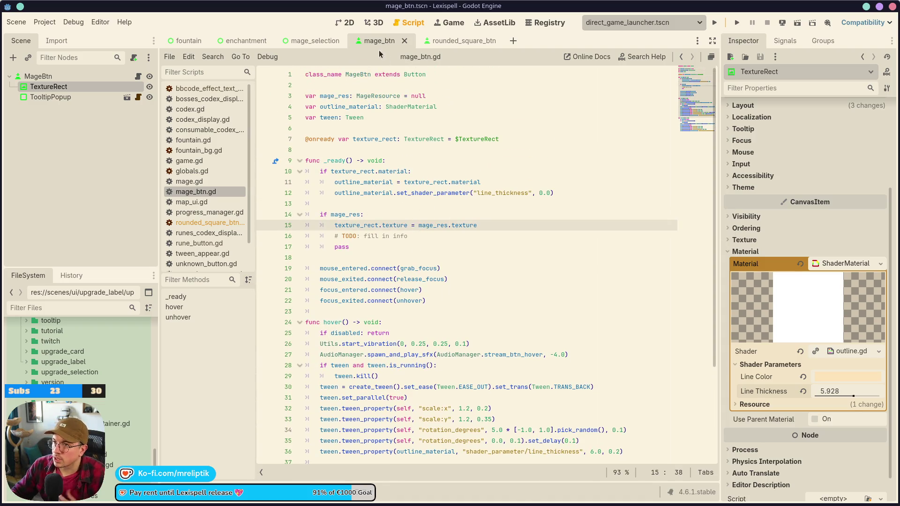
left_click(347, 23)
left_click(313, 41)
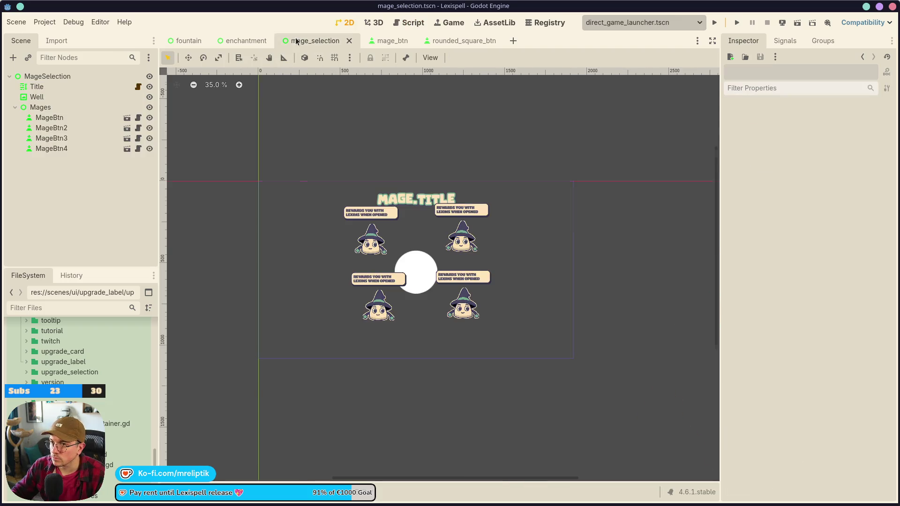
- Make mage_btn's outline ShaderMaterial Local to Scene during a test run, then restart and stop the game
key("F6")
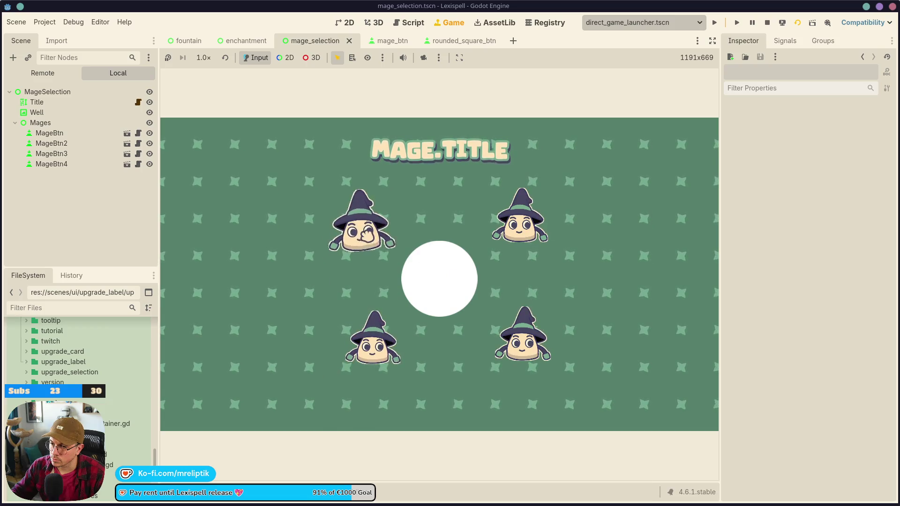
left_click(392, 42)
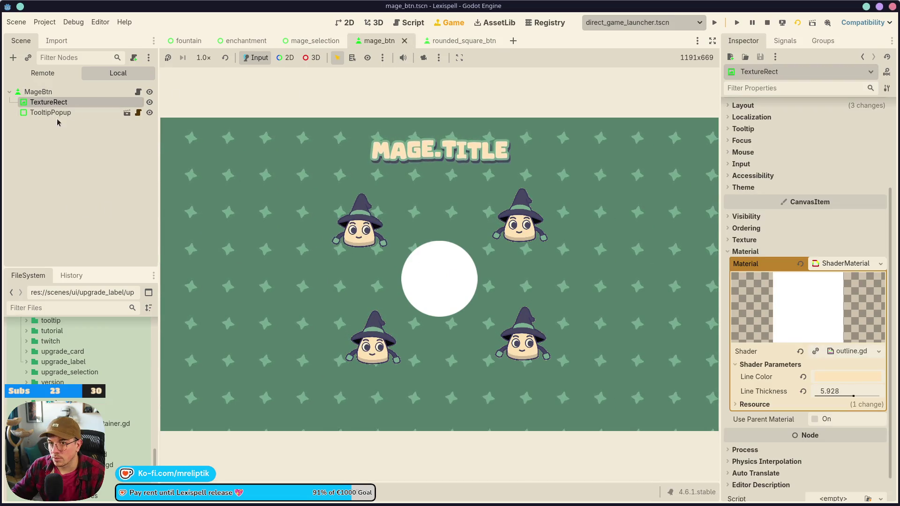
left_click(746, 406)
left_click(818, 416)
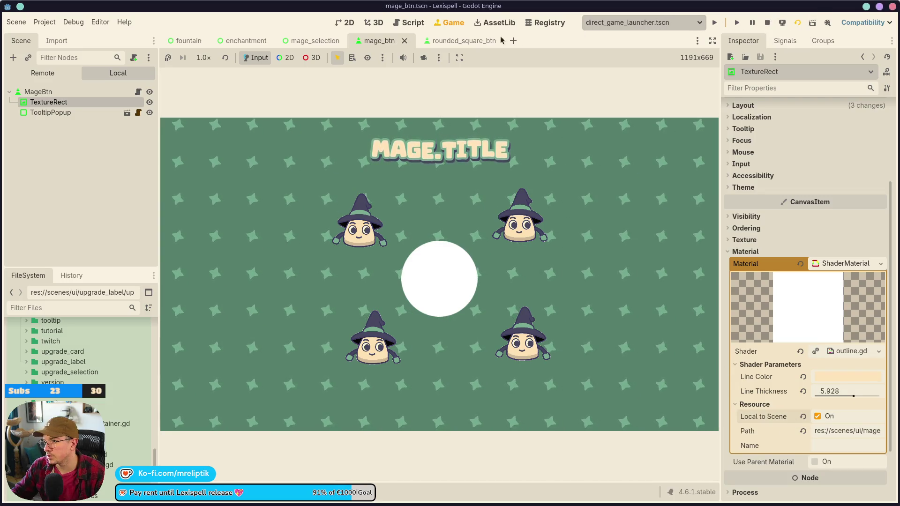
left_click(798, 24)
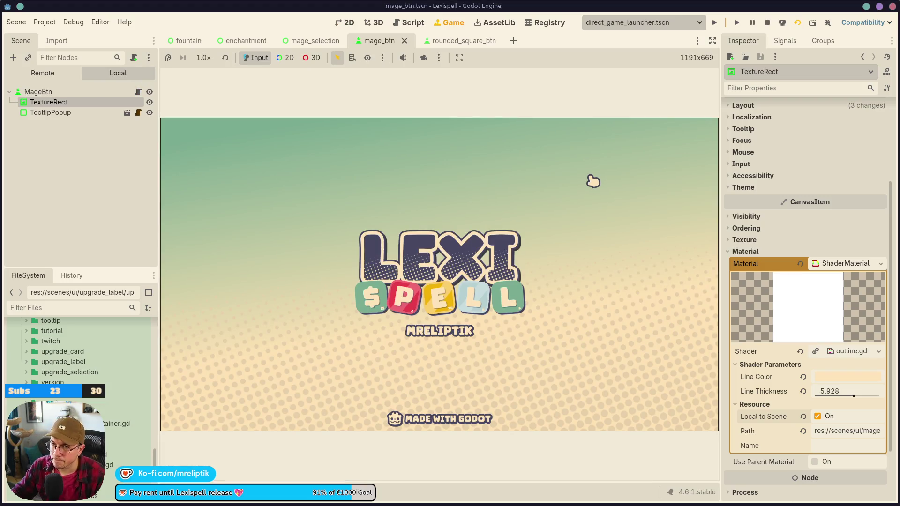
left_click(768, 22)
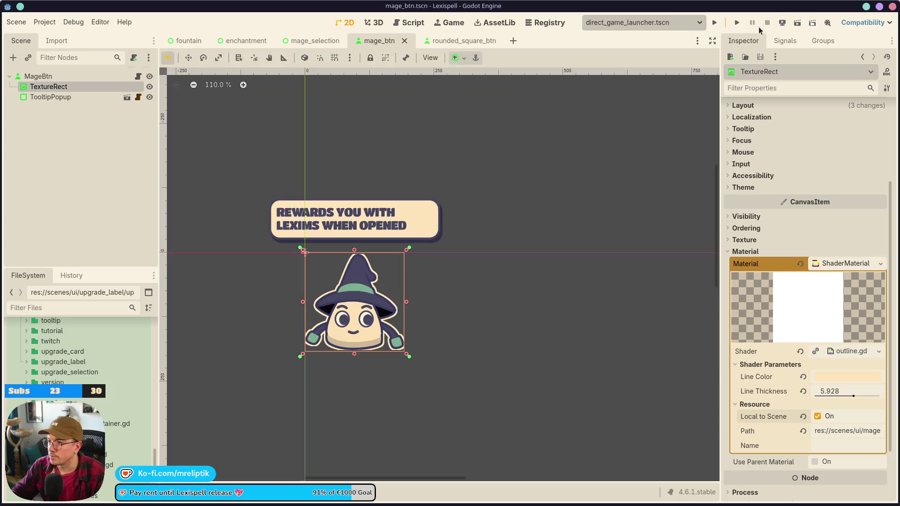
- Run the game again from the mage_selection scene to test the mage buttons, then stop it
left_click(309, 42)
key("F5")
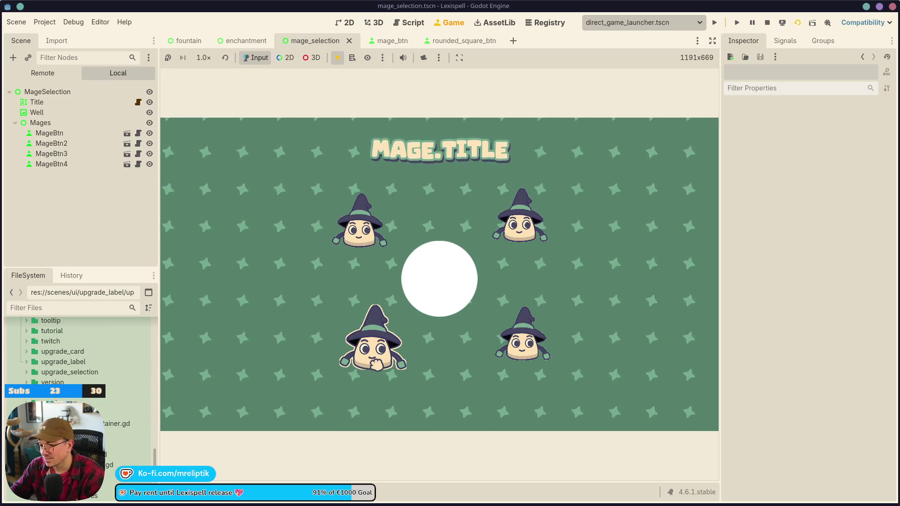
left_click(767, 26)
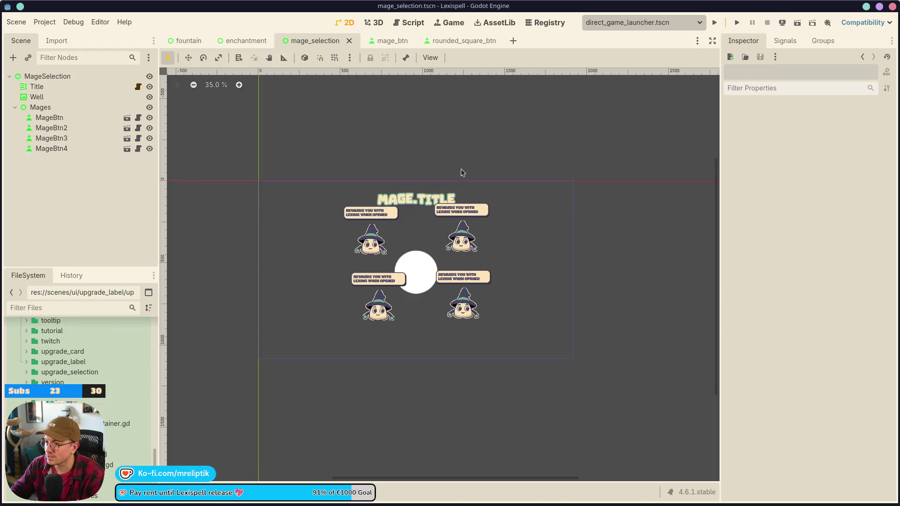
- Select MageBtn2 and MageBtn and check their Mouse and Layout inspector settings
scroll(418, 221, "up", 3)
scroll(312, 239, "down", 1)
left_click(312, 239)
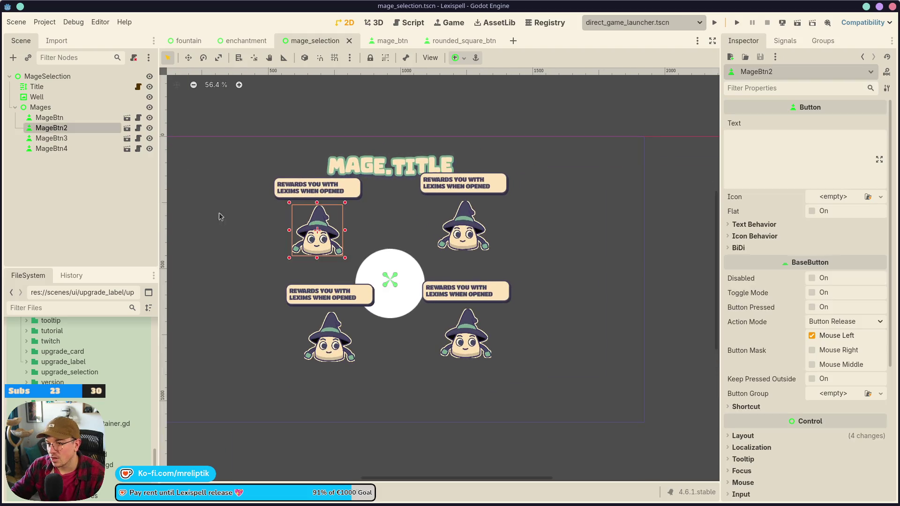
left_click(94, 117)
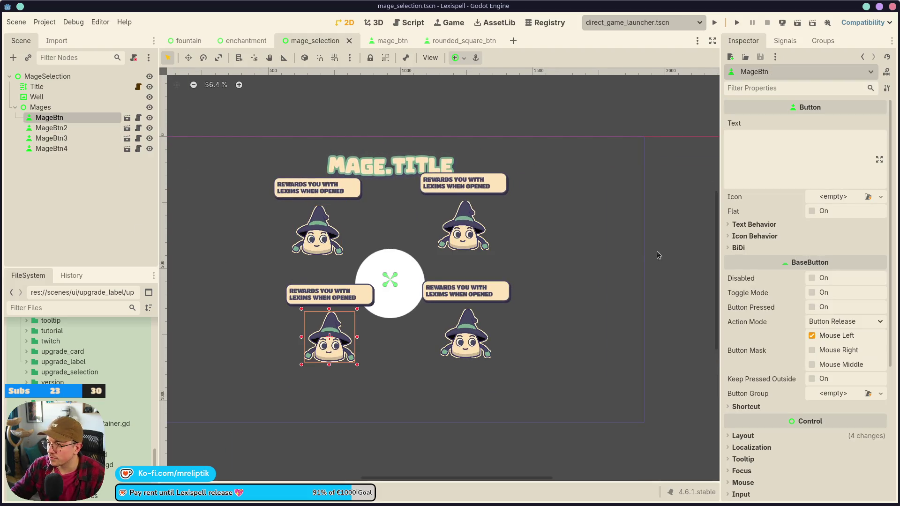
scroll(768, 371, "down", 5)
left_click(746, 281)
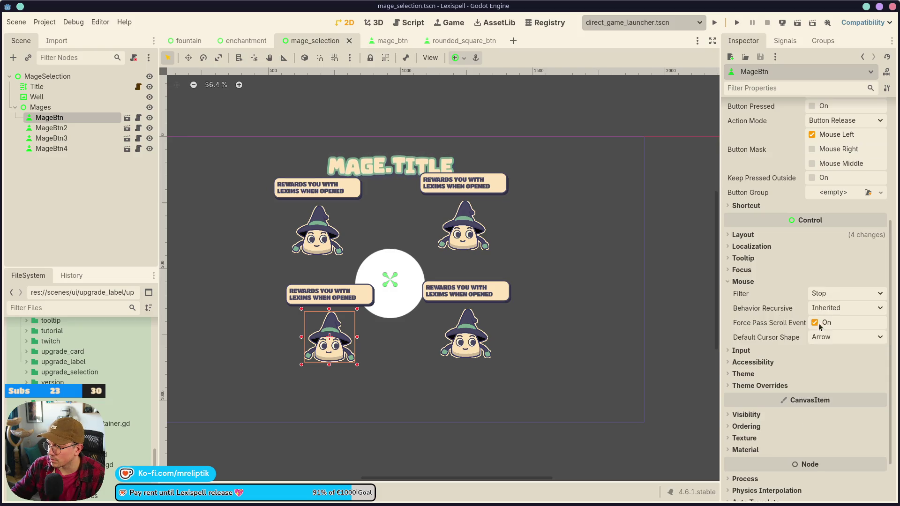
left_click(745, 281)
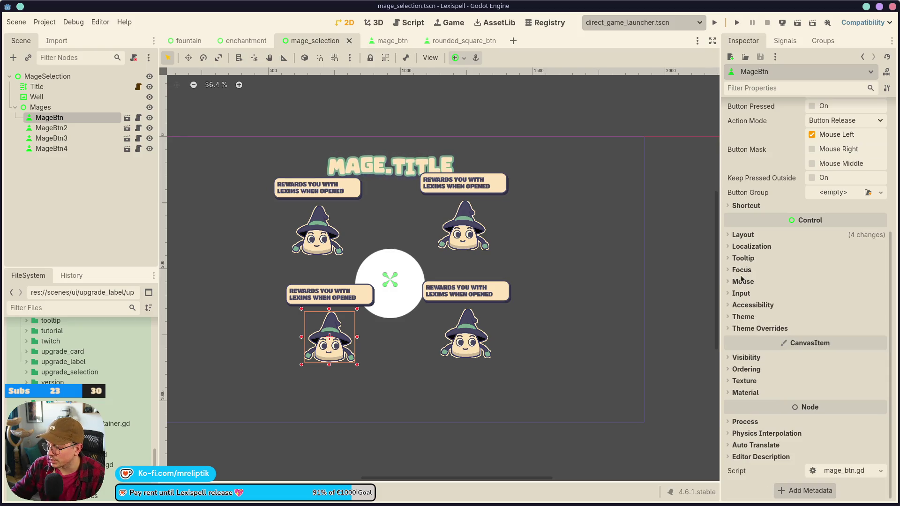
left_click(746, 282)
left_click(747, 282)
left_click(749, 285)
left_click(749, 285)
left_click(743, 234)
left_click(744, 235)
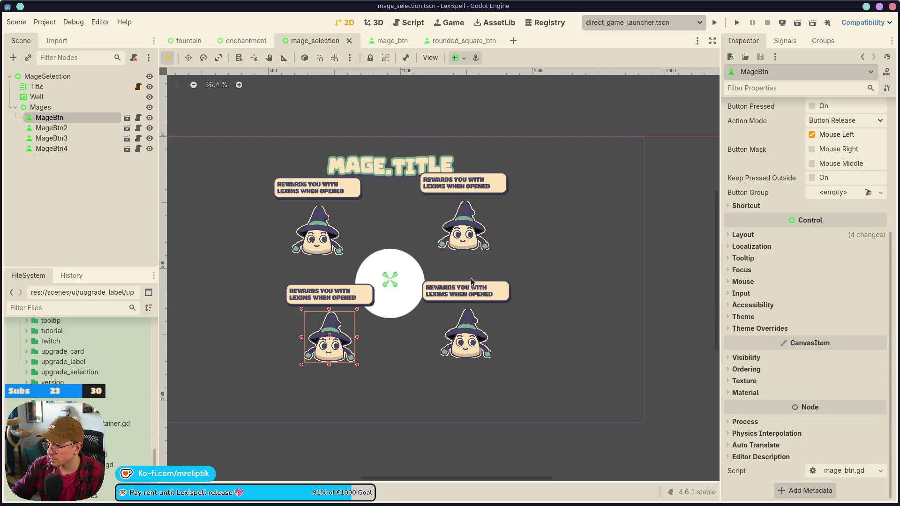
left_click(133, 217)
- Switch through the mage_btn scene to the rounded_square_btn scene
scroll(327, 225, "down", 2)
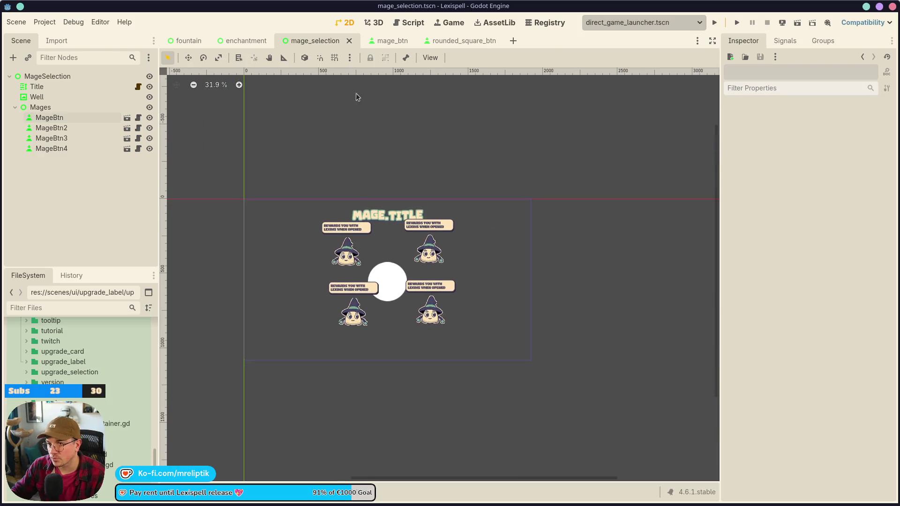
left_click(379, 41)
left_click(442, 41)
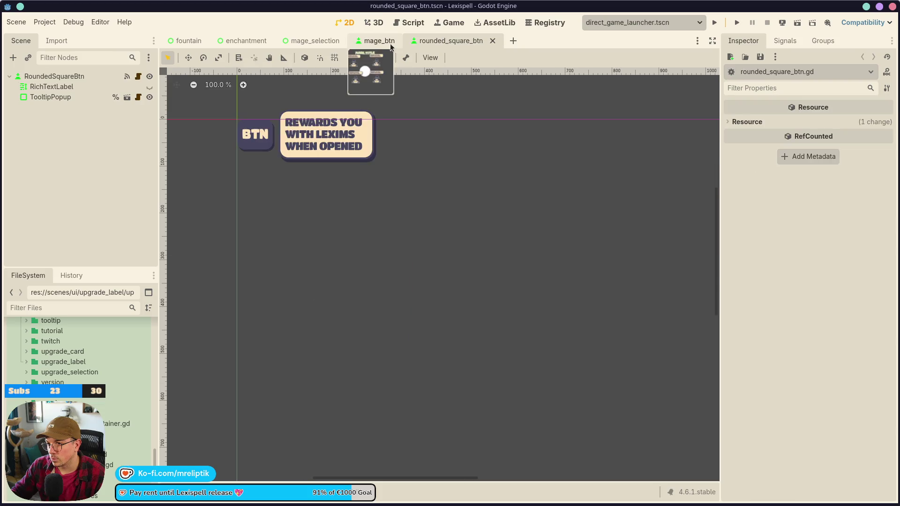
- Filter the FileSystem by 'mage', open mage.gd, and view mage_0.tres in a widened Inspector
left_click(54, 308)
type("mage")
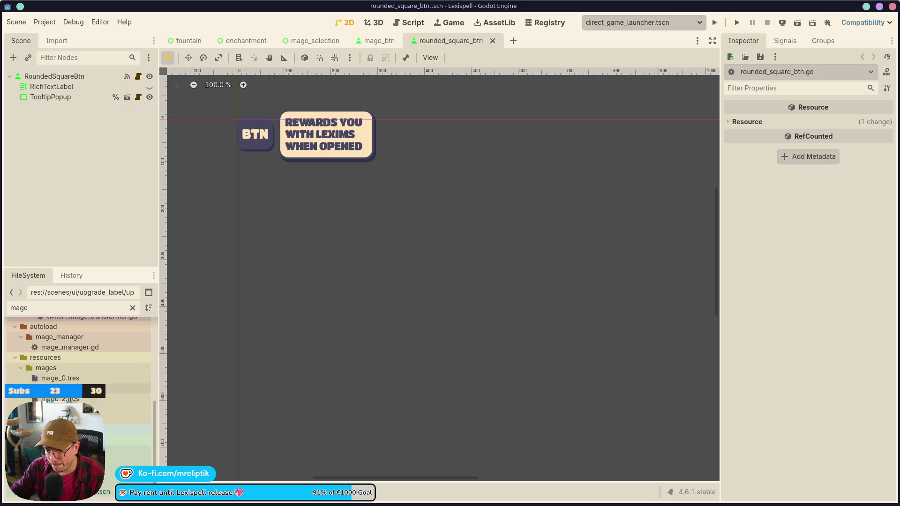
double_click(127, 420)
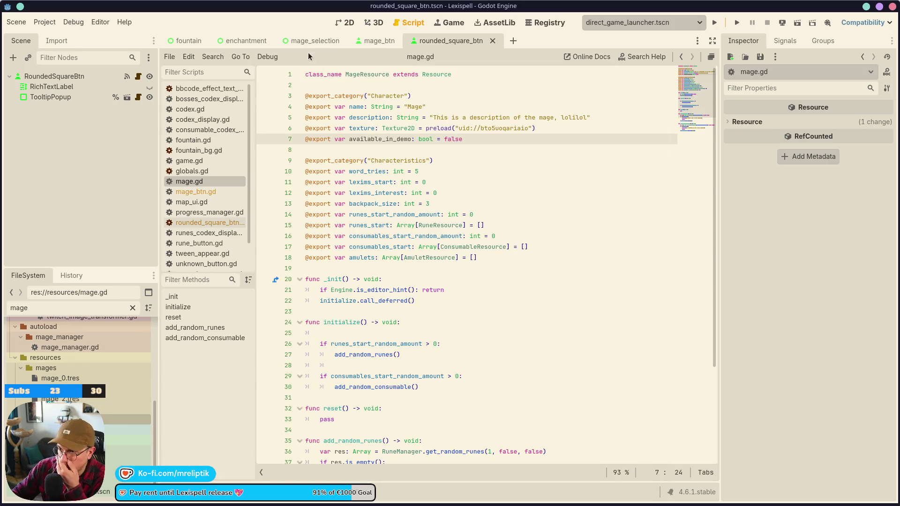
left_click(70, 378)
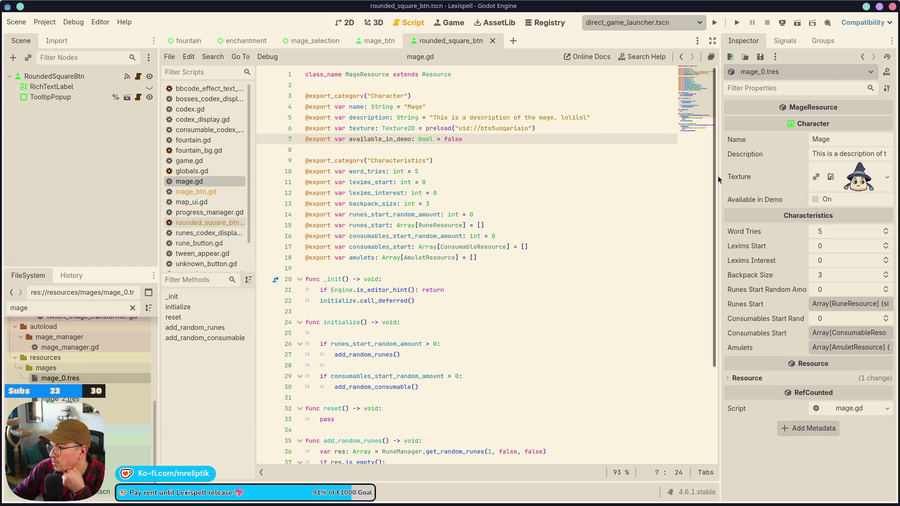
left_click_drag(718, 173, 611, 177)
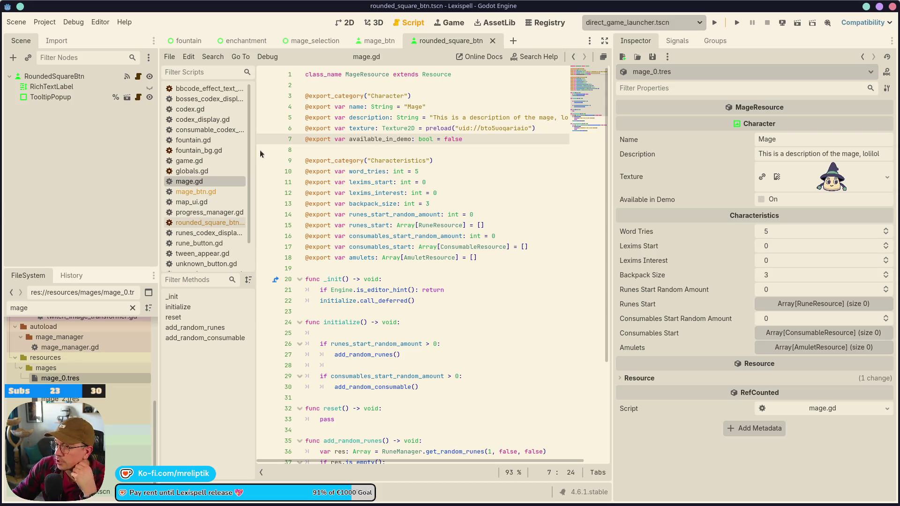
left_click(346, 22)
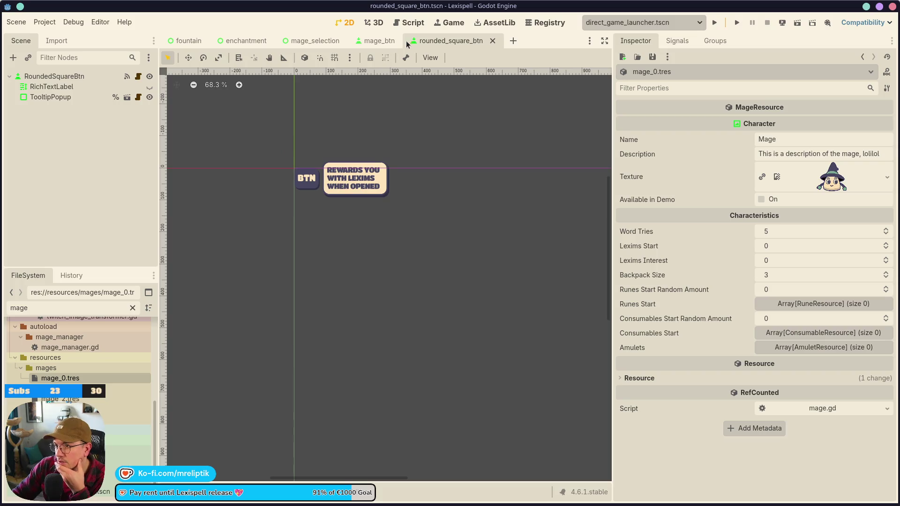
- Show mage_0.tres's properties in a widened Inspector beside the mage_selection scene, then switch to the browser
left_click(398, 42)
left_click(300, 41)
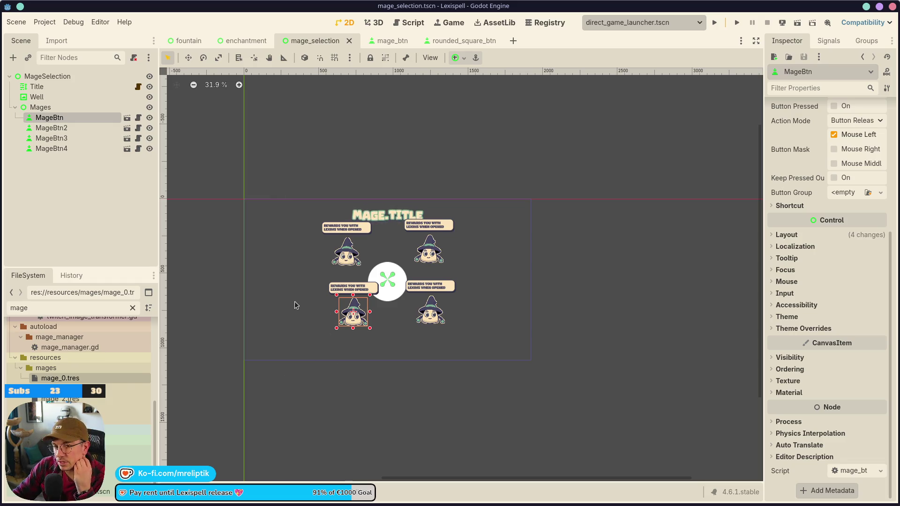
left_click(56, 188)
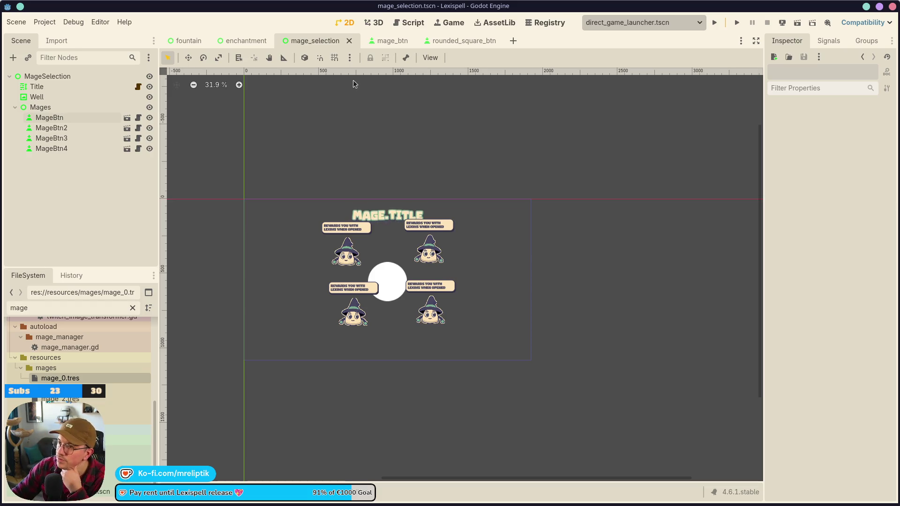
left_click(73, 379)
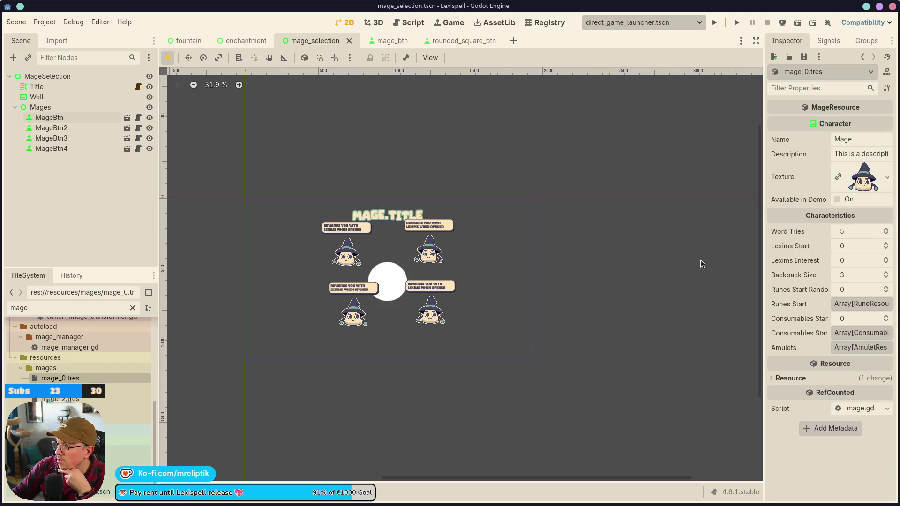
left_click_drag(763, 264, 635, 264)
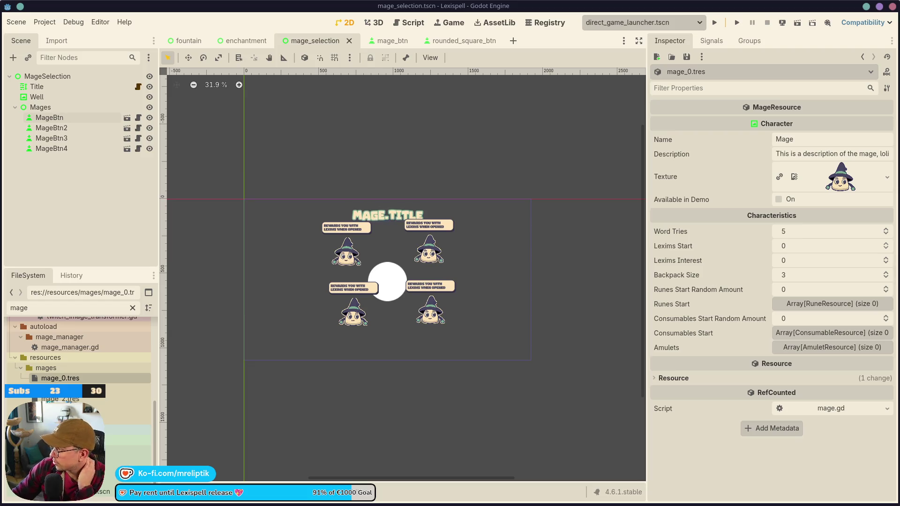
mouse_move(441, 505)
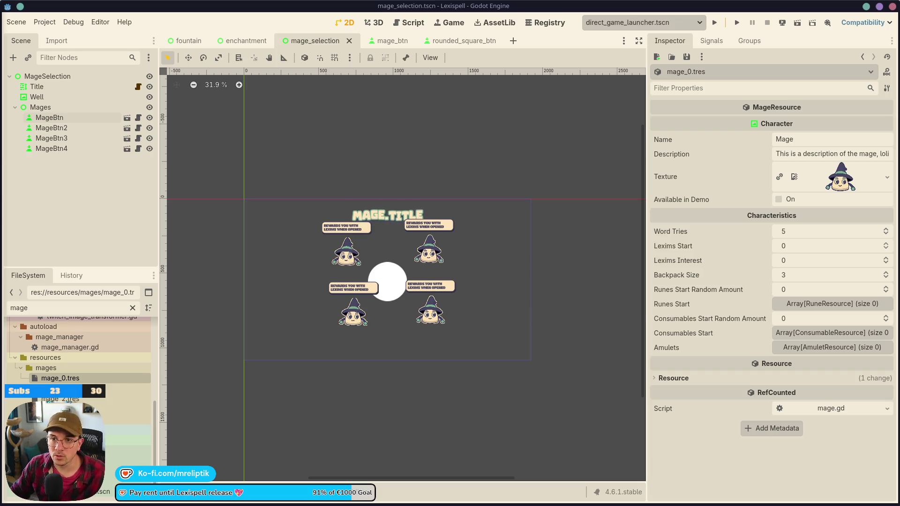
key("alt+Tab")
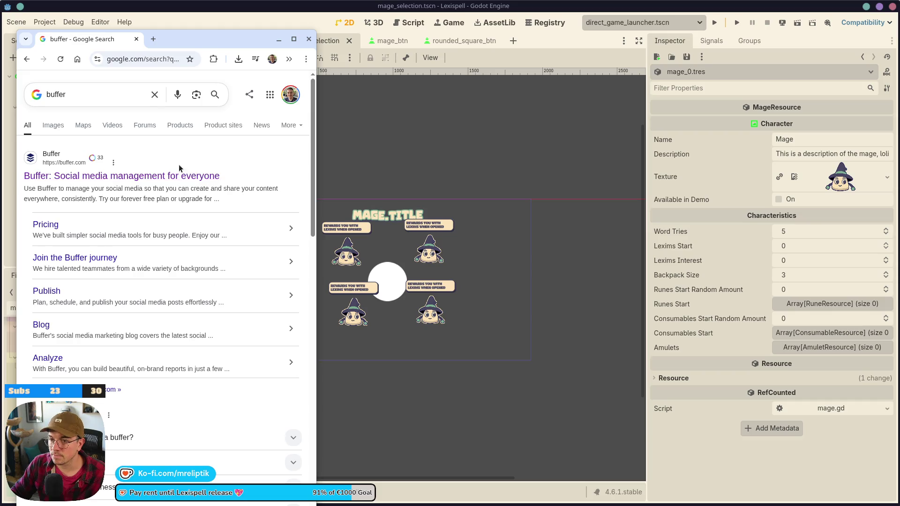
- Open Buffer from the 'buffer' search results in a maximized window and log in
left_click(179, 175)
mouse_move(214, 39)
left_mouse_down()
mouse_move(330, 59)
mouse_move(450, 2)
left_mouse_up()
left_click(646, 57)
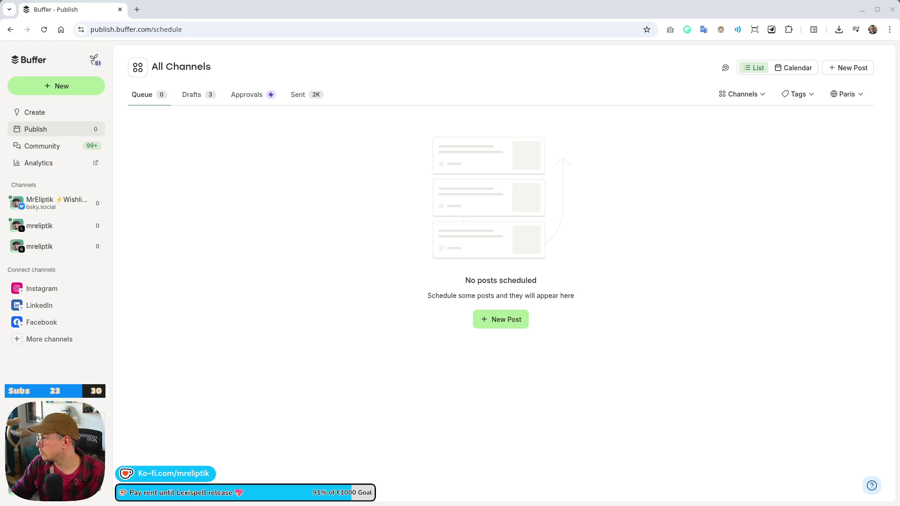
- Start a new post with the Lexispell thumbnail image and the pasted teaser sentence
left_click(497, 314)
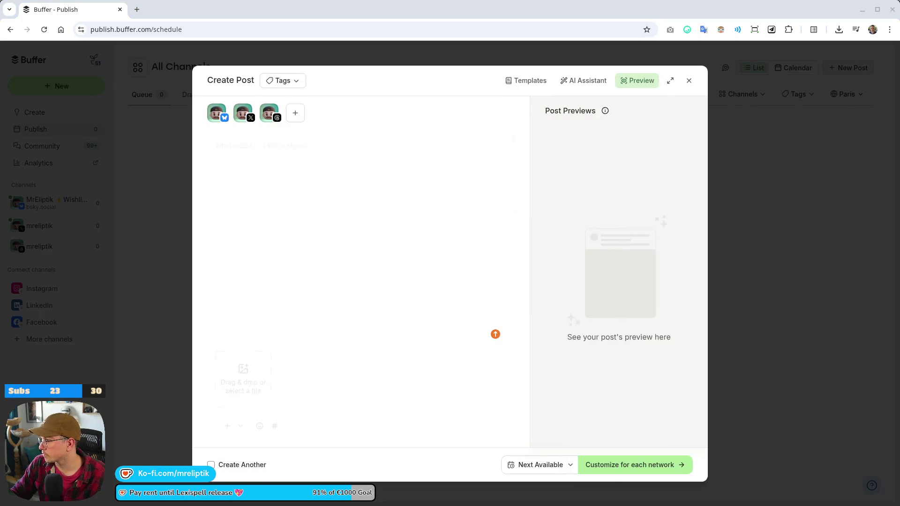
left_click_drag(899, 329, 405, 347)
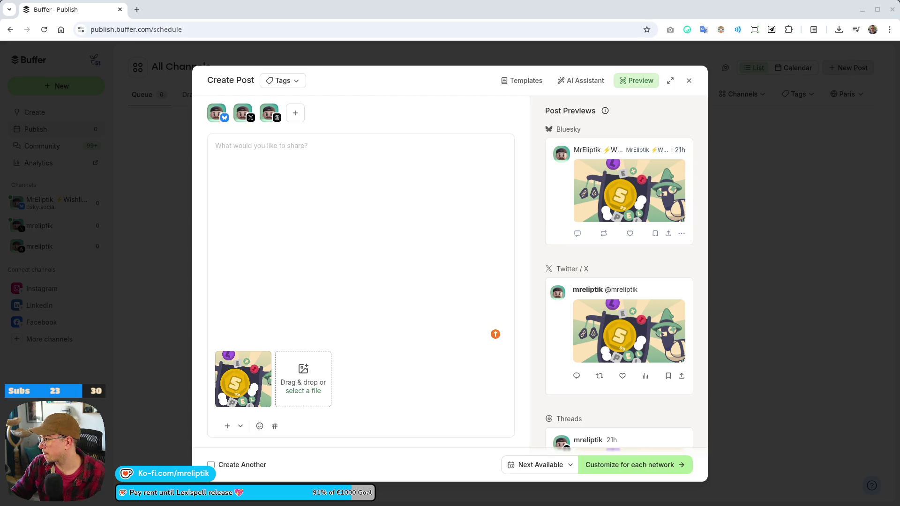
left_click(330, 150)
type("I worked on a cozy roguelike word game with a physics twist, here's how it went.")
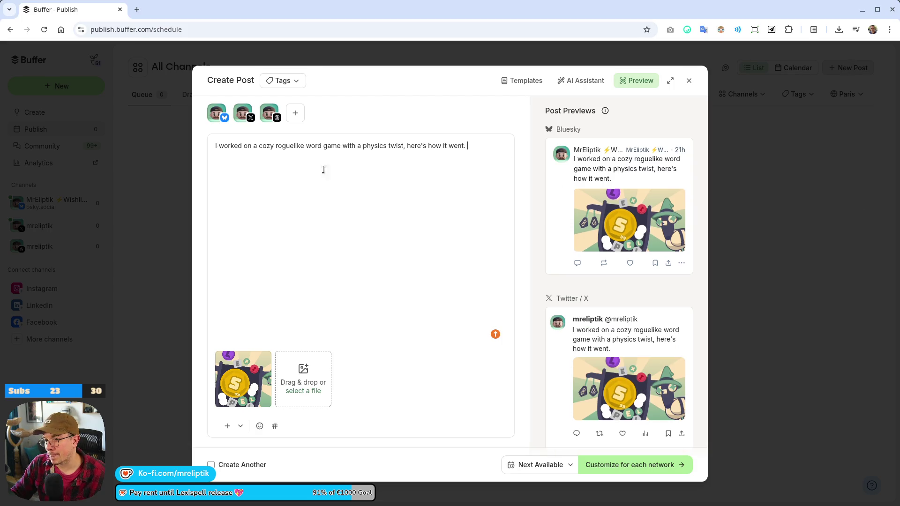
key("BackSpace")
type(":")
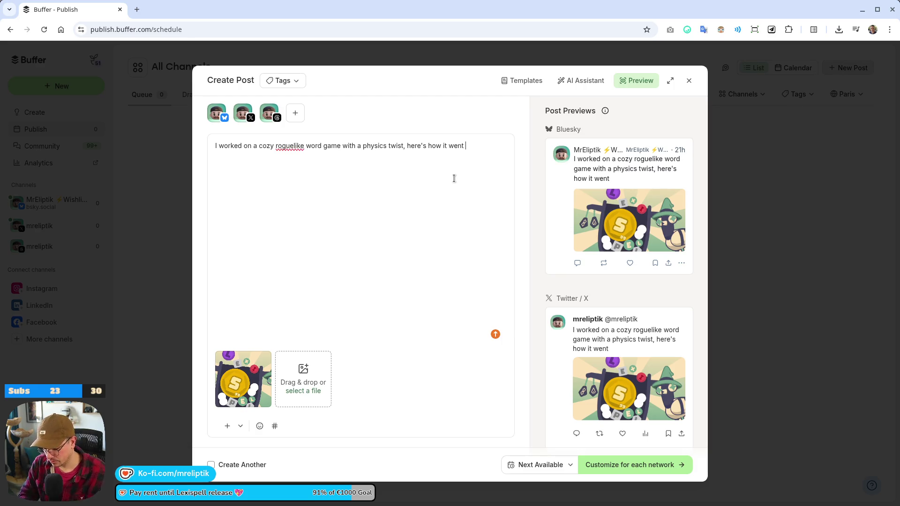
key("BackSpace")
- End the teaser sentence with the 👀 emoji
key("ctrl+space")
type("em down")
key("Down")
key("Down")
key("Down")
key("Return")
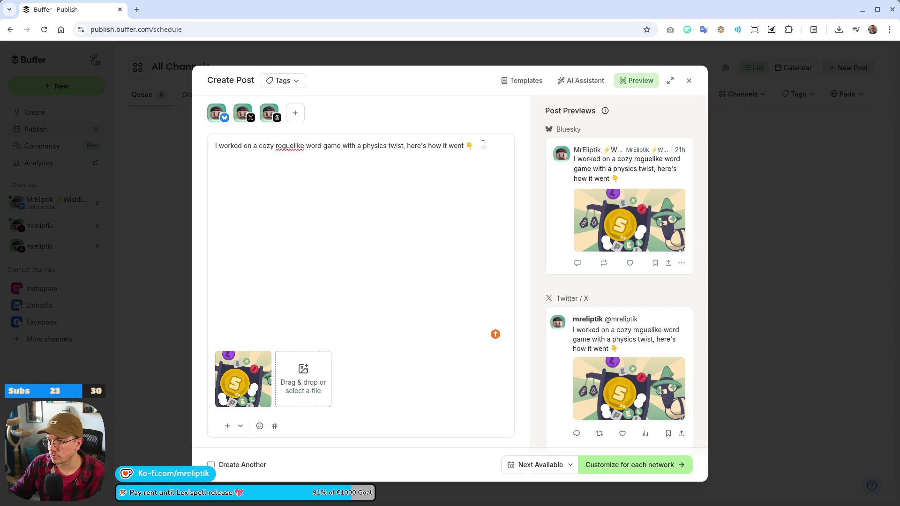
key("BackSpace")
key("BackSpace")
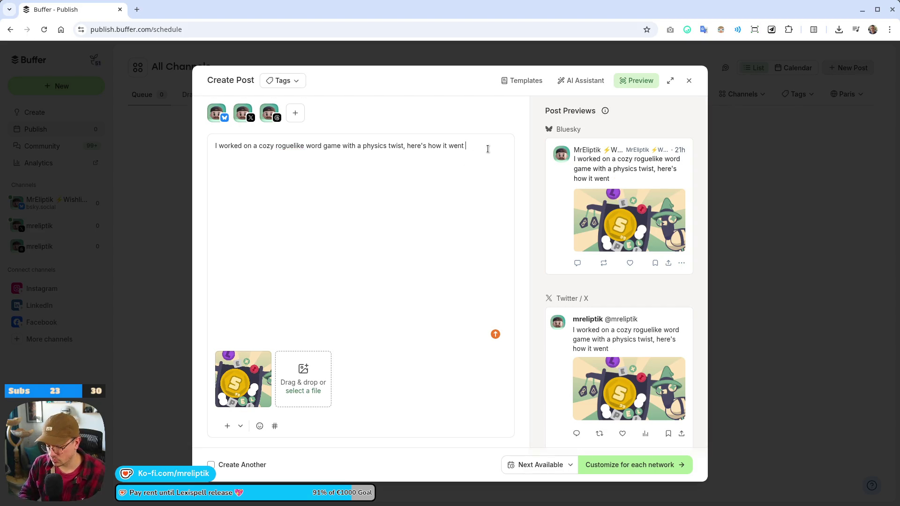
key("ctrl+space")
type("em eyes")
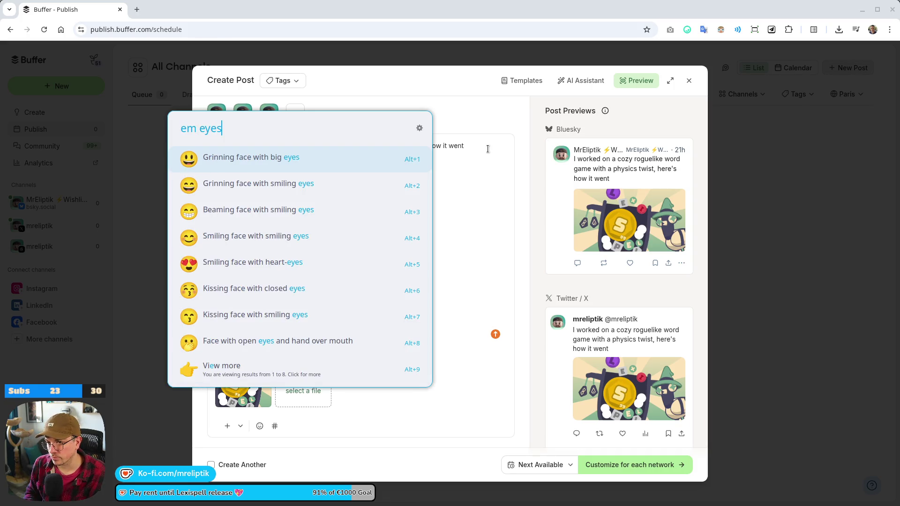
key("Up")
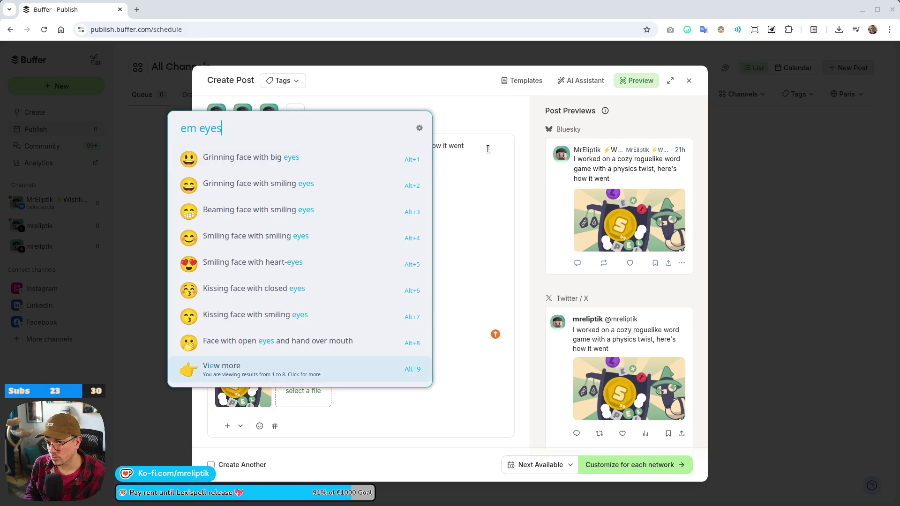
key("Return")
key("Down")
key("Down")
key("Down")
key("Down")
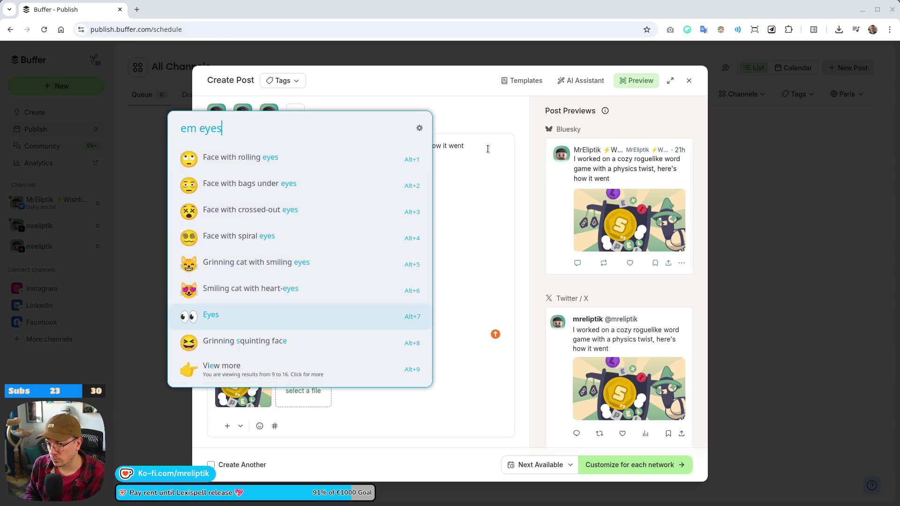
key("Return")
key("Return")
key("Return")
- Add a 'Link below 👇' line
type("Link below")
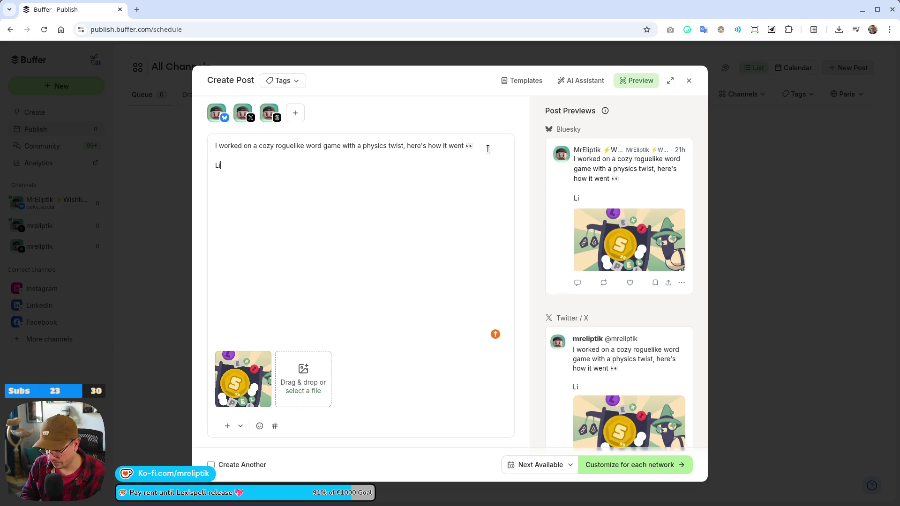
key("ctrl+space")
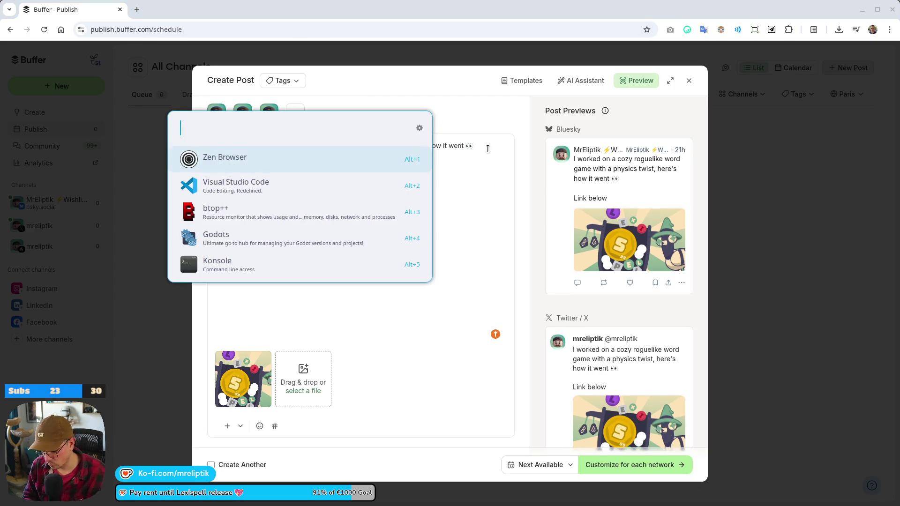
type("down")
key("BackSpace")
key("BackSpace")
key("BackSpace")
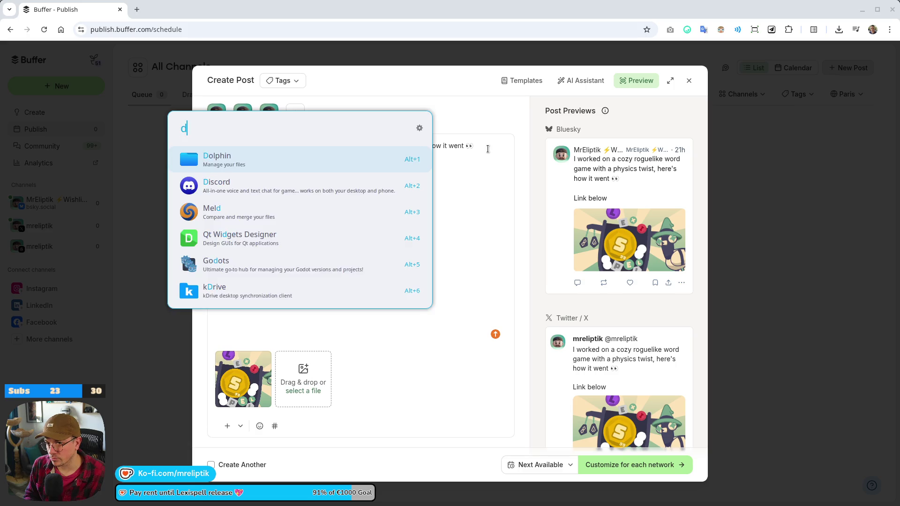
type("em down")
key("Down")
key("Down")
key("Down")
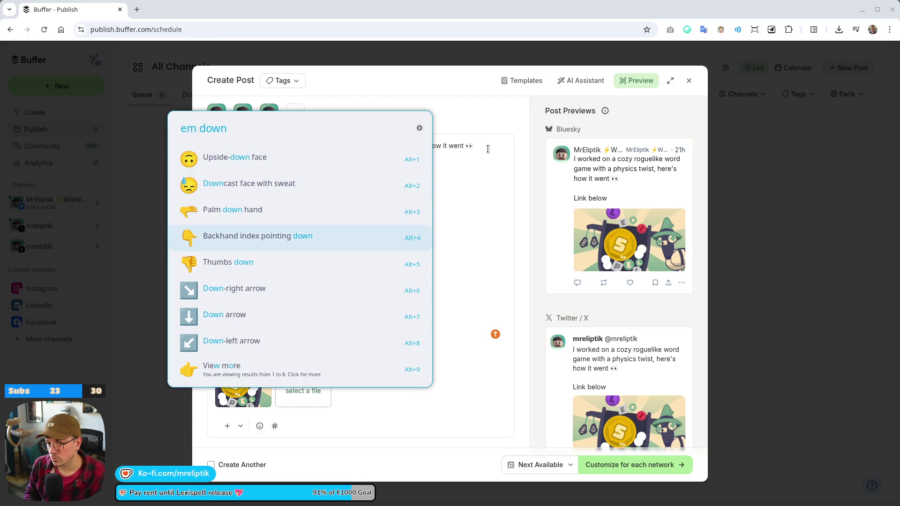
key("Return")
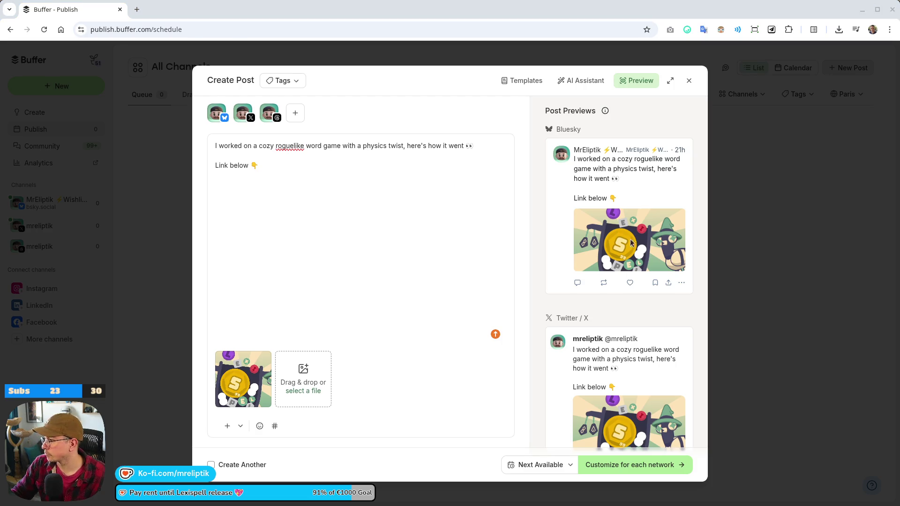
- Paste the YouTube video link on a new line and set publishing to Now
key("Return")
type("I worked on a cozy roguelike word game with a physics twist, here's how it went.")
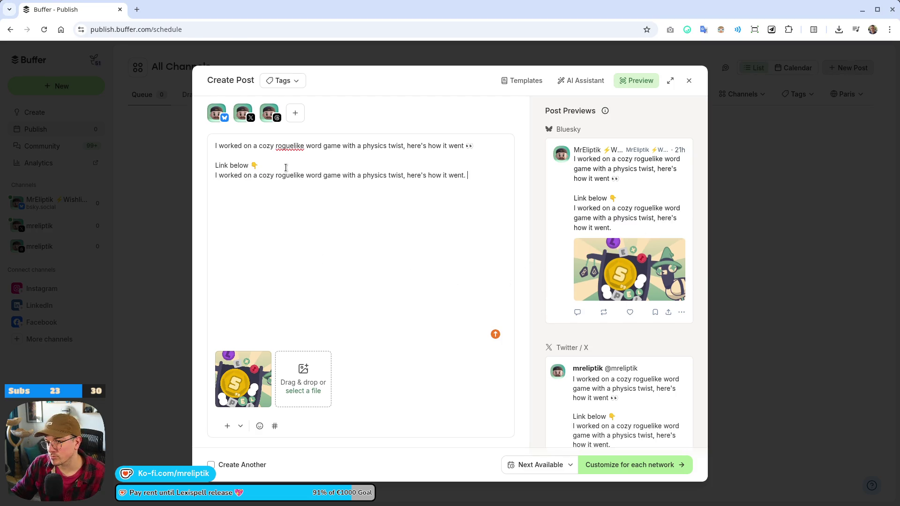
key("ctrl+z")
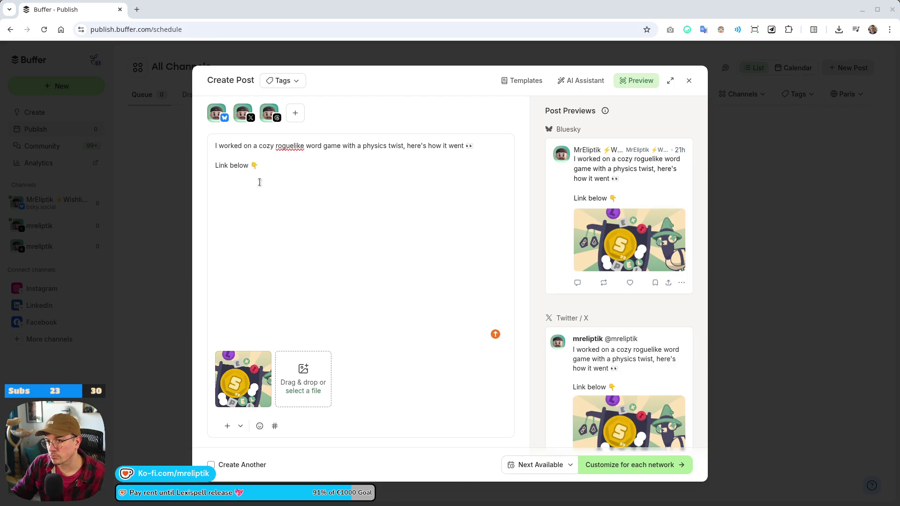
type("https://youtu.be/O8FIzwdfuzs")
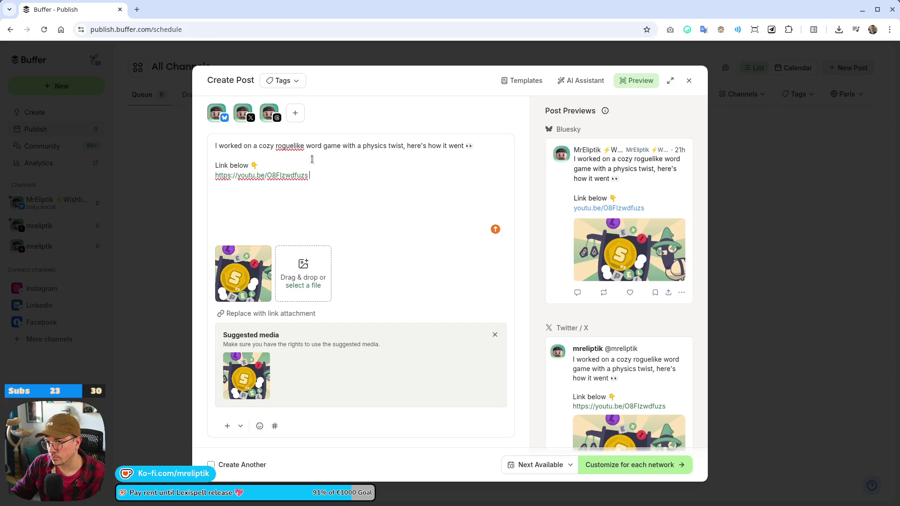
left_click_drag(323, 176, 197, 179)
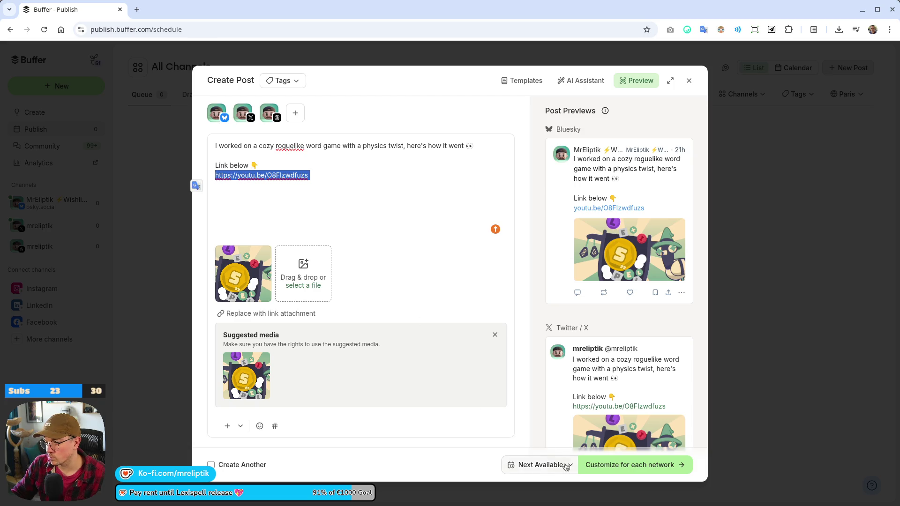
left_click(551, 469)
left_click(569, 388)
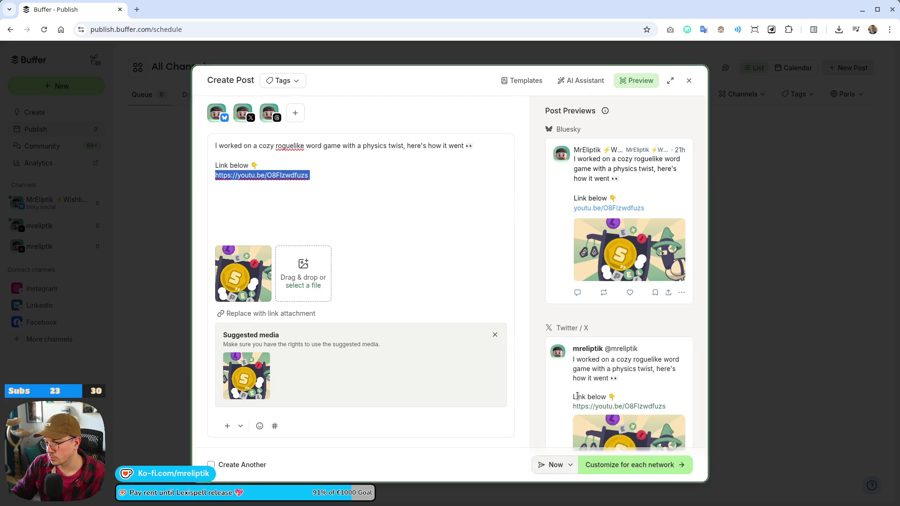
- Add a reply to the X thread reading 'Watch on YT 👇' with the YouTube link
left_click(630, 465)
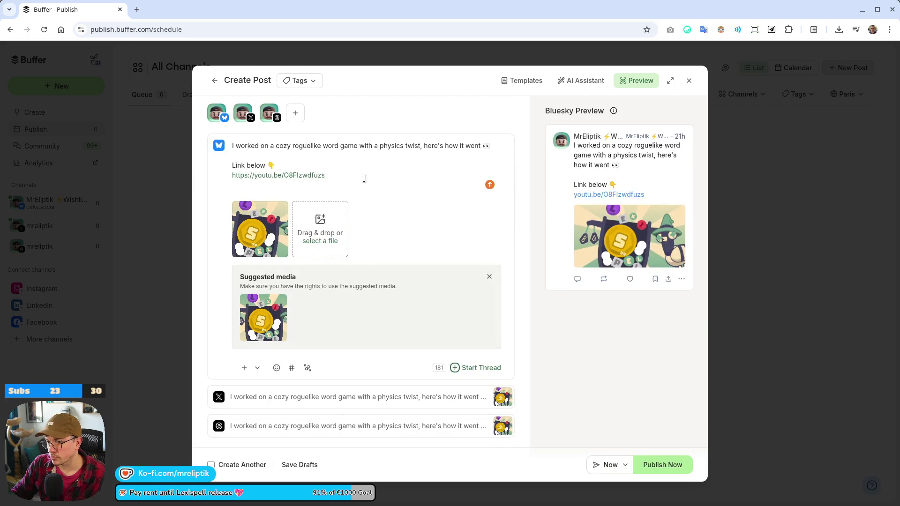
left_click_drag(364, 177, 211, 171)
key("ctrl+c")
left_click(322, 397)
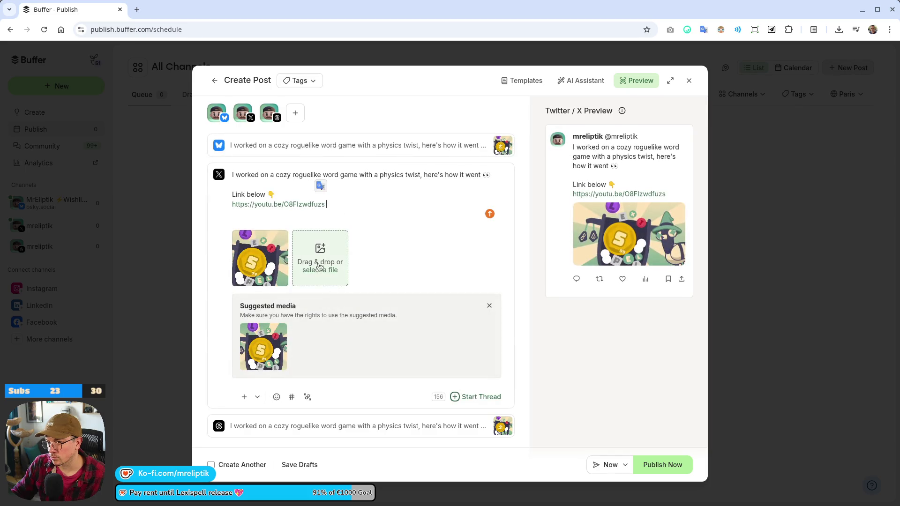
left_click(469, 396)
key("ctrl+v")
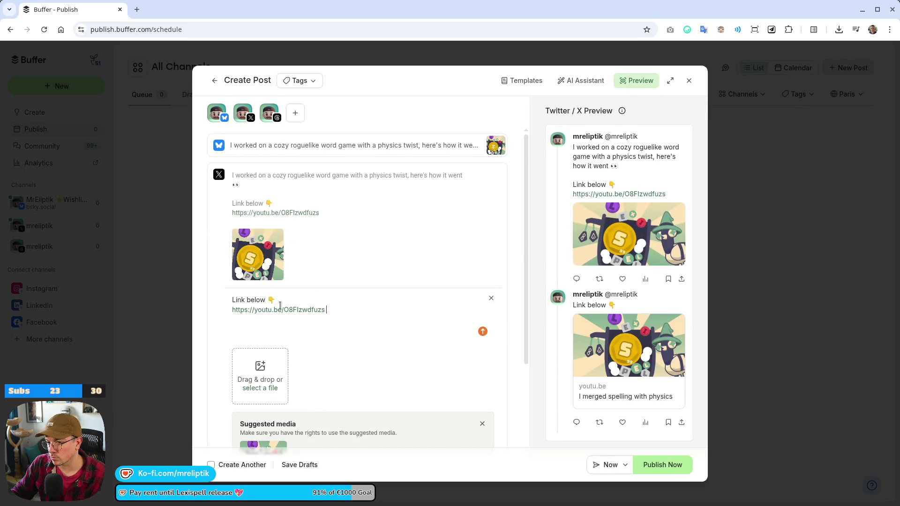
left_click_drag(276, 298, 217, 300)
type("Watch on YT")
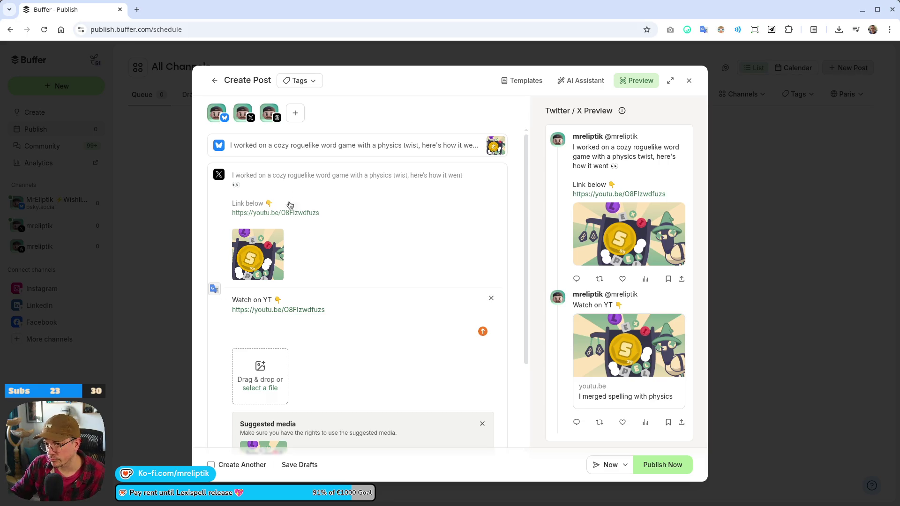
- Delete the YouTube link from the first X post and from the Threads post
left_click(319, 215)
left_click_drag(328, 215, 231, 215)
key("BackSpace")
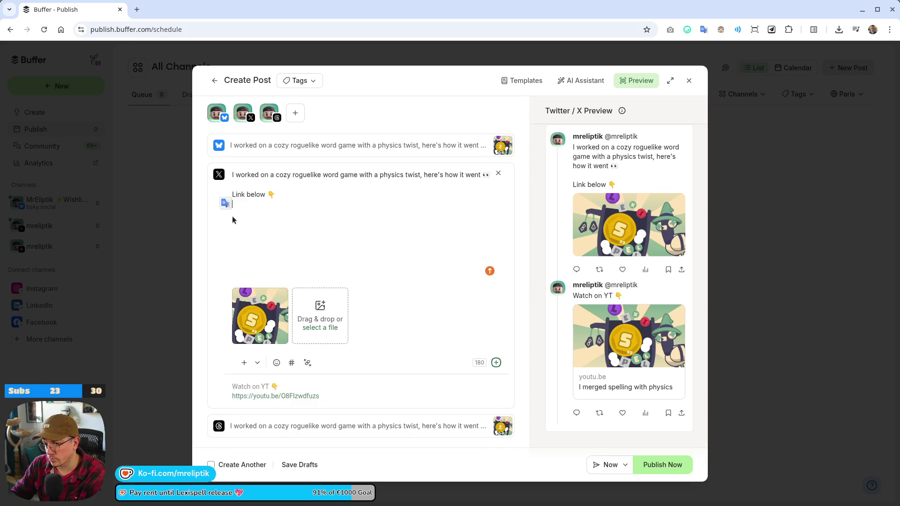
left_click(420, 426)
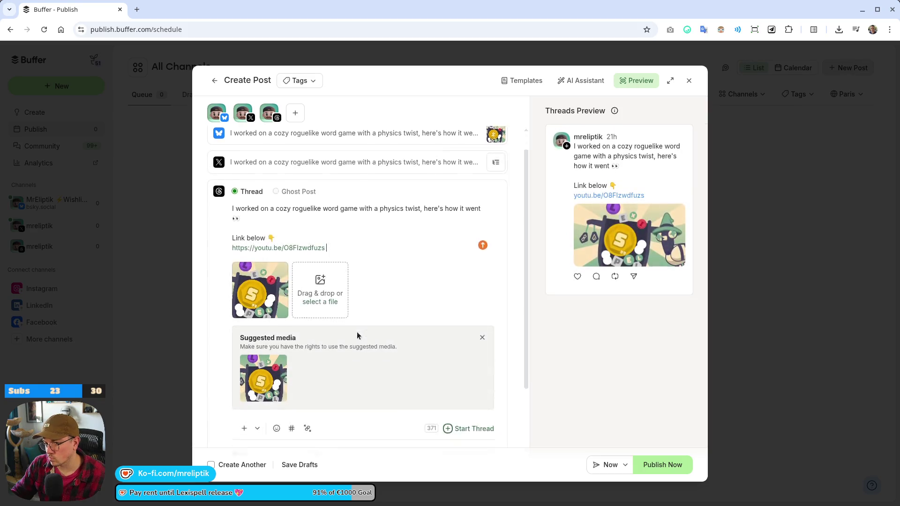
left_click_drag(325, 260, 204, 263)
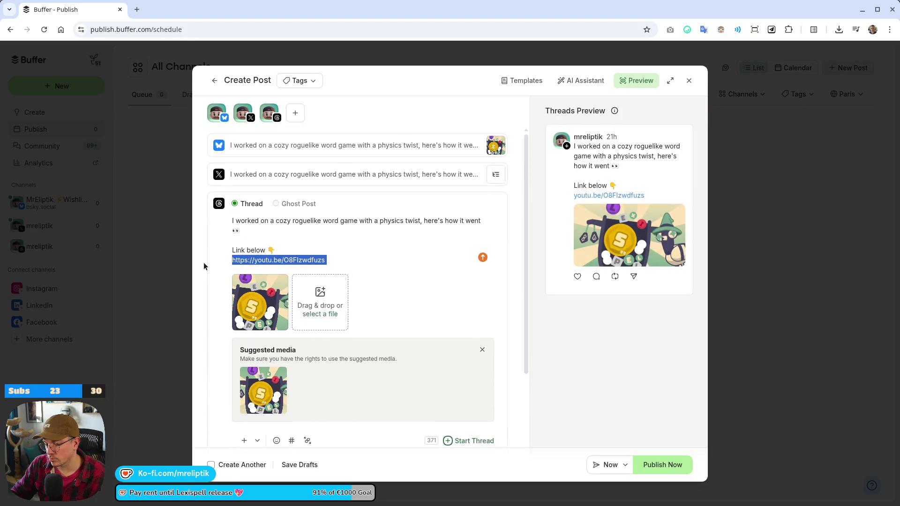
key("BackSpace")
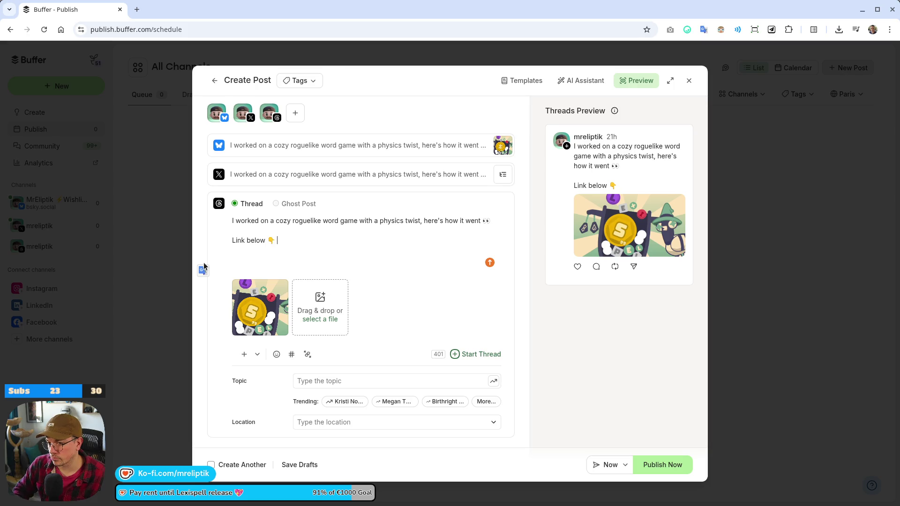
- Rewrite the Bluesky post's link line to 'Lexispell first devlog below 👇'
left_click(336, 177)
left_click(406, 145)
type("and ")
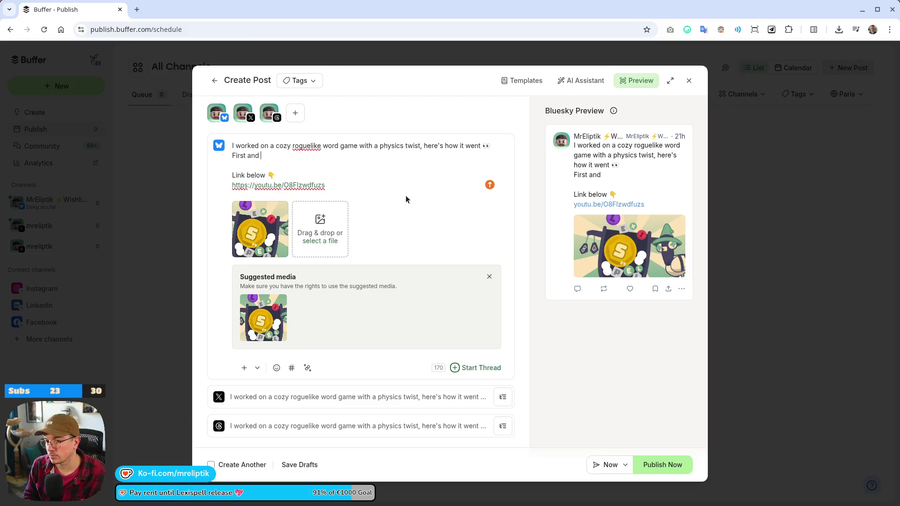
type("last devlog for ")
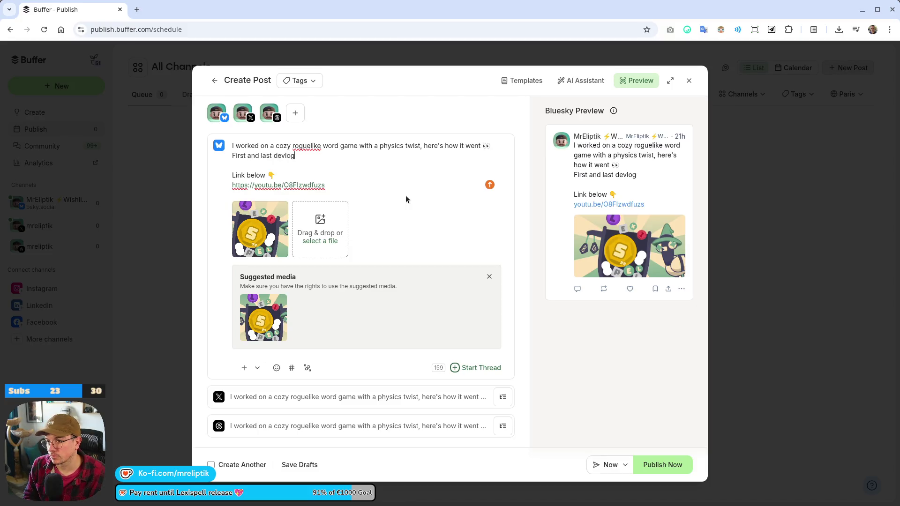
type("Lexispell")
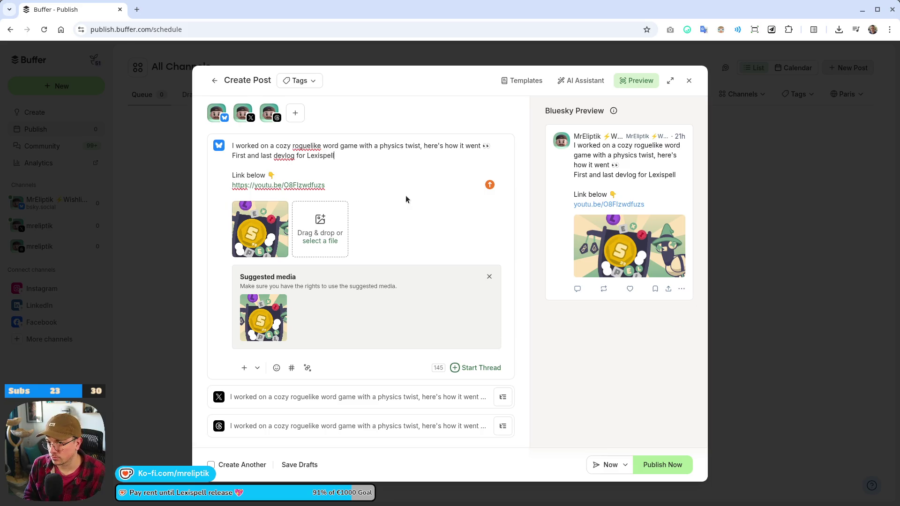
key("ctrl+Left")
key("BackSpace")
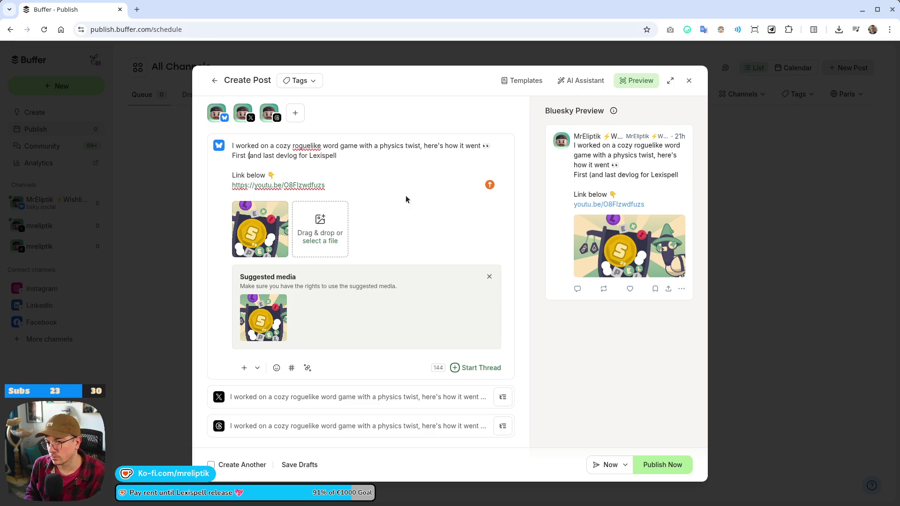
type("(")
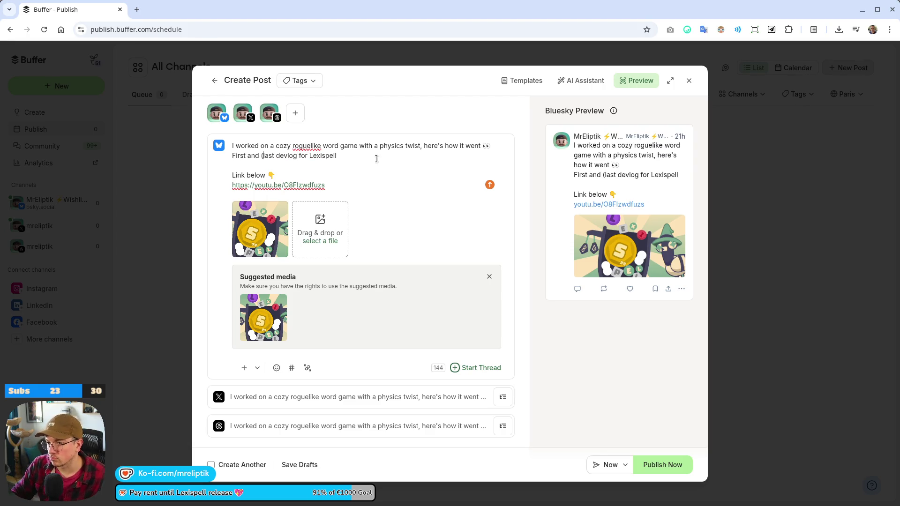
left_click_drag(349, 156, 238, 155)
key("BackSpace")
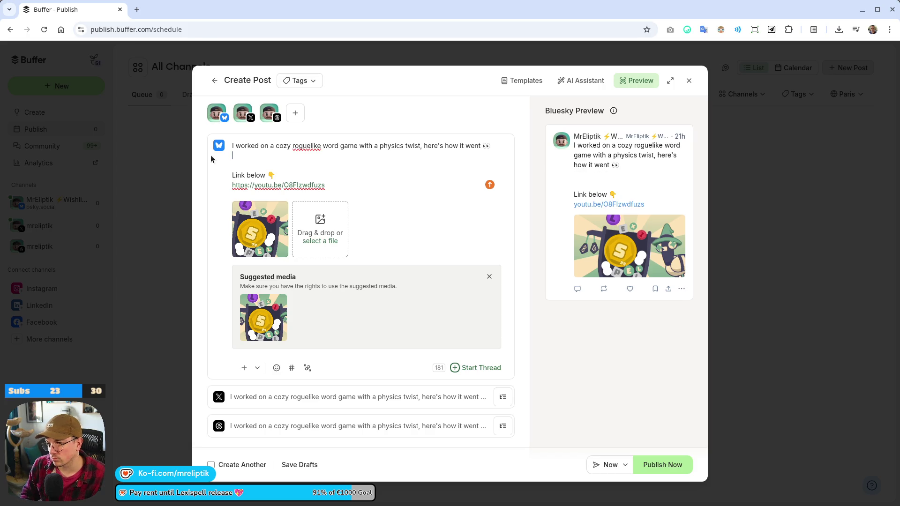
key("BackSpace")
key("ctrl+Left")
key("ctrl+Left")
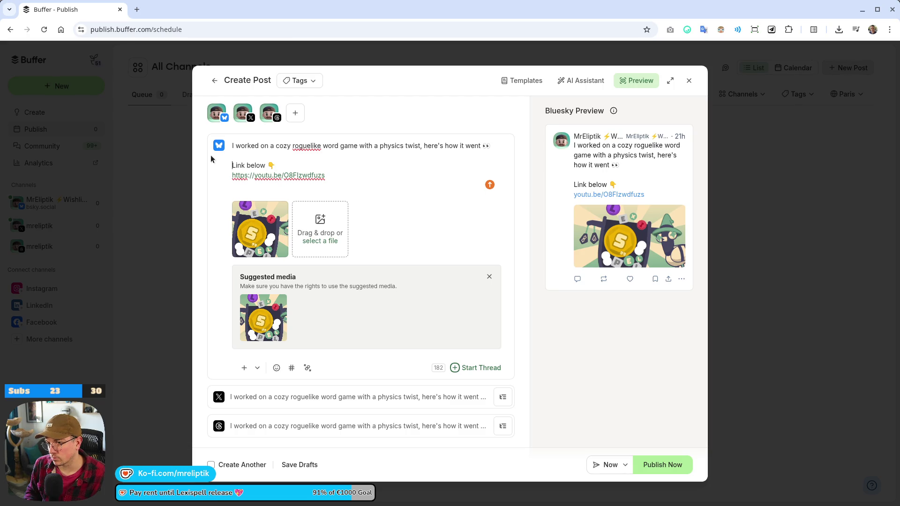
type("Lexispell ")
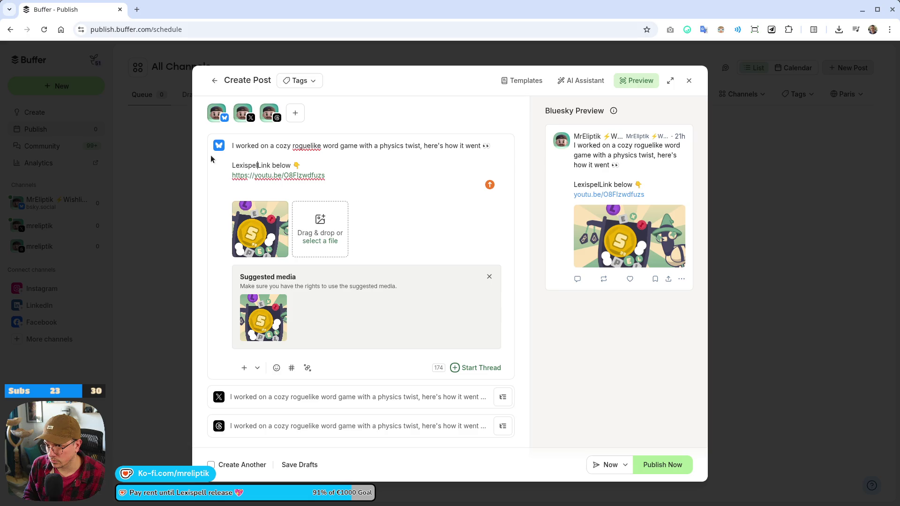
type("first devlo")
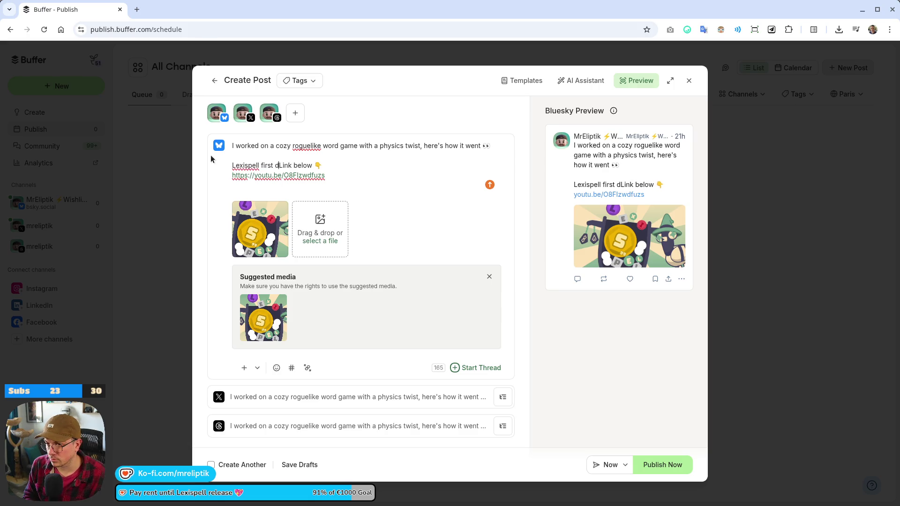
type("g")
key("Delete")
key("Delete")
key("Delete")
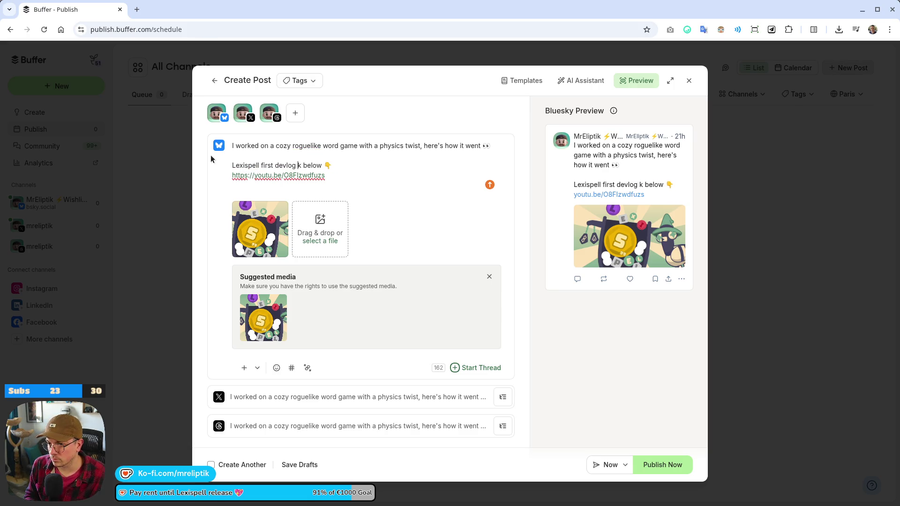
- Copy the new devlog line and paste it over 'Link below' in the X post
left_click_drag(328, 165, 226, 167)
key("ctrl+c")
left_click(332, 397)
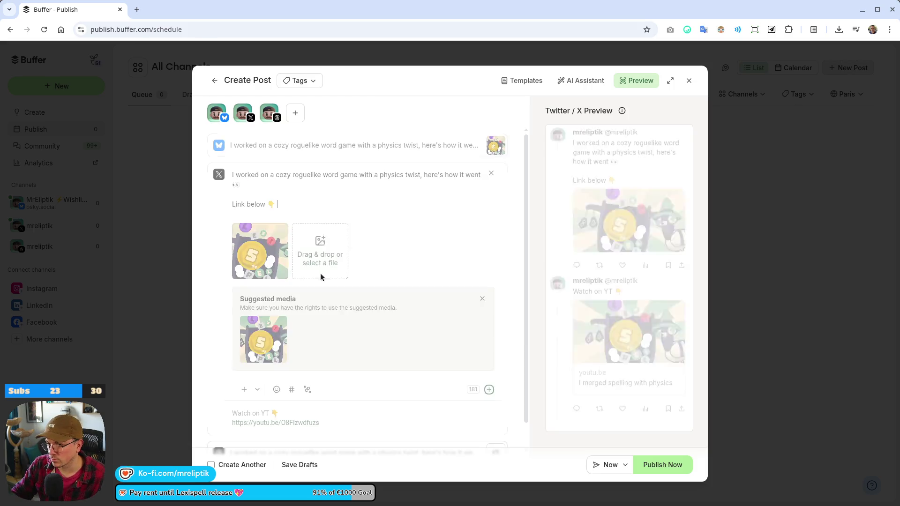
left_click_drag(293, 205, 213, 209)
key("ctrl+v")
scroll(328, 399, "down", 1)
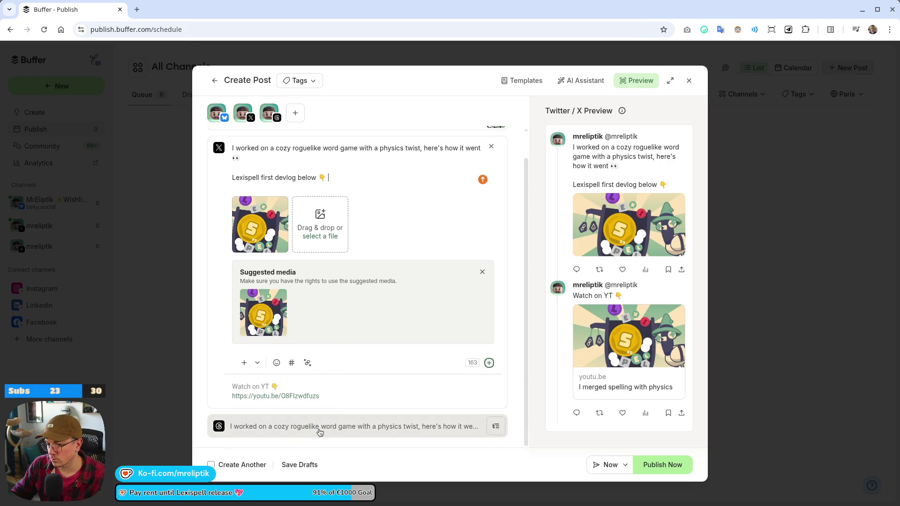
- Replace 'Link below' in the Threads post the same way, then publish to all three channels
left_click(317, 427)
left_click(296, 215)
triple_click(294, 228)
key("ctrl+v")
left_click(660, 469)
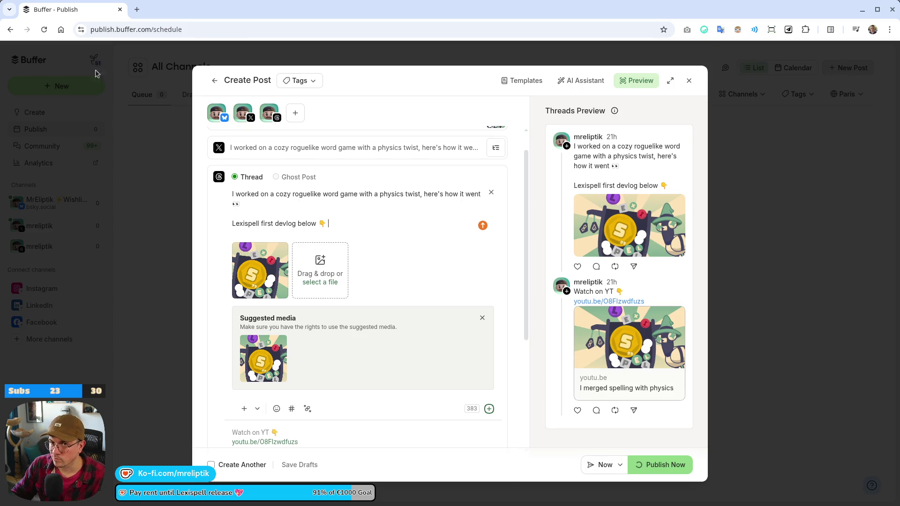
key("alt+Tab")
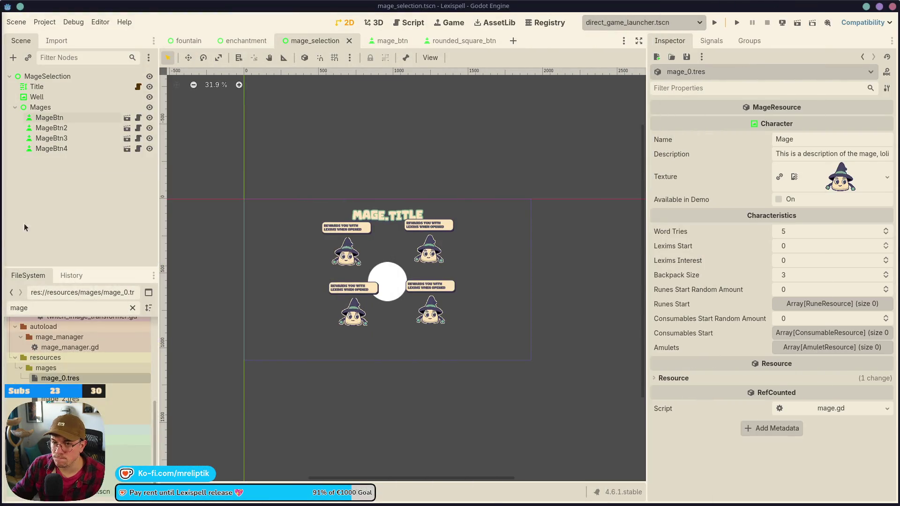
- Zoom around the mage_selection canvas to inspect its four mage buttons
scroll(373, 256, "down", 2)
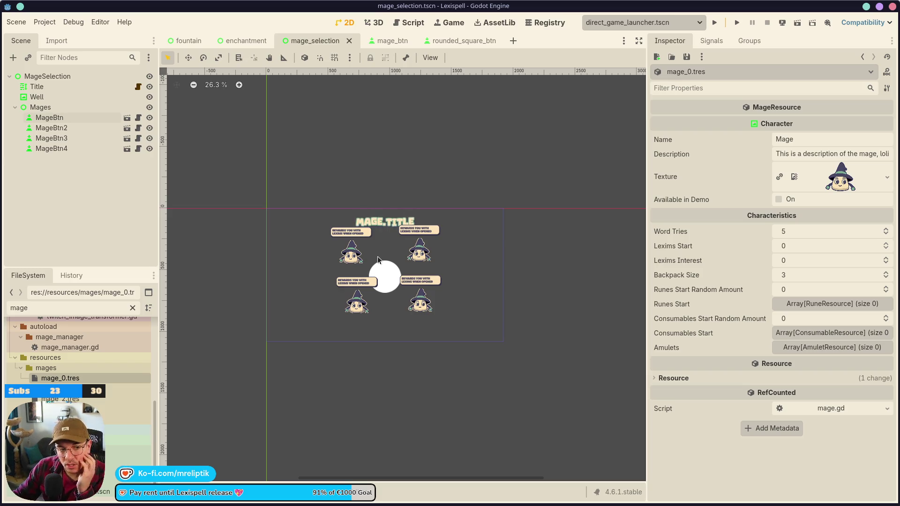
scroll(350, 254, "up", 6)
scroll(341, 238, "down", 2)
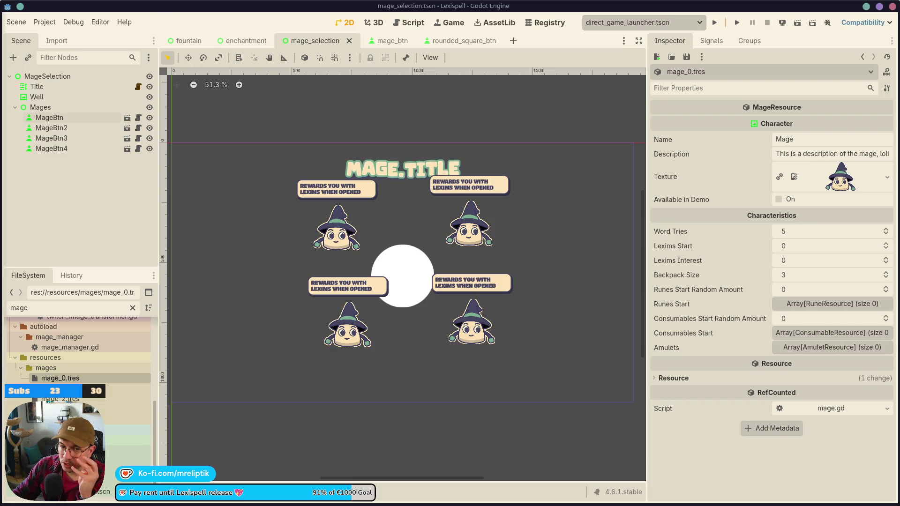
- Bring the Lexispell Figma file to the front and maximize its window
key("alt+Tab")
mouse_move(186, 49)
left_mouse_down()
mouse_move(422, 188)
mouse_move(502, 266)
left_mouse_up()
scroll(502, 265, "right", 8)
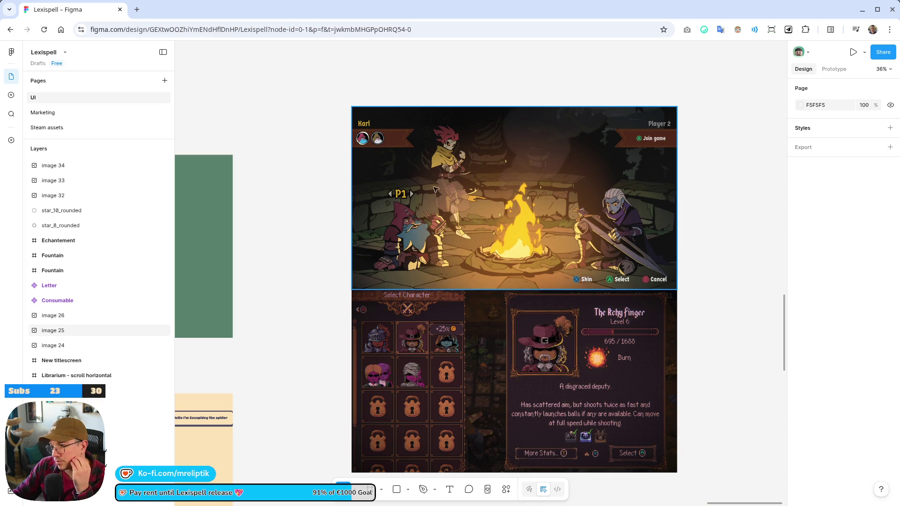
- Pan past the campfire reference screenshots to the Select a Mage mockup frame
scroll(484, 257, "down", 4)
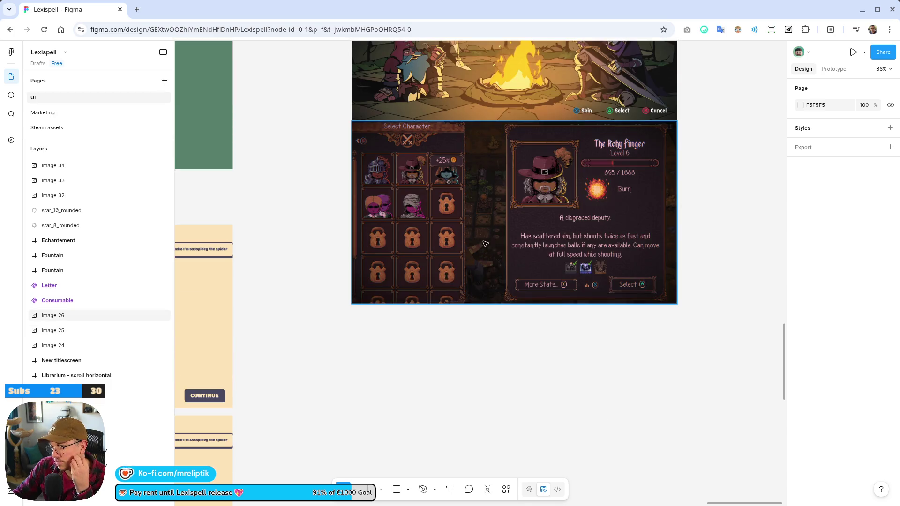
scroll(414, 348, "up", 3)
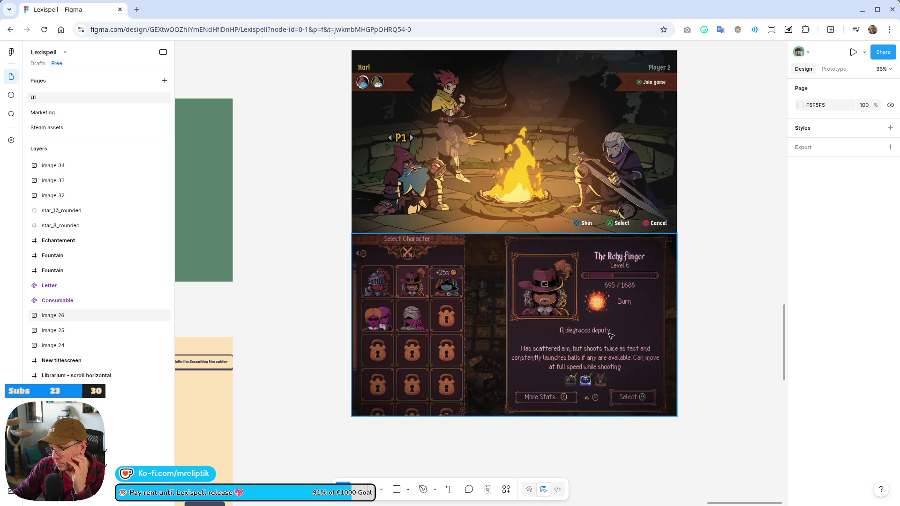
scroll(617, 347, "down", 3)
scroll(610, 338, "down", 8)
scroll(587, 334, "up", 13)
scroll(565, 330, "down", 3)
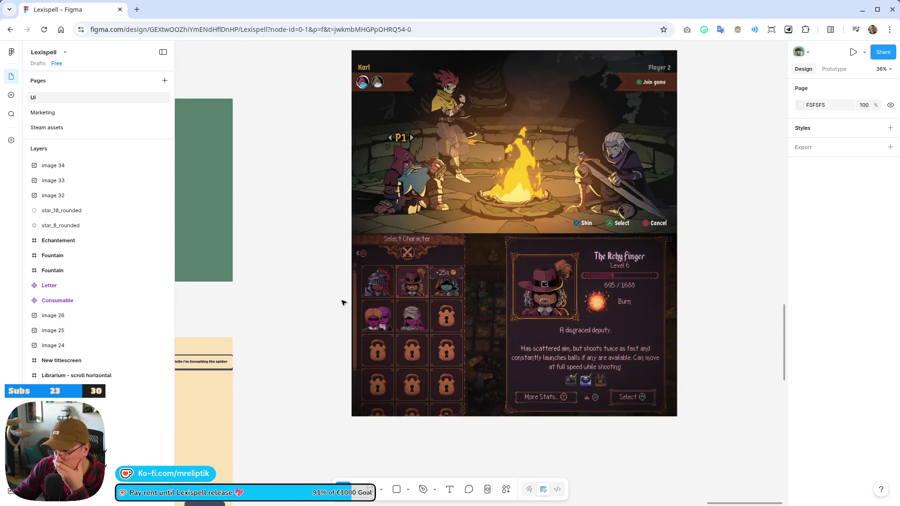
scroll(577, 328, "left", 8)
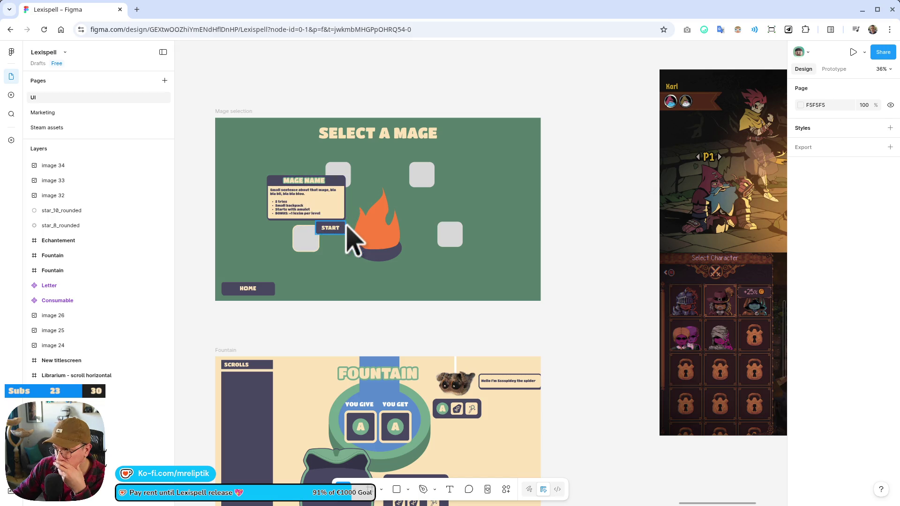
right_click(207, 282)
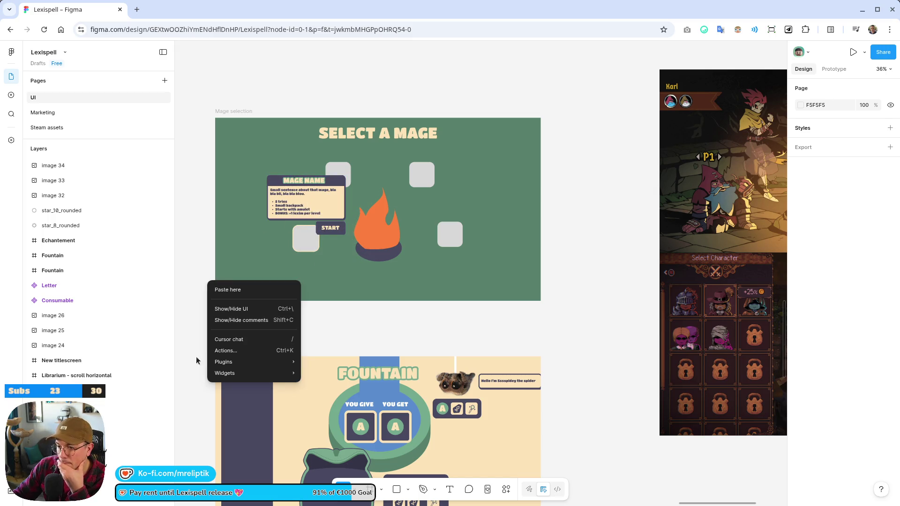
left_click(193, 249)
- Return to Godot's mage_selection scene and zoom out to compare it with the mockup
mouse_move(108, 502)
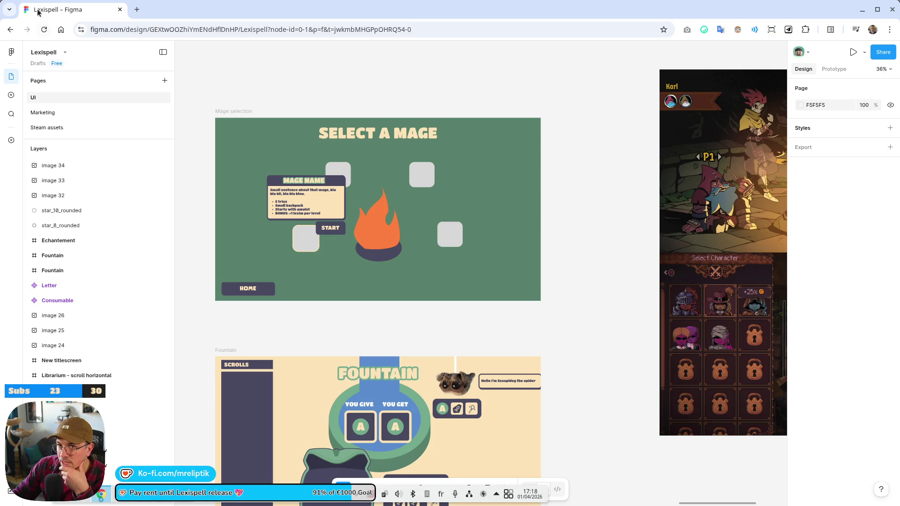
key("alt+Tab")
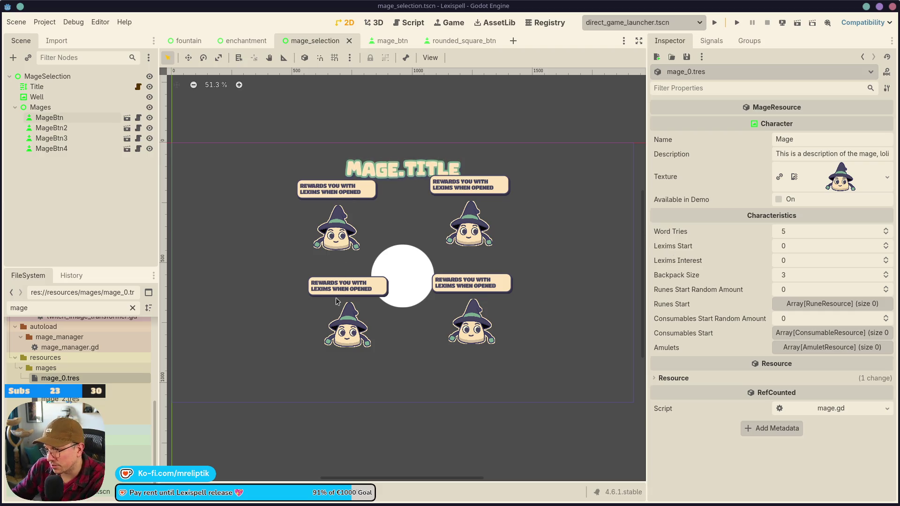
scroll(427, 296, "down", 2)
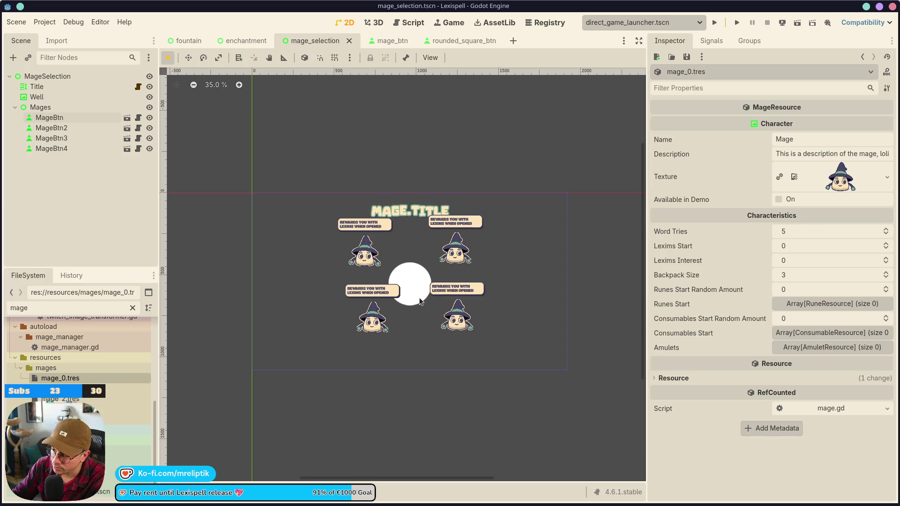
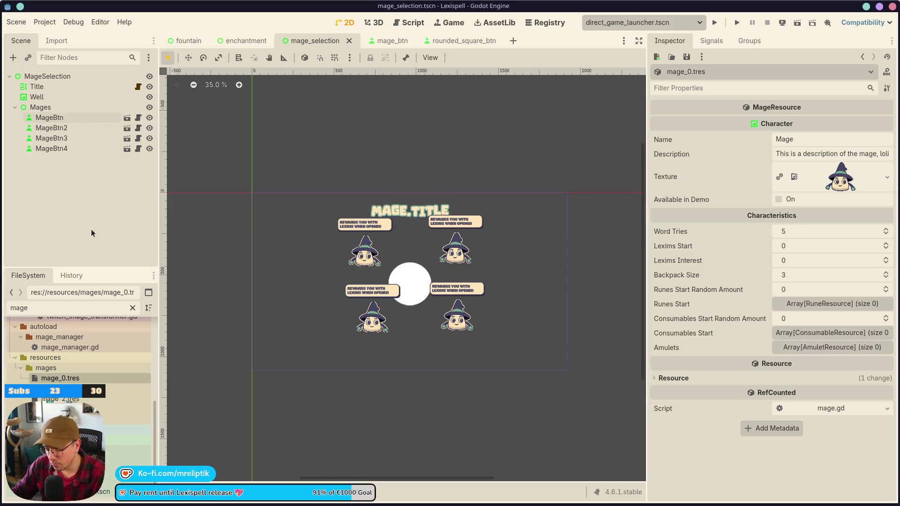
- Quick-open the active_run_info scene and select its ActiveRunInfo root node
key("ctrl+shift+o")
type("progre")
key("ctrl+a")
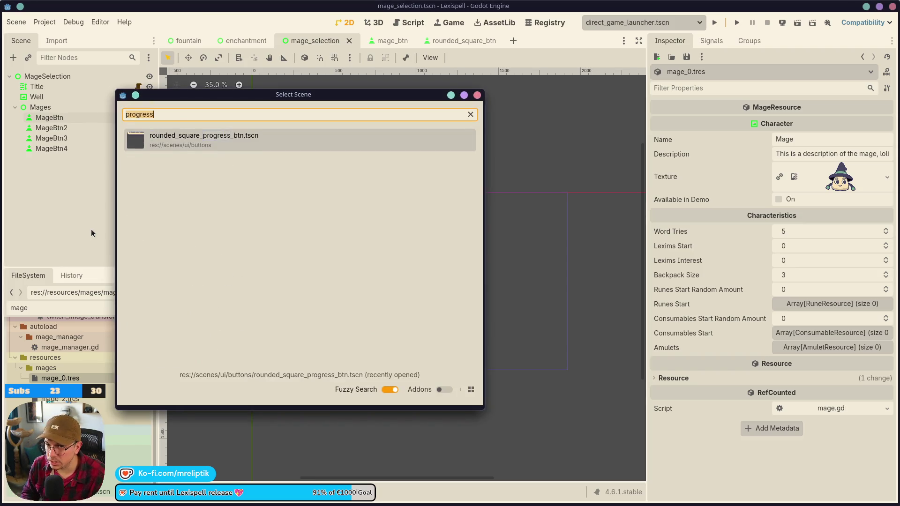
type("run")
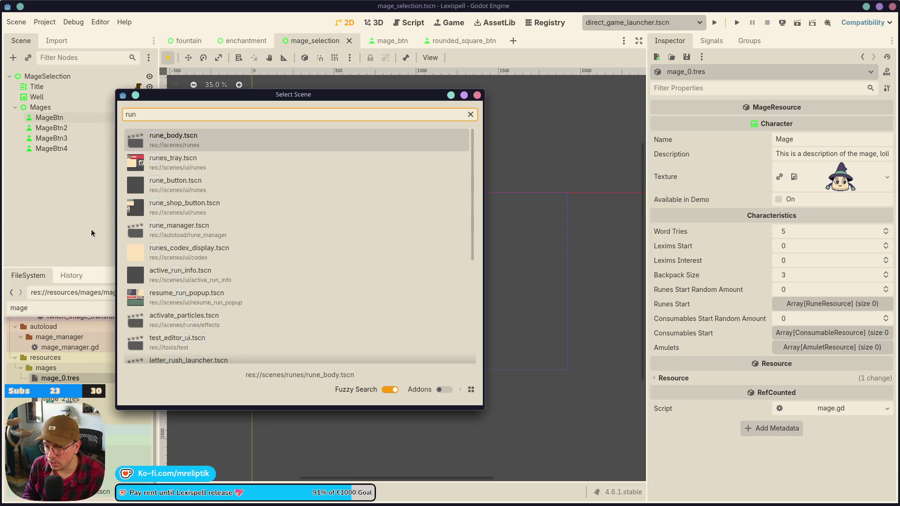
key("ctrl+a")
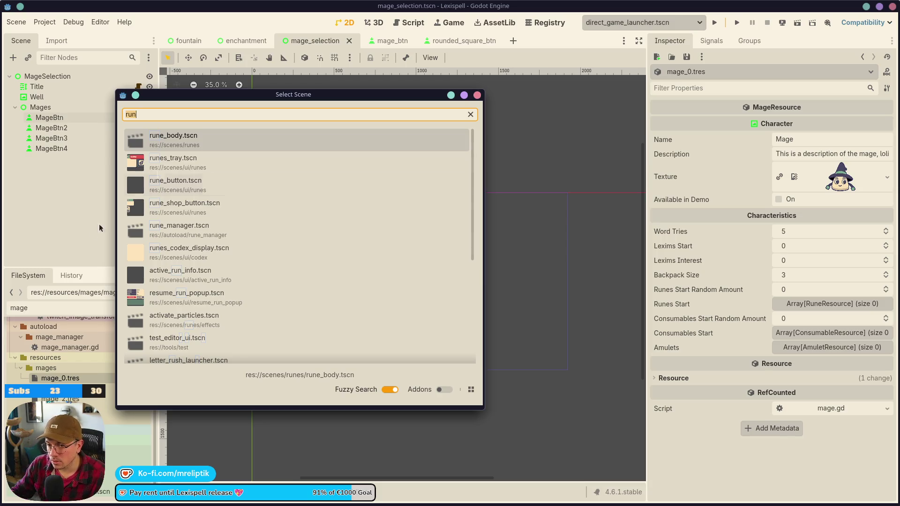
left_click(235, 281)
scroll(356, 183, "down", 4)
scroll(359, 188, "up", 5)
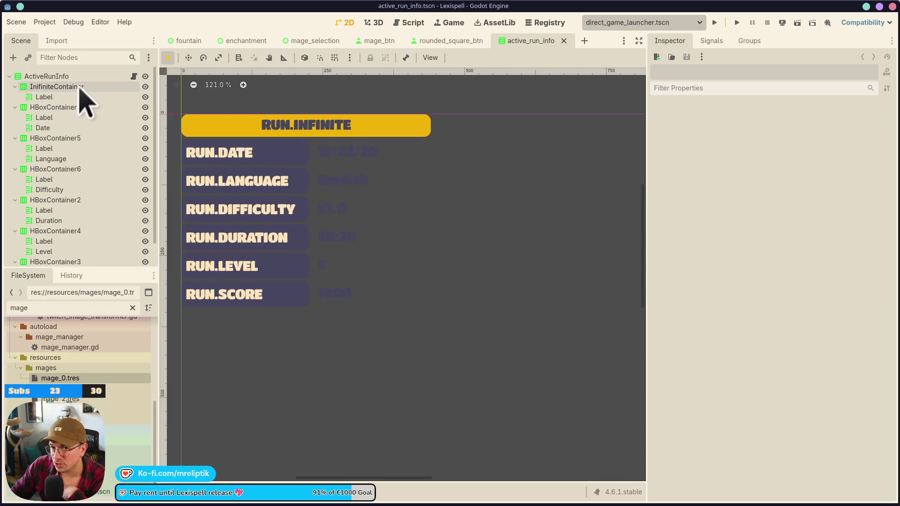
left_click(71, 77)
scroll(350, 217, "down", 4)
scroll(345, 205, "up", 2)
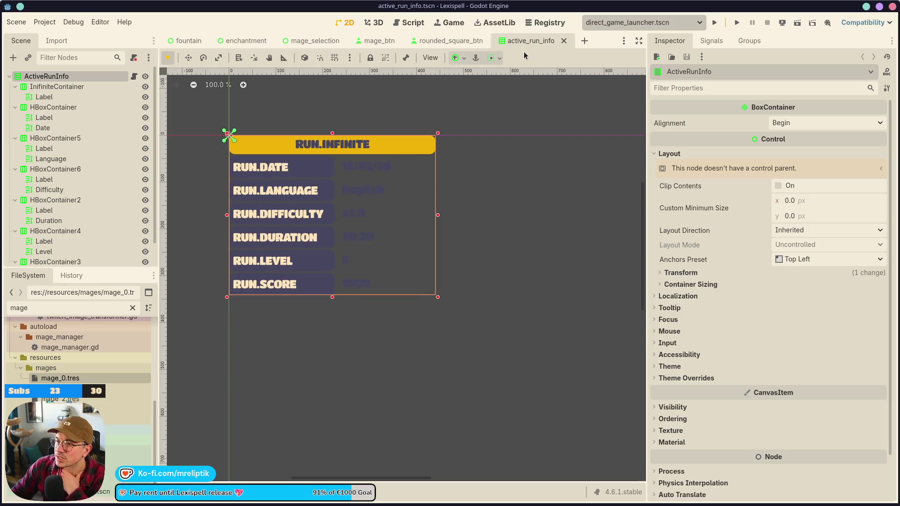
- Quick-open the resume_run_popup scene by searching 'popup'
key("ctrl+shift+o")
type("popup")
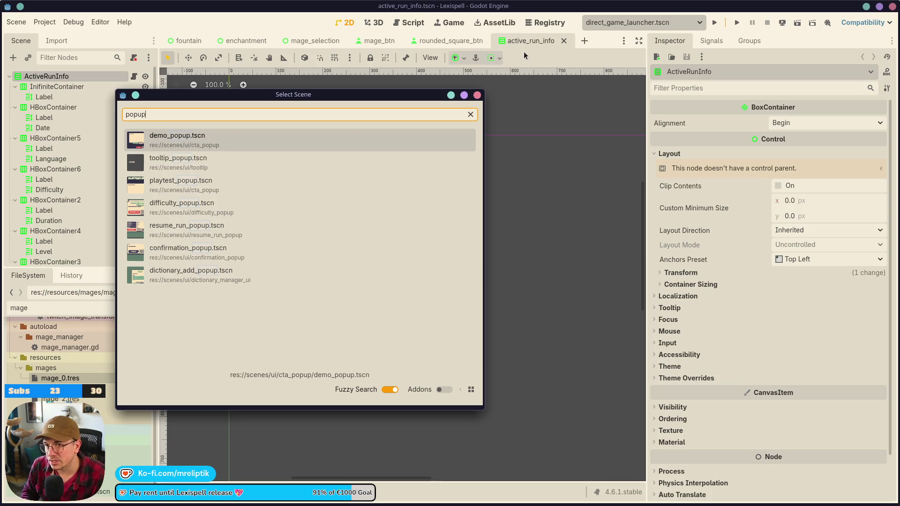
key("Down")
key("Down")
key("Down")
key("Return")
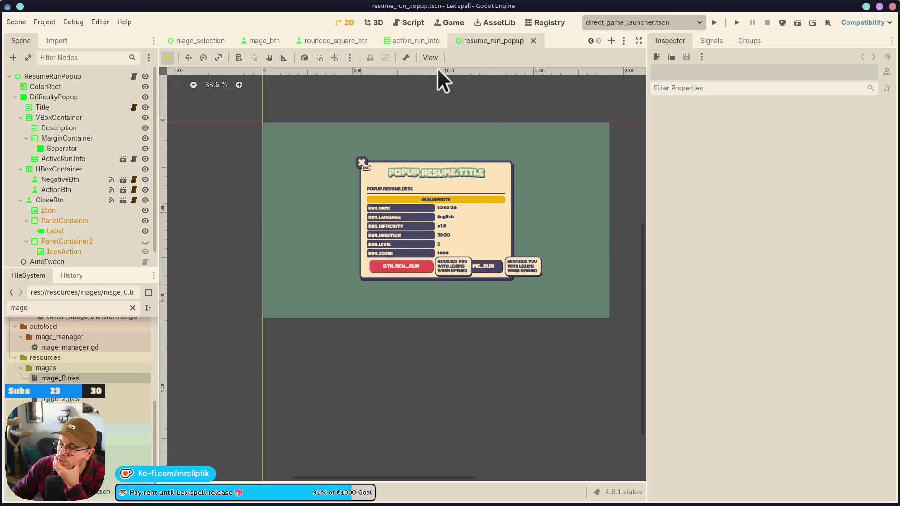
- Switch through the active_run_info and rounded_square_btn tabs to the mage_btn scene
left_click(409, 43)
left_click(328, 41)
left_click(263, 42)
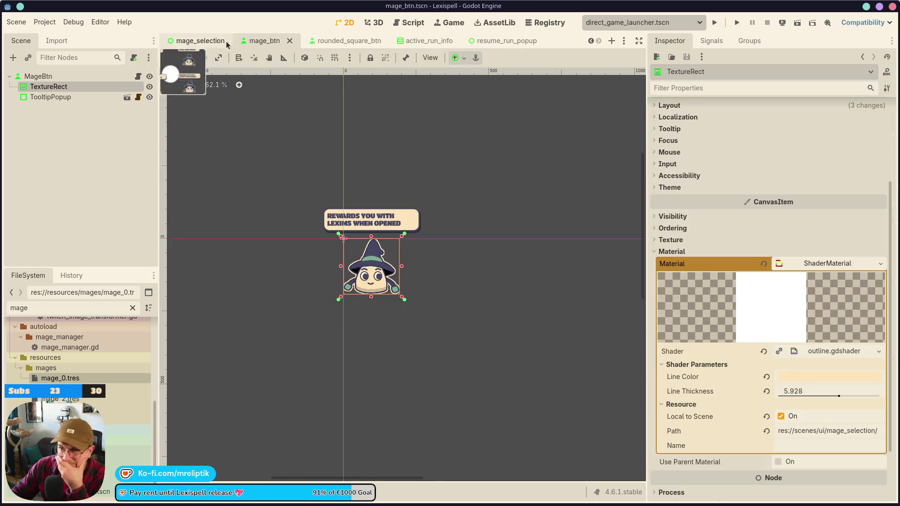
- In mage_selection, shrink the white Well circle around its centre
left_click(201, 41)
left_click(264, 41)
left_click(200, 41)
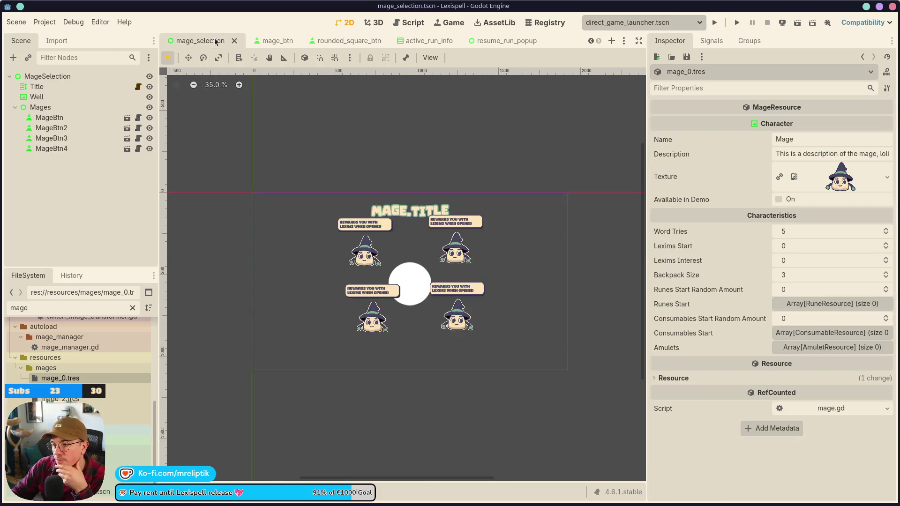
scroll(375, 217, "up", 5)
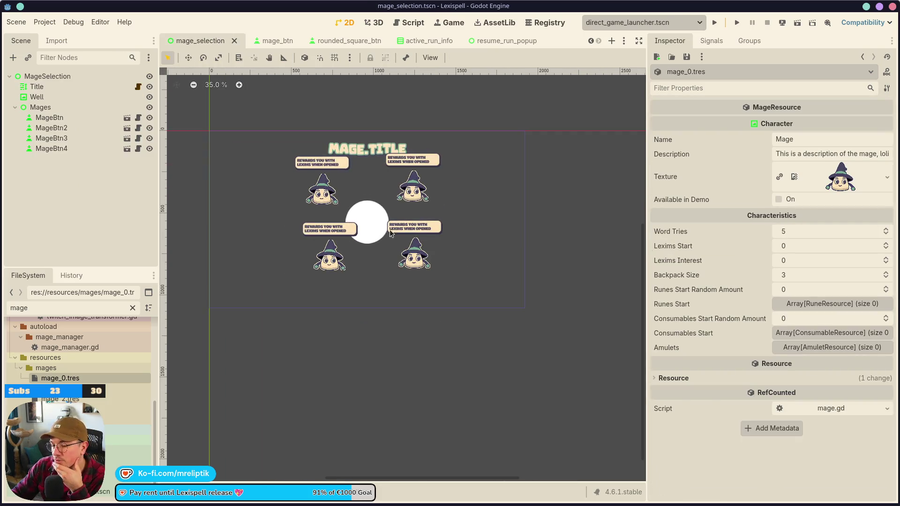
left_click(375, 217)
scroll(371, 223, "up", 6)
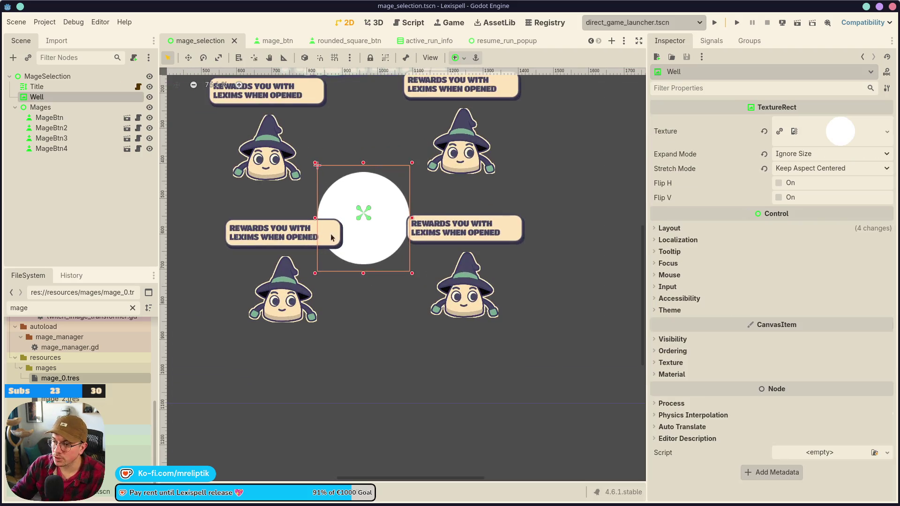
left_click_drag(412, 163, 400, 182)
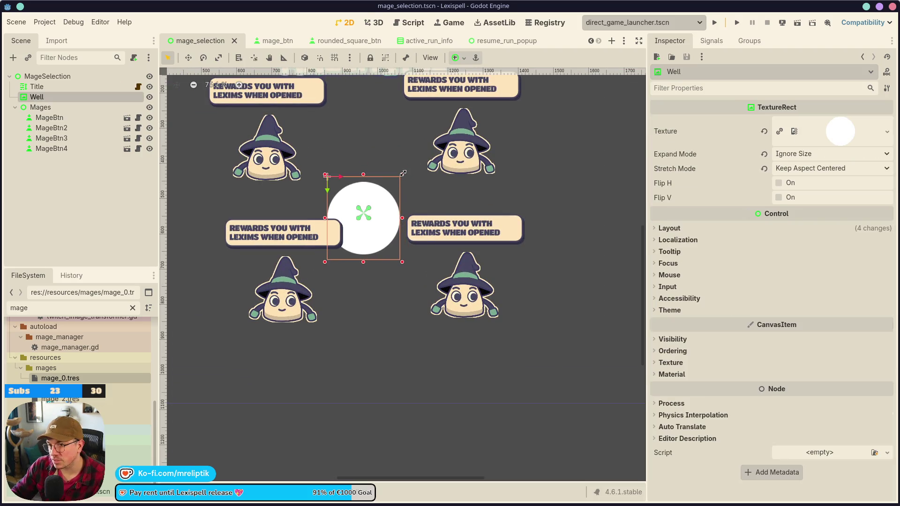
- Move all four mage buttons inward toward the well and save mage_selection
left_click(252, 157)
scroll(267, 183, "up", 2)
scroll(292, 221, "down", 4)
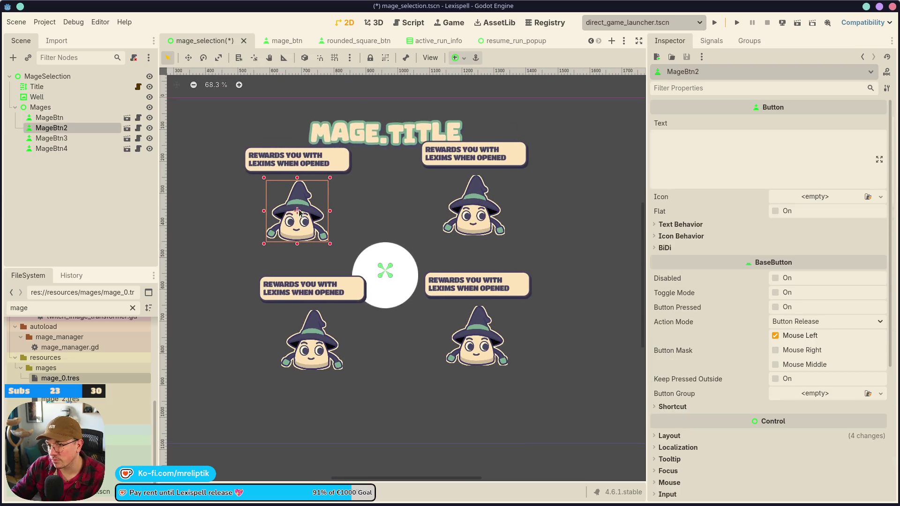
left_click_drag(308, 230, 311, 230)
left_click(312, 339)
left_click_drag(312, 340, 312, 327)
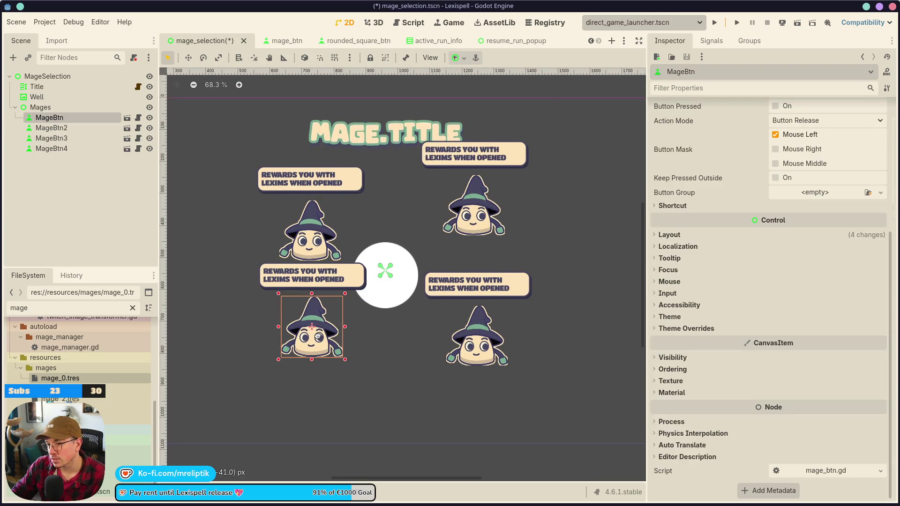
left_click(488, 355)
left_click_drag(488, 355, 472, 347)
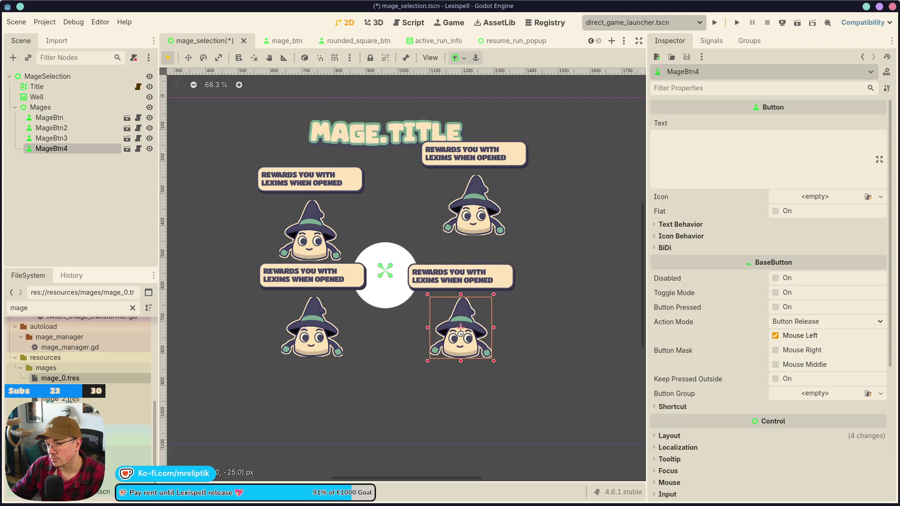
left_click(459, 212)
left_click_drag(459, 212, 446, 236)
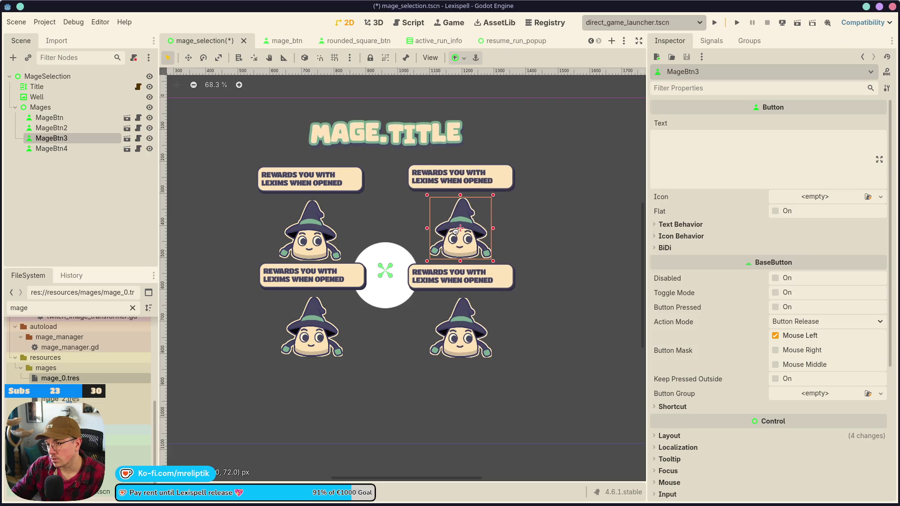
key("ctrl+s")
- Open the MageBtn's own scene, hide its TooltipPopup node, and save
left_click(94, 175)
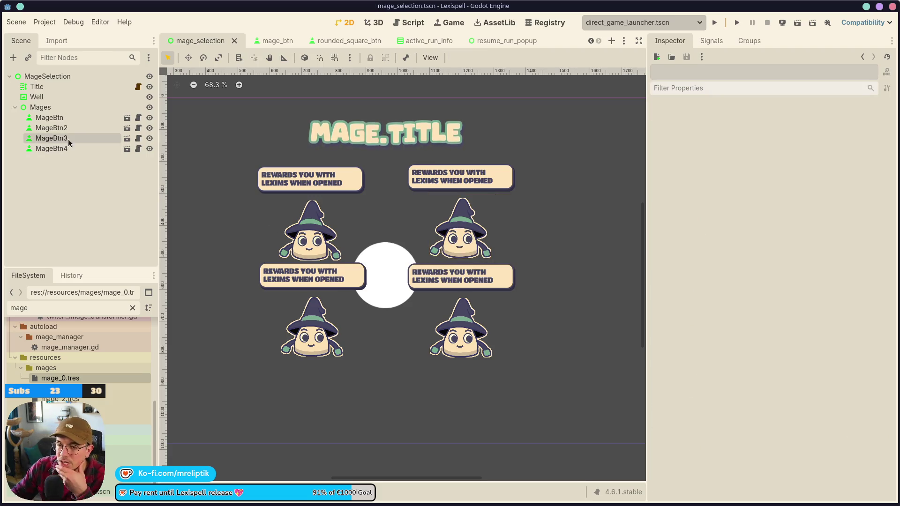
left_click(66, 130)
left_click(71, 122)
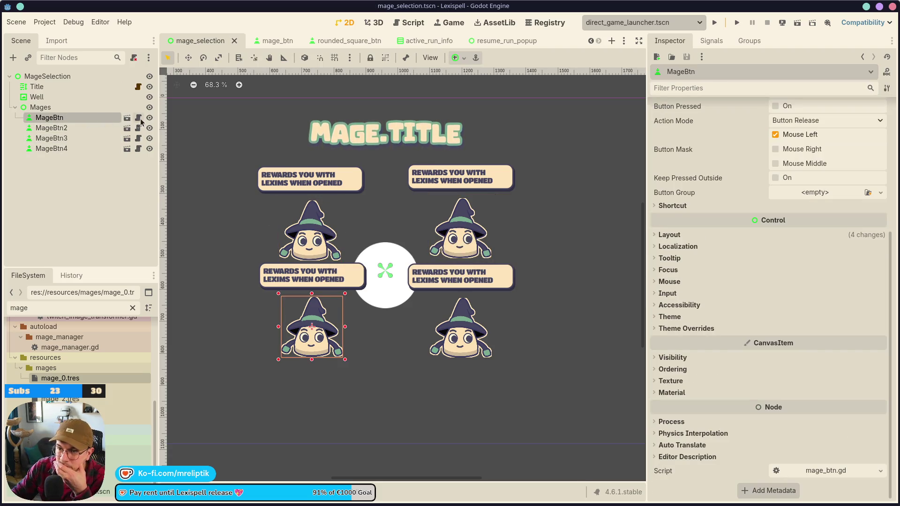
left_click(126, 120)
left_click(74, 97)
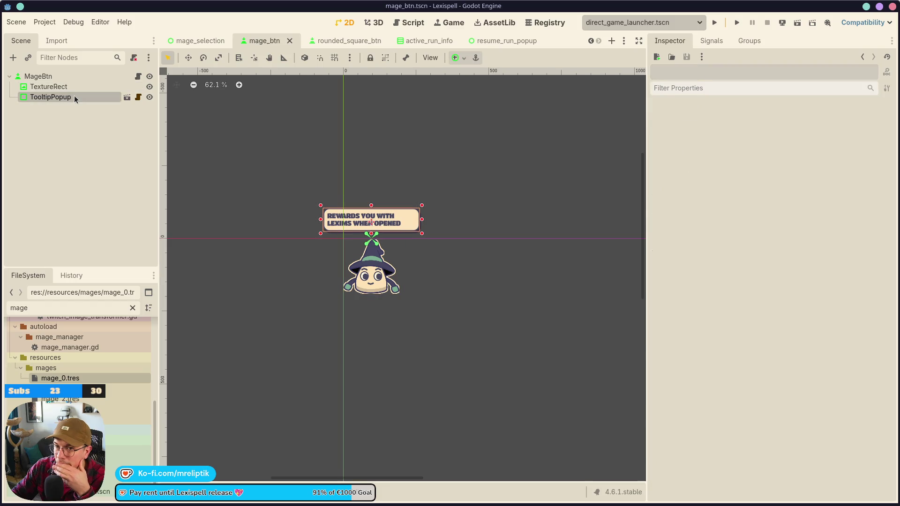
left_click(148, 97)
key("ctrl+s")
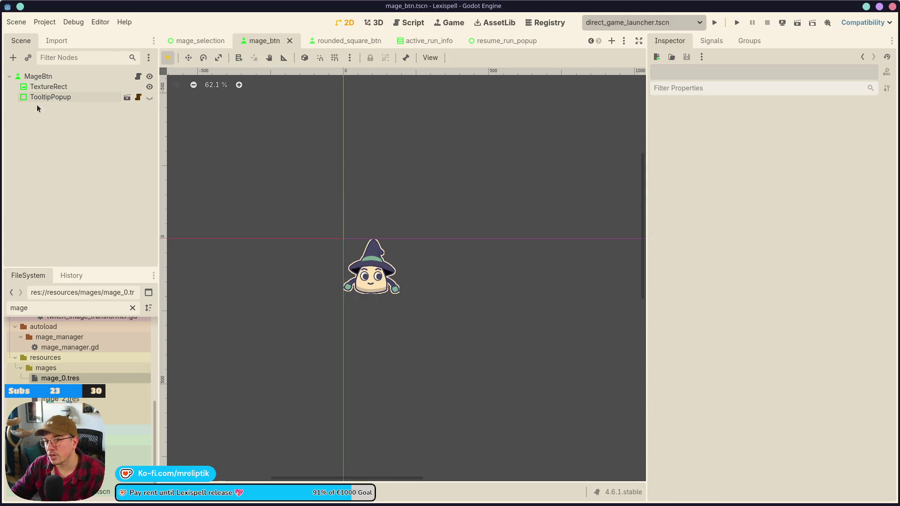
- Copy the MAGE.TITLE label from mage_selection and select the MageBtn root in mage_btn
left_click(187, 40)
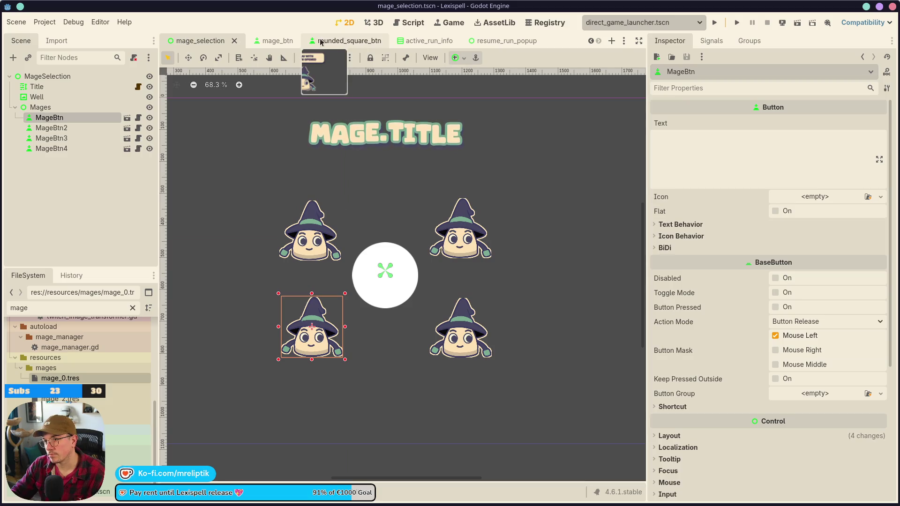
left_click(360, 135)
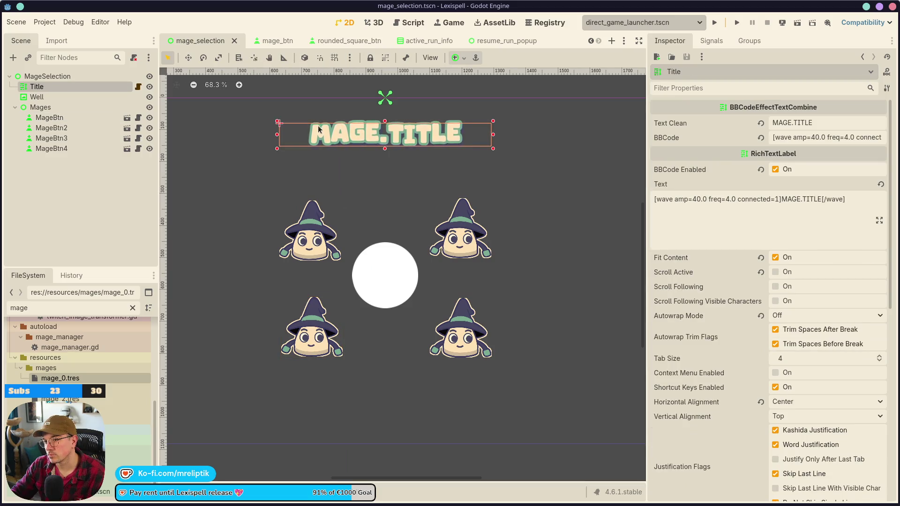
left_click(267, 40)
left_click(38, 76)
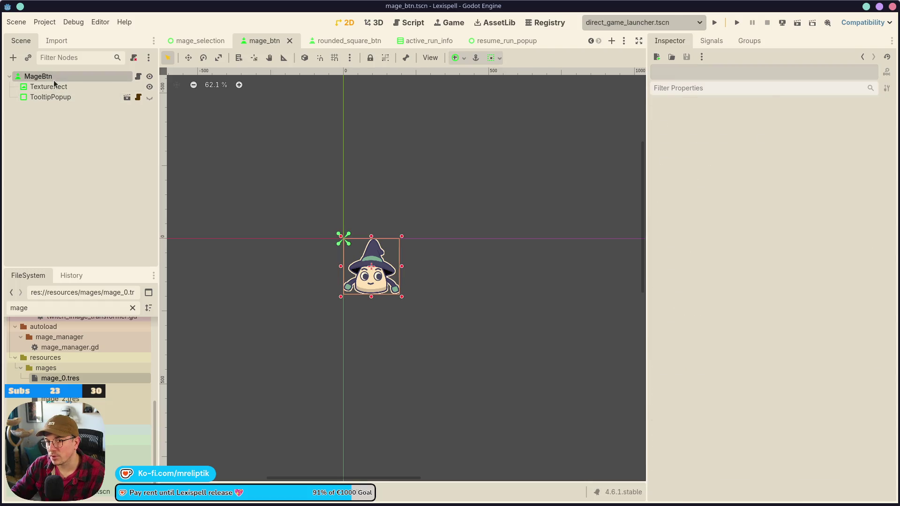
- Paste the title label under MageBtn and set its font size to 36
key("ctrl+v")
scroll(372, 277, "up", 4)
scroll(372, 277, "up", 1)
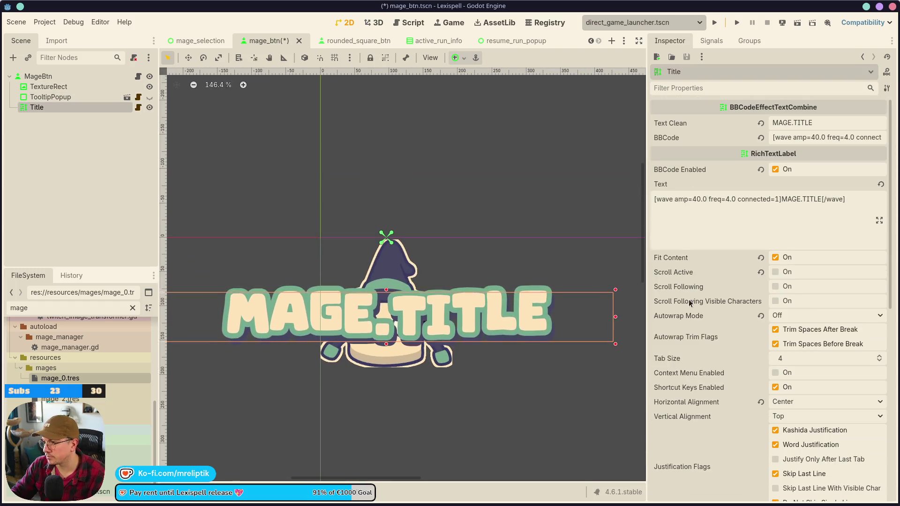
scroll(731, 254, "down", 5)
scroll(751, 337, "down", 5)
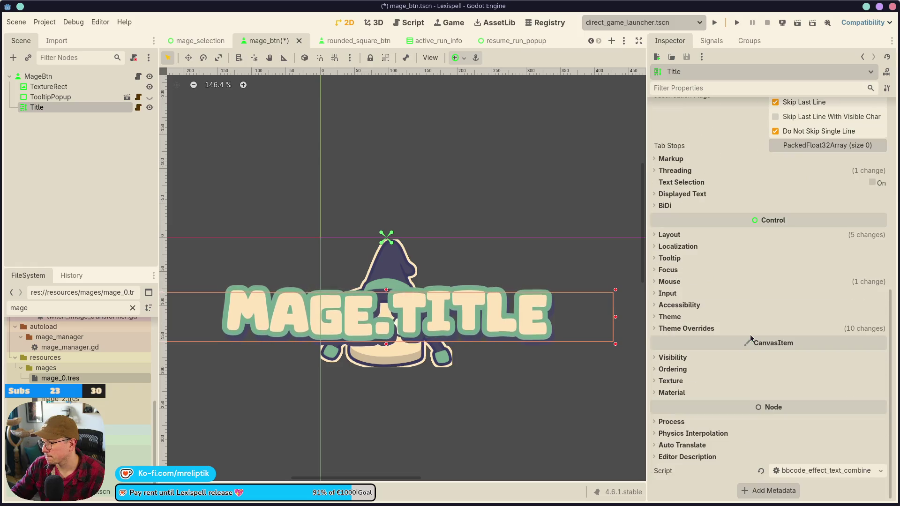
left_click(675, 328)
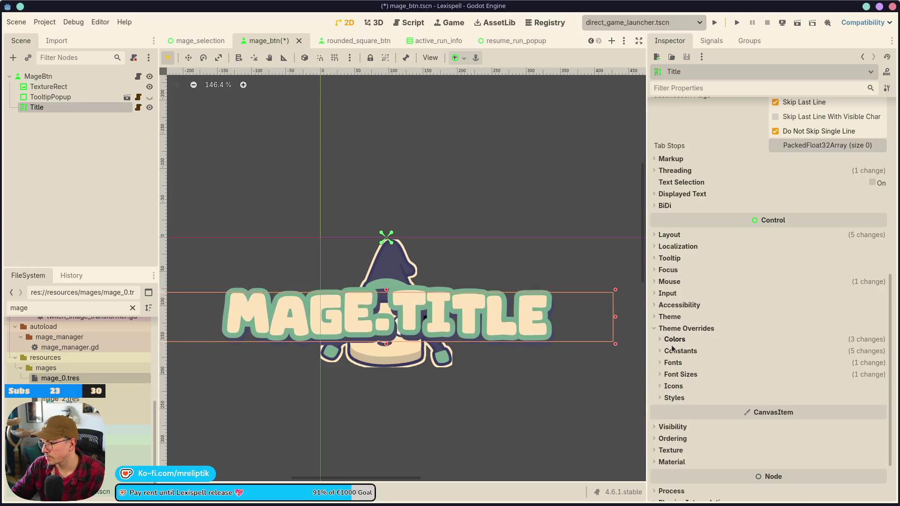
left_click(680, 374)
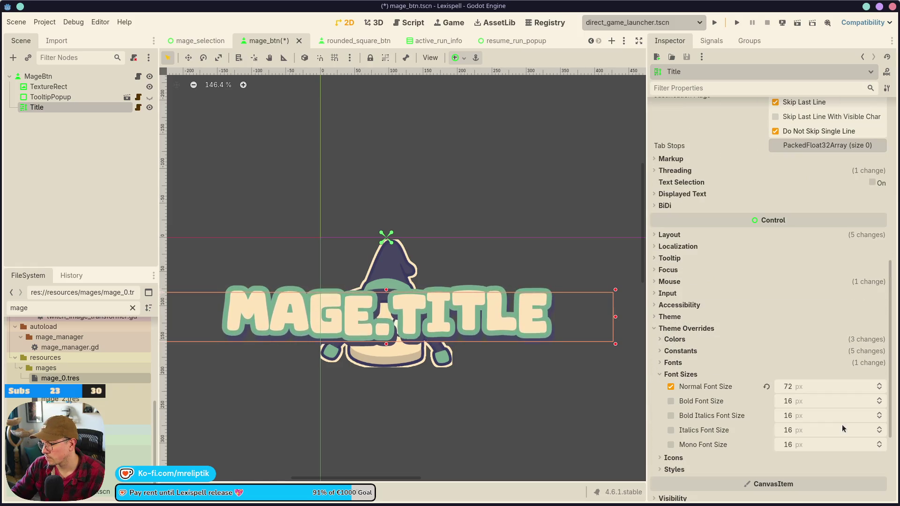
left_click(816, 387)
type("36")
key("Return")
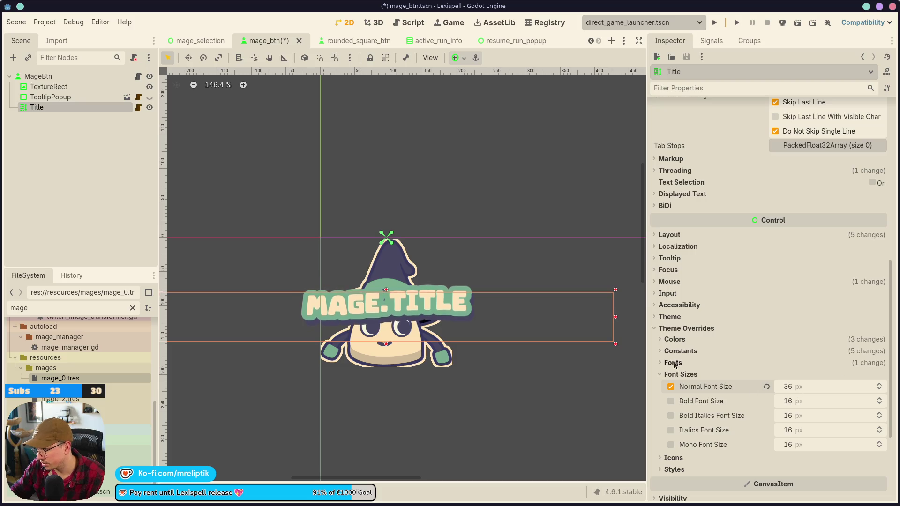
- Drop line separation, set outline size 16, shadow offset 2, fit the box, and save
left_click(674, 362)
left_click(677, 351)
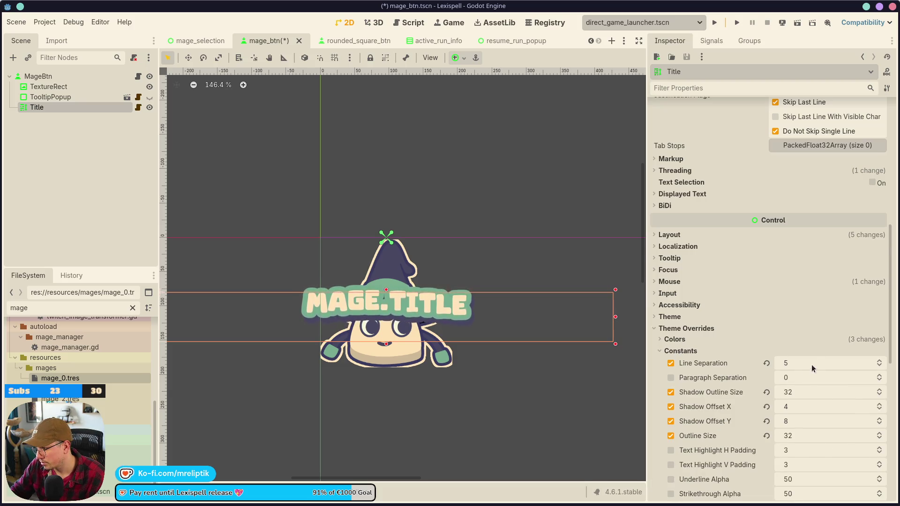
left_click(767, 363)
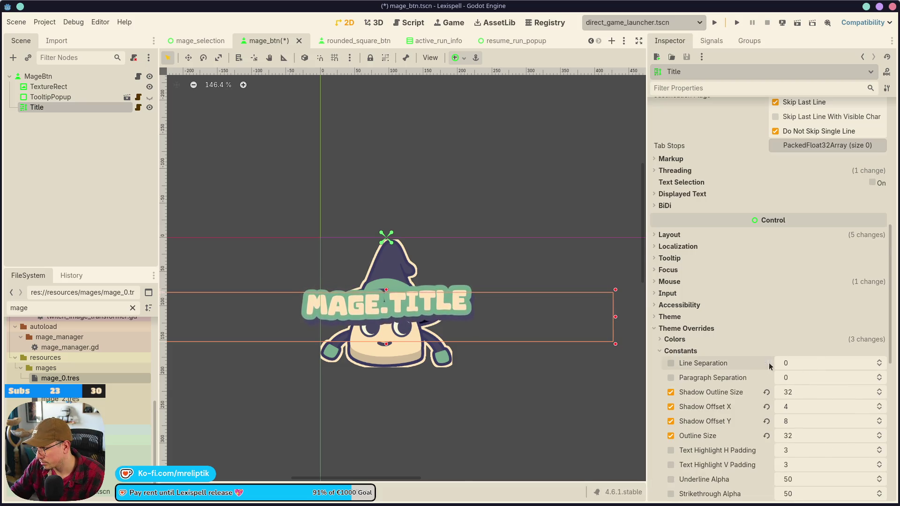
left_click(826, 387)
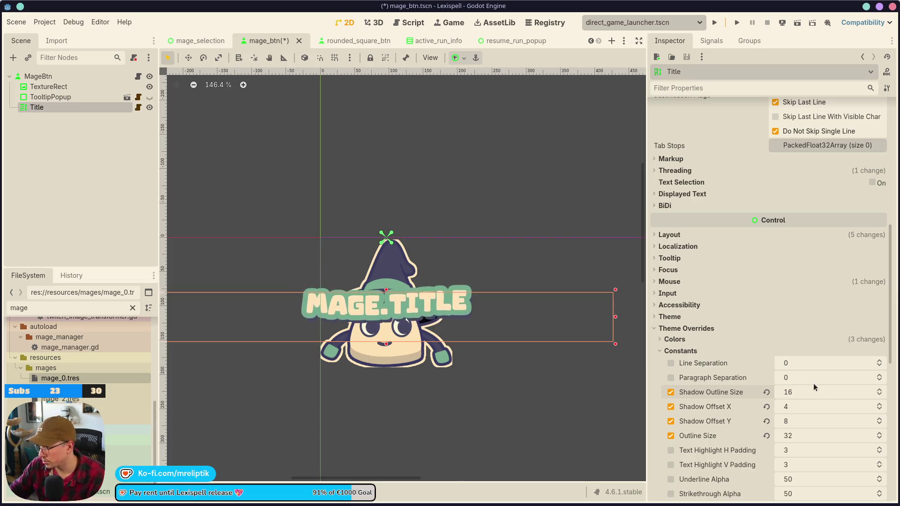
left_click(816, 436)
key("Return")
left_click(882, 410)
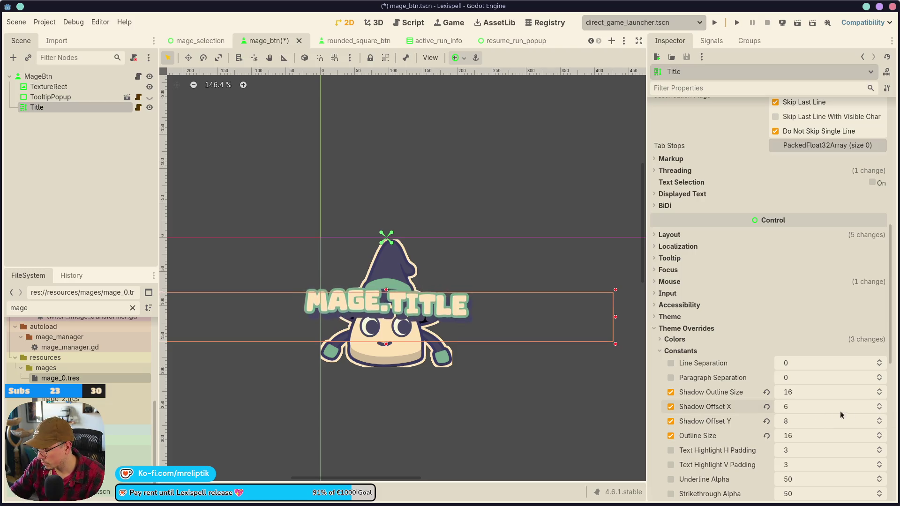
left_click(881, 411)
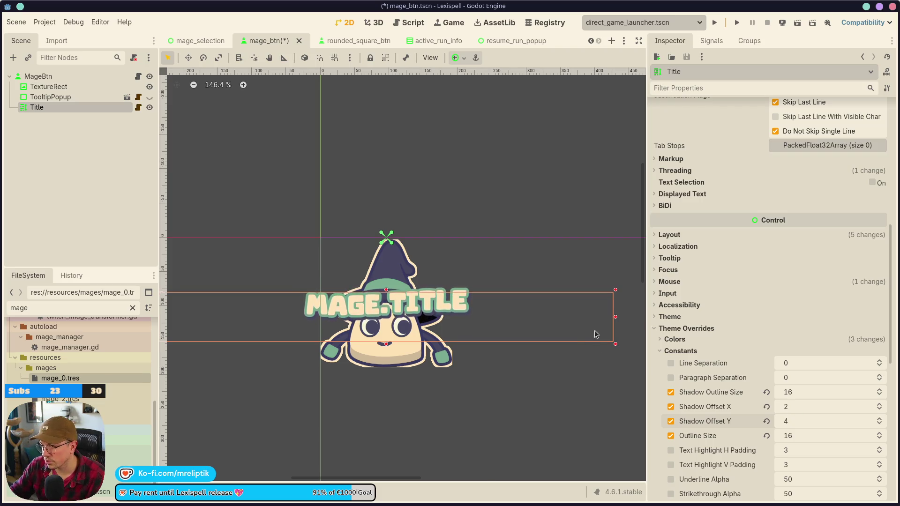
mouse_move(616, 344)
left_mouse_down()
mouse_move(415, 311)
mouse_move(410, 210)
left_mouse_up()
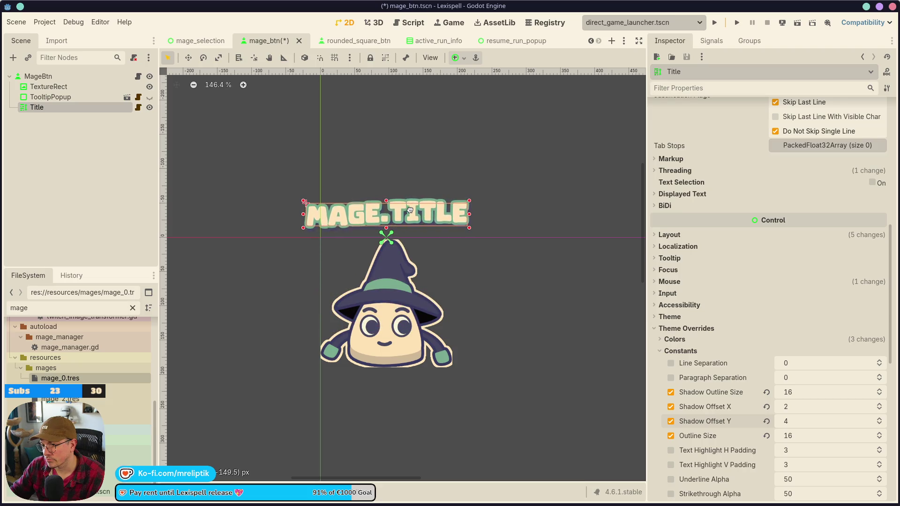
key("ctrl+s")
- Rename the label to Name, set its wave amplitude to 25, save, and open mage_btn.gd
double_click(52, 108)
type("Name")
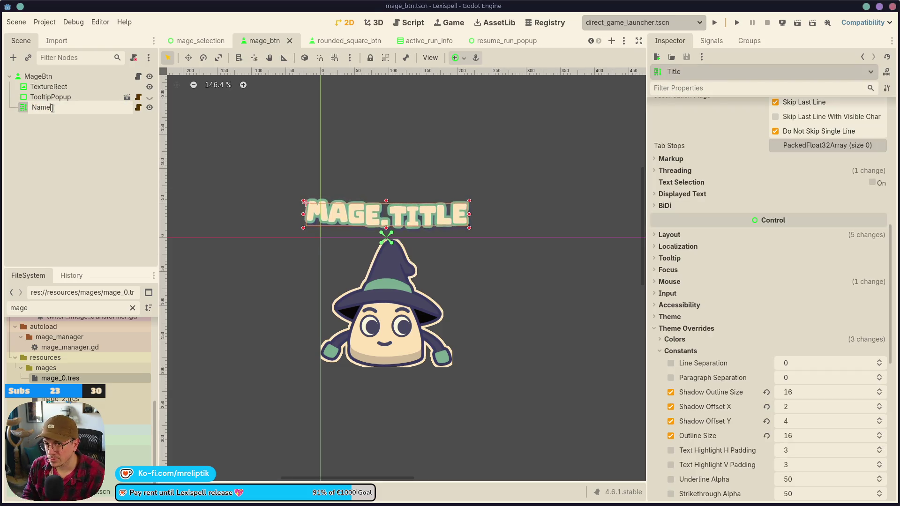
key("Return")
scroll(769, 282, "up", 10)
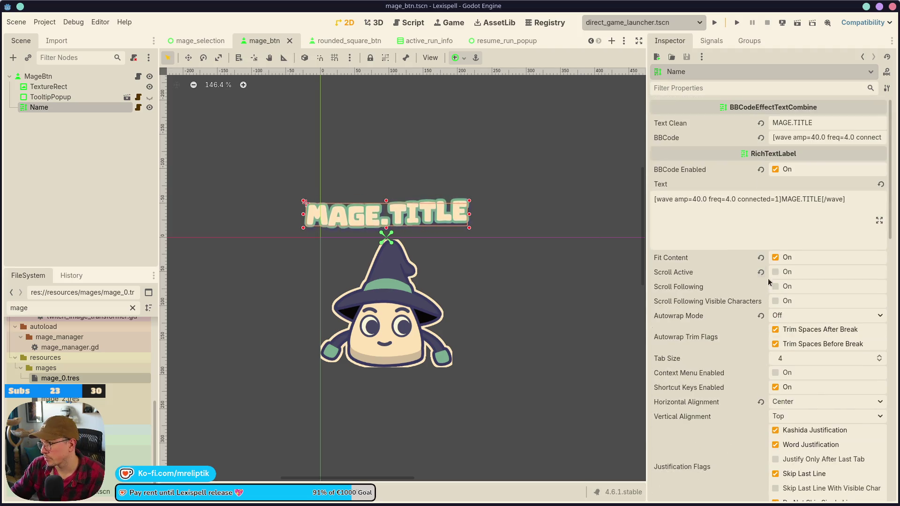
double_click(815, 137)
type("25")
key("ctrl+s")
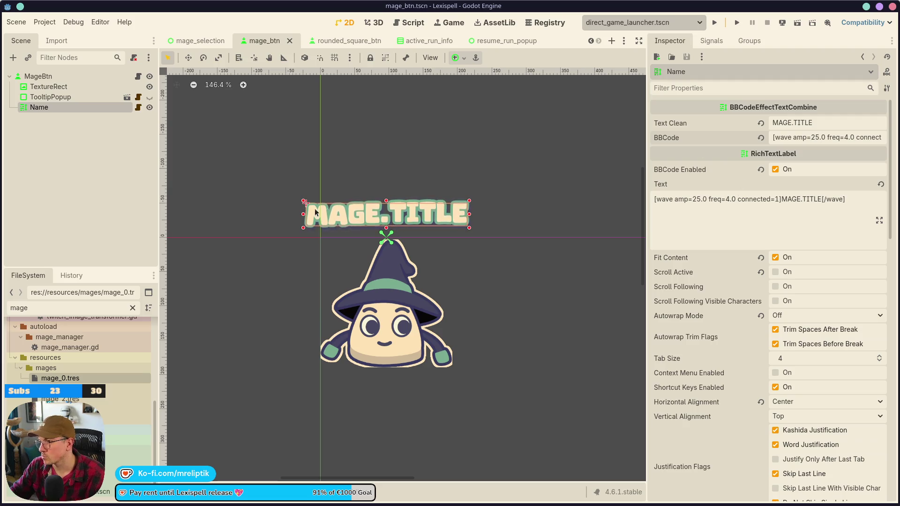
left_click(202, 132)
key("ctrl+F3")
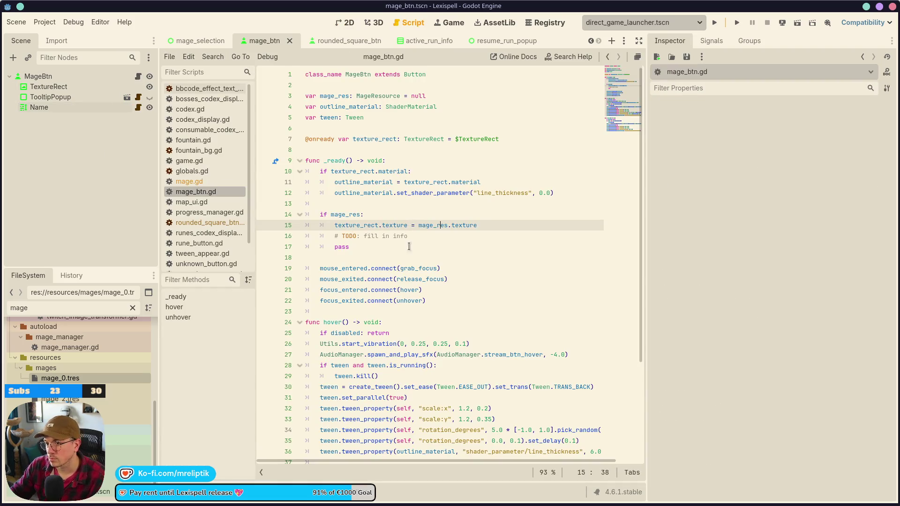
- Add an onready variable name_lbl referencing the Name node above _ready
left_click(394, 249)
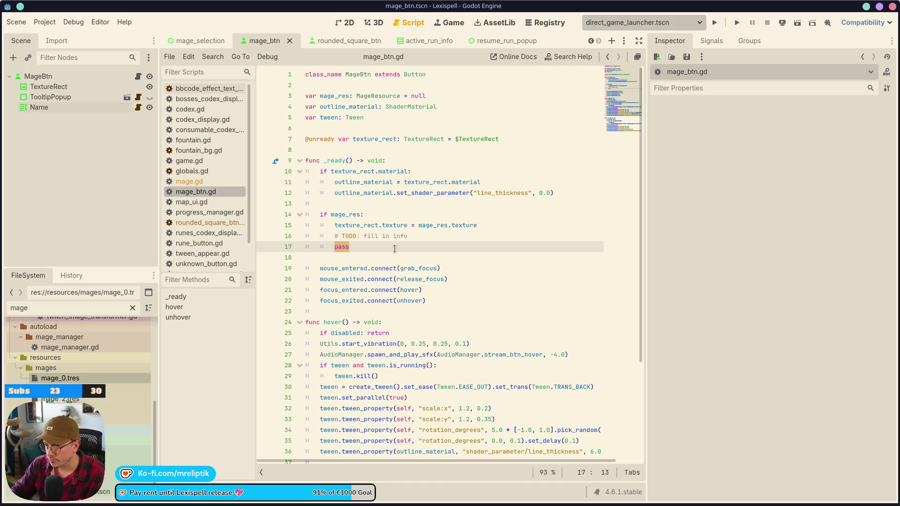
left_click(367, 160)
left_click(373, 146)
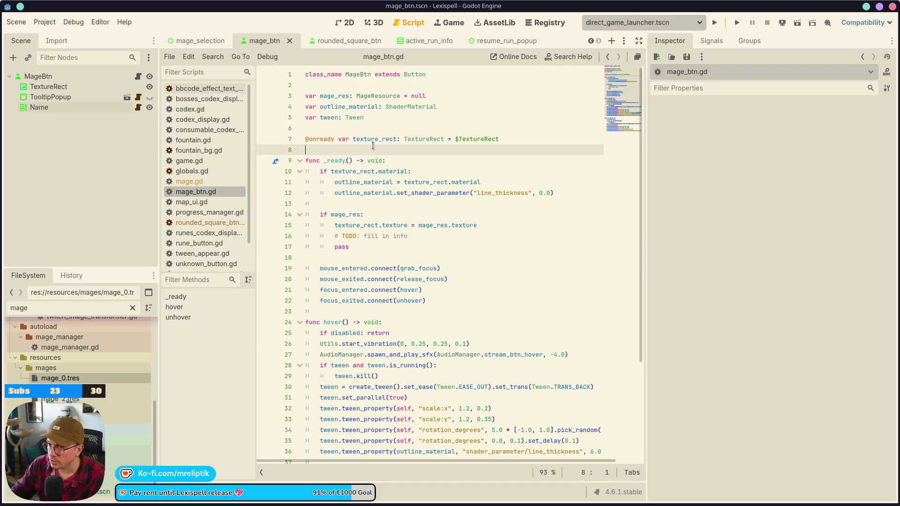
key("Return")
left_click_drag(41, 107, 353, 150)
double_click(360, 150)
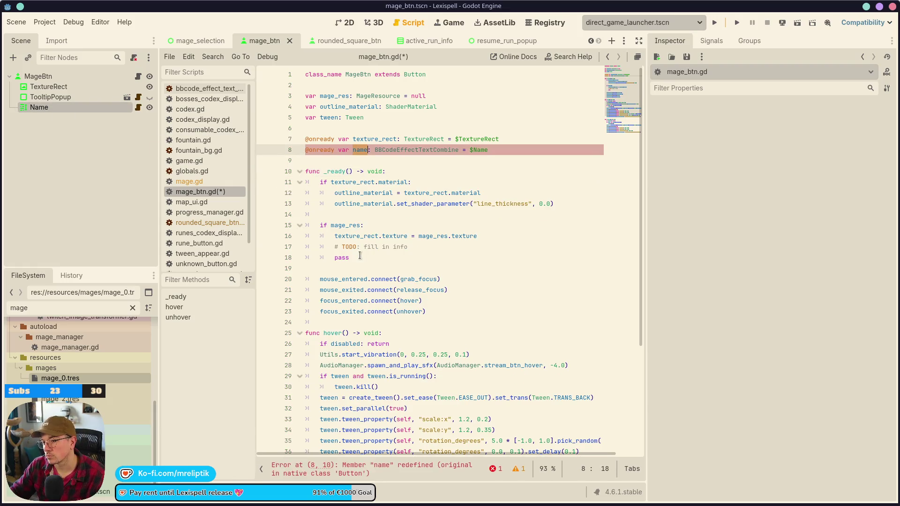
type("name_lbl")
key("ctrl+s")
- Replace the pass placeholder with 'name_lbl.text_clean = mage_res.name' and save
double_click(365, 150)
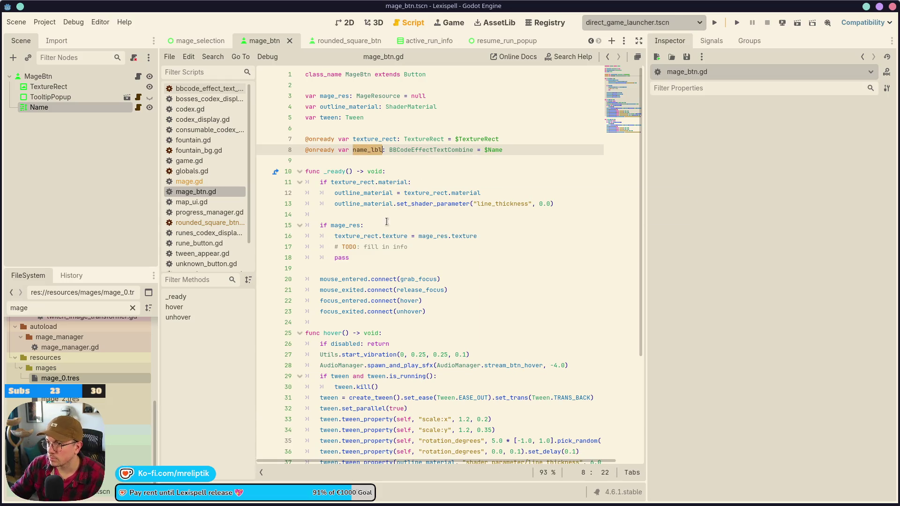
double_click(342, 258)
type("name_lbl.text_clean")
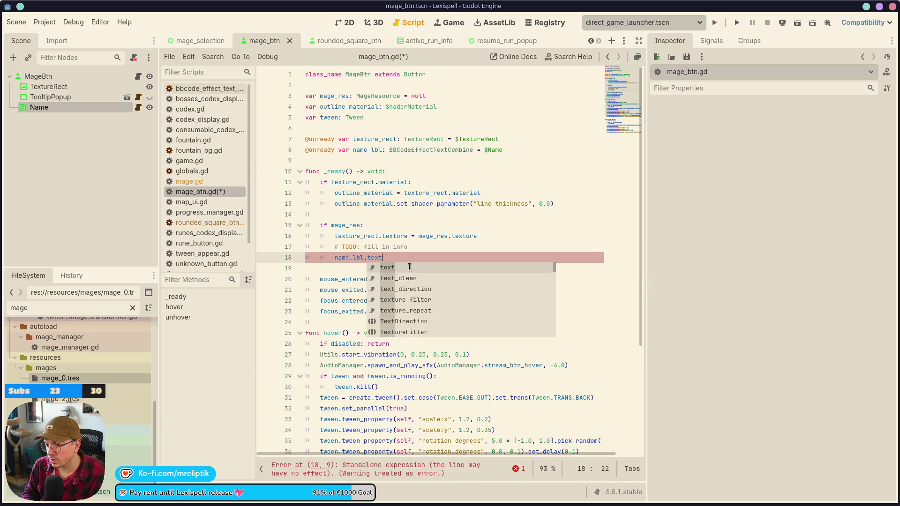
type(" = mage_res.name")
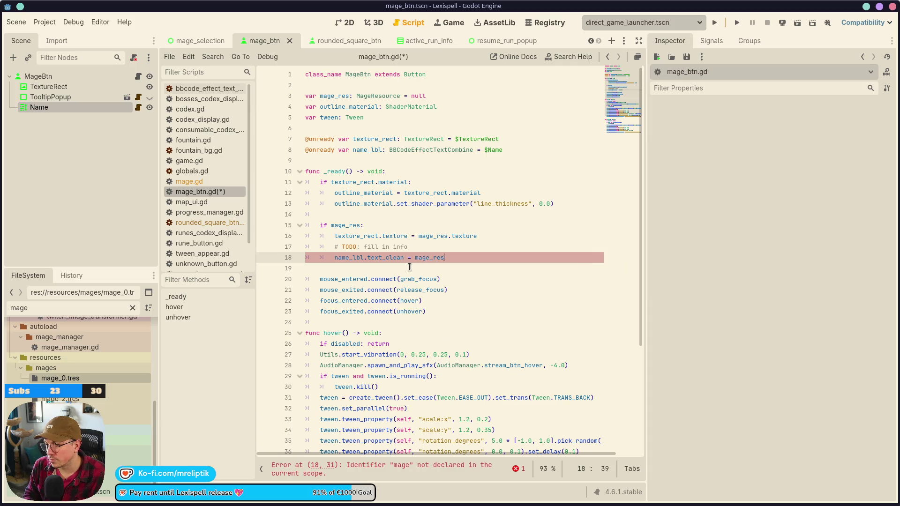
key("ctrl+s")
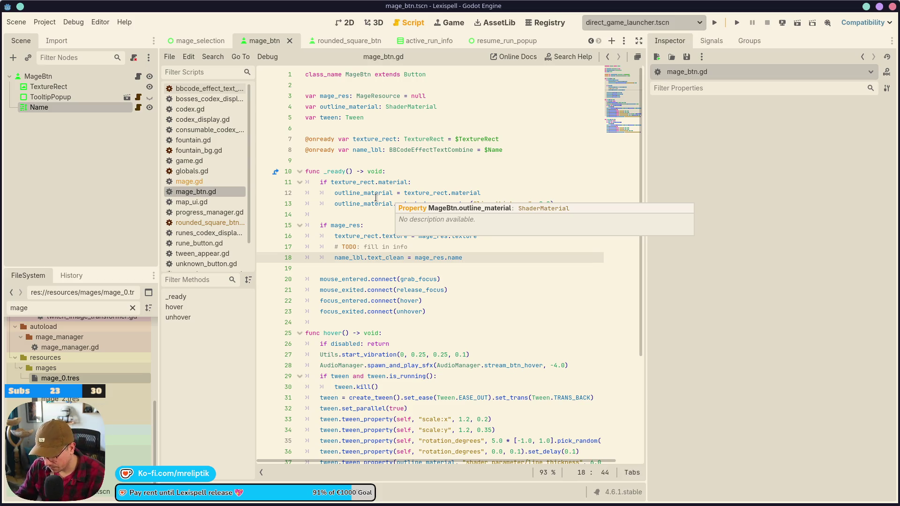
- Look through the quick scene, script, and resource searches and the command palette, closing each unused
key("ctrl")
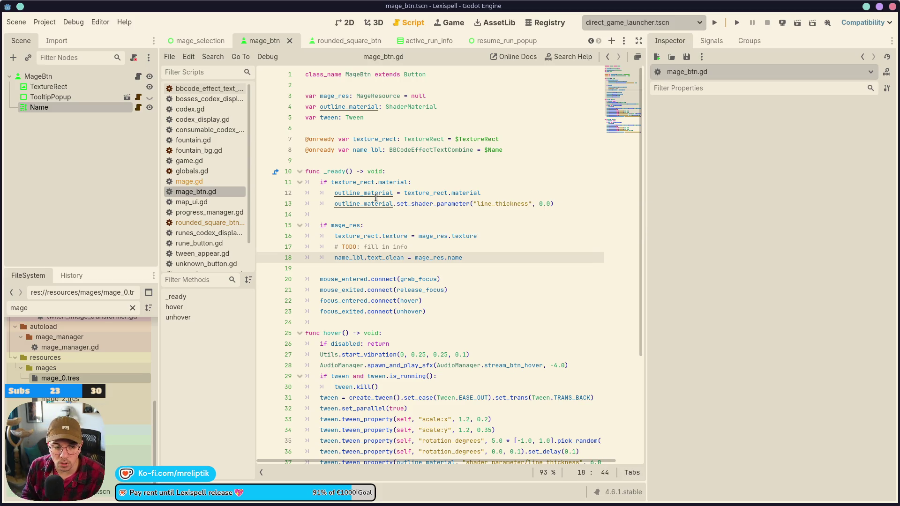
key("ctrl+shift+o")
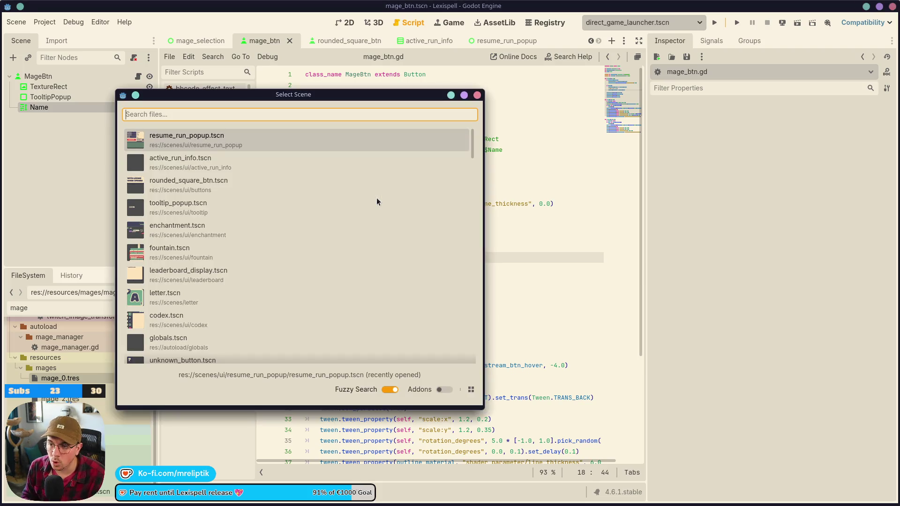
key("Escape")
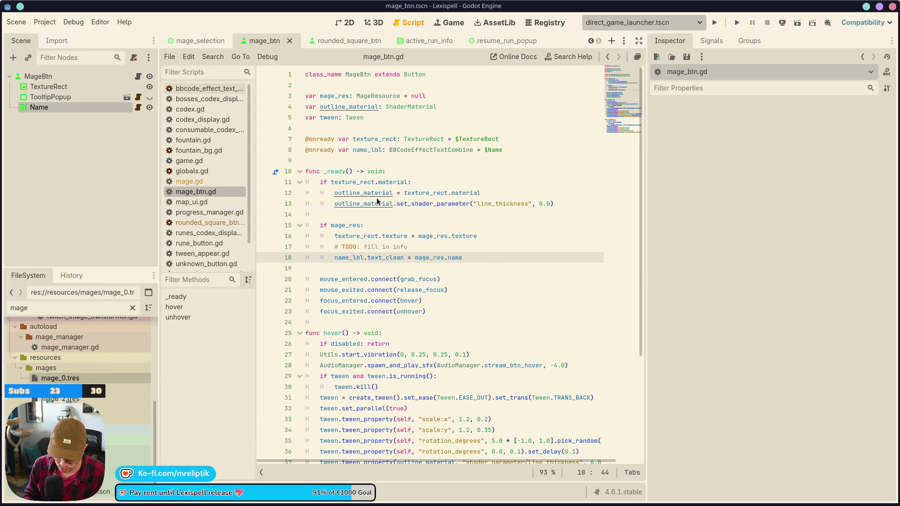
key("ctrl+alt+o")
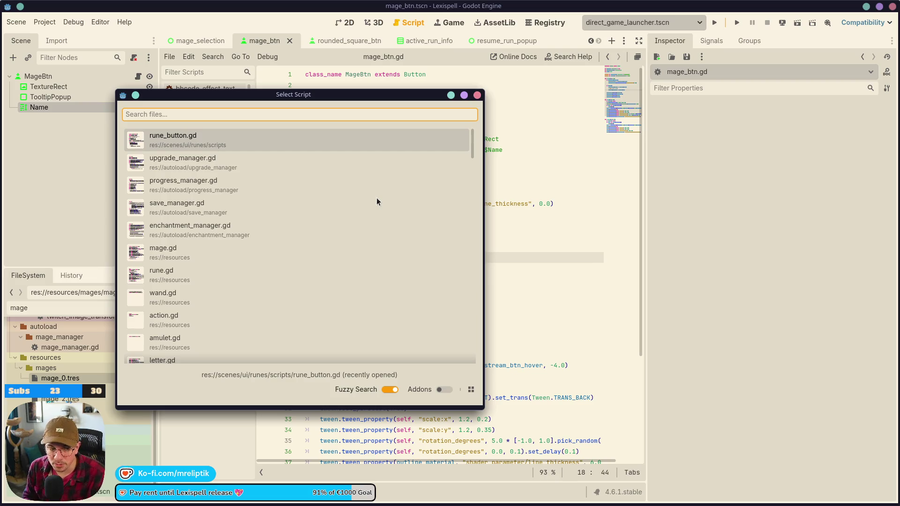
key("Escape")
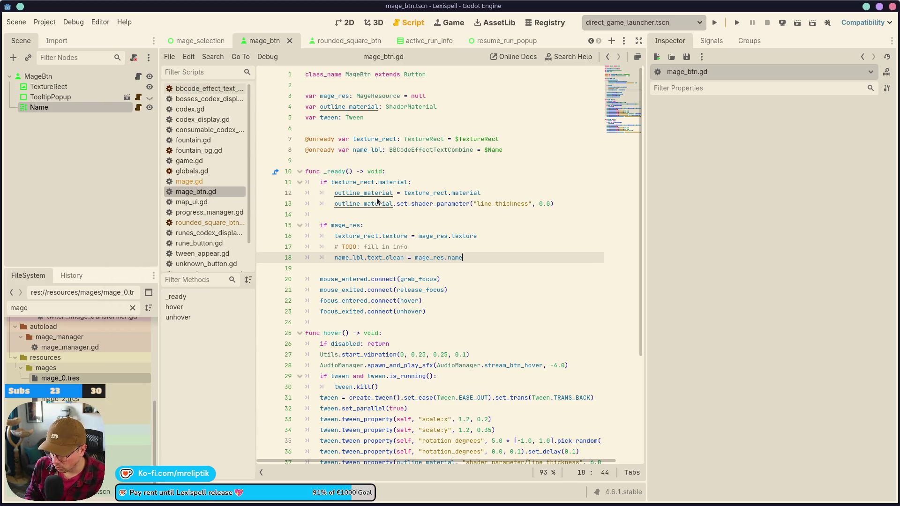
key("shift+alt+o")
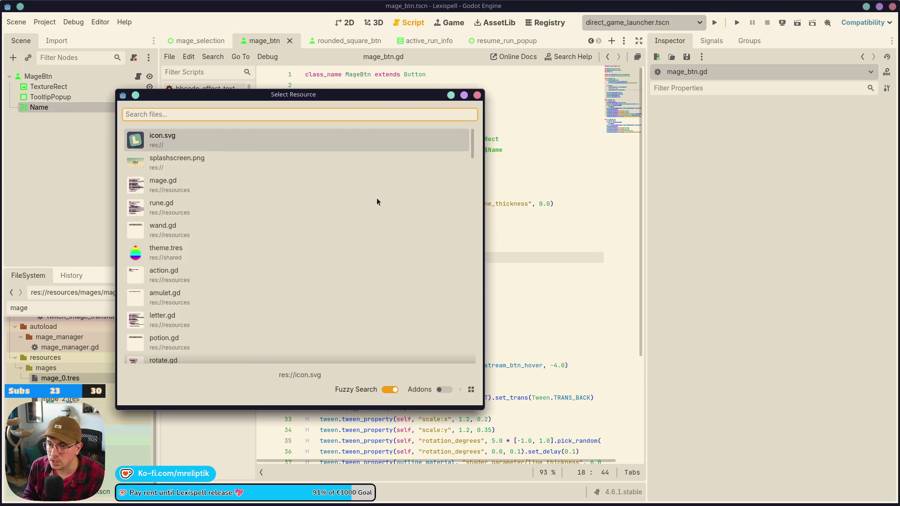
key("Escape")
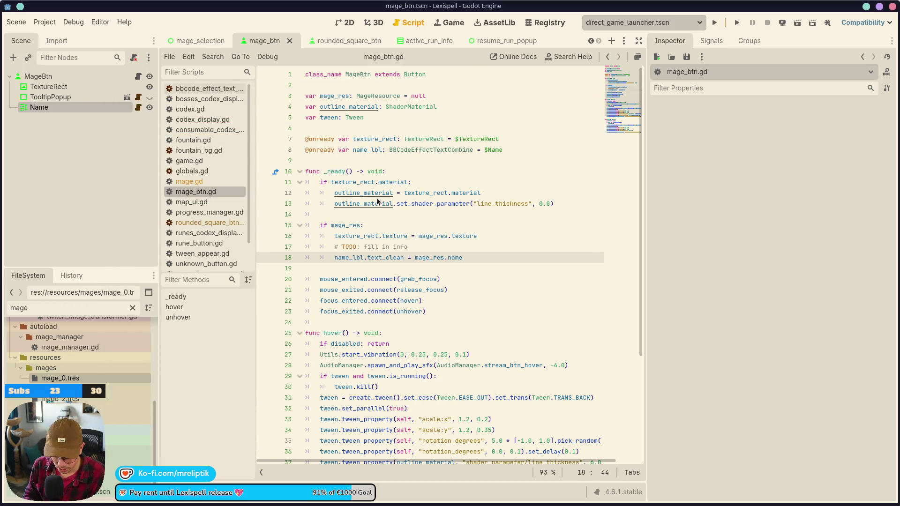
key("ctrl+shift+p")
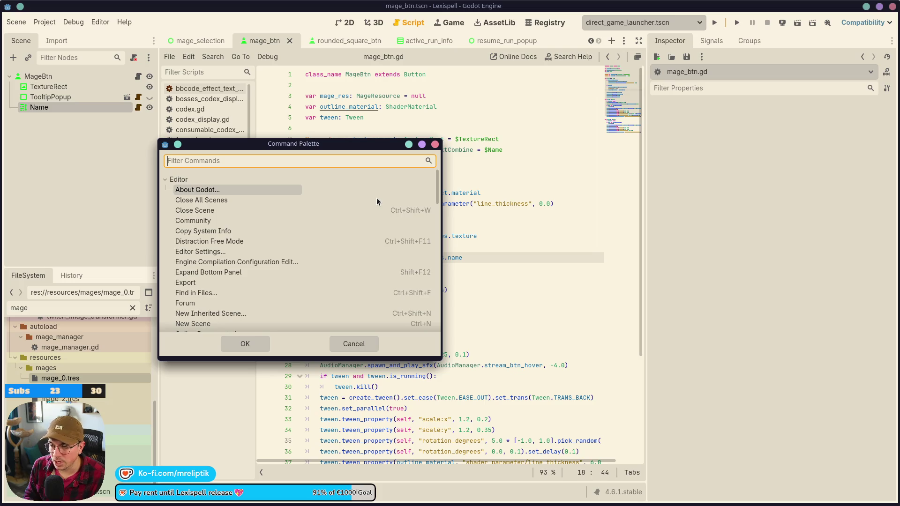
scroll(227, 283, "down", 10)
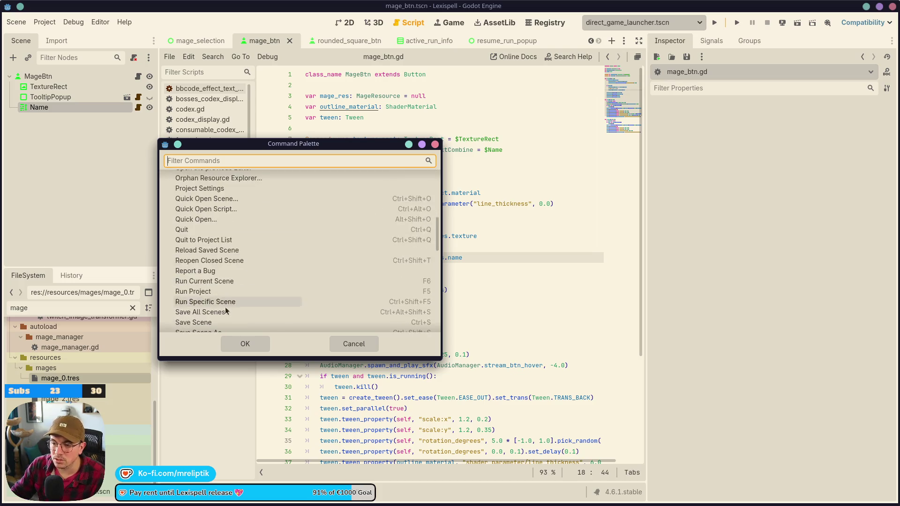
scroll(263, 276, "down", 10)
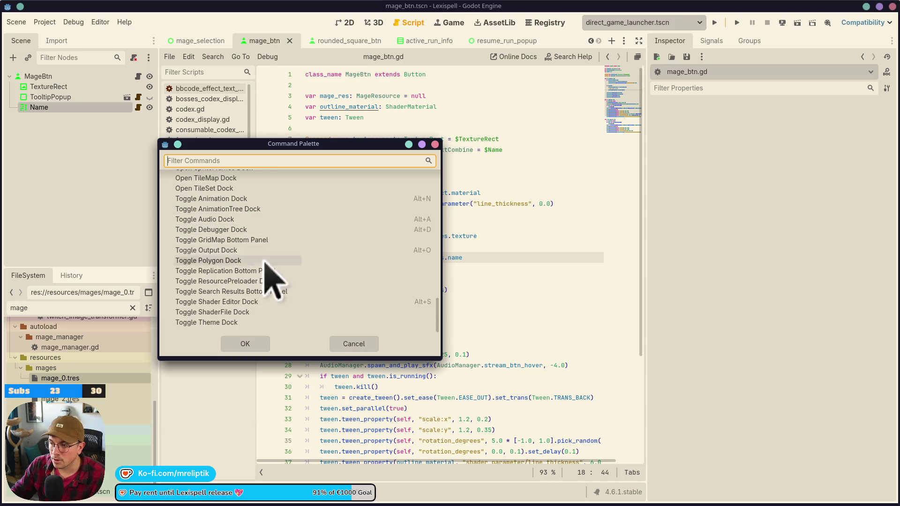
scroll(311, 315, "up", 10)
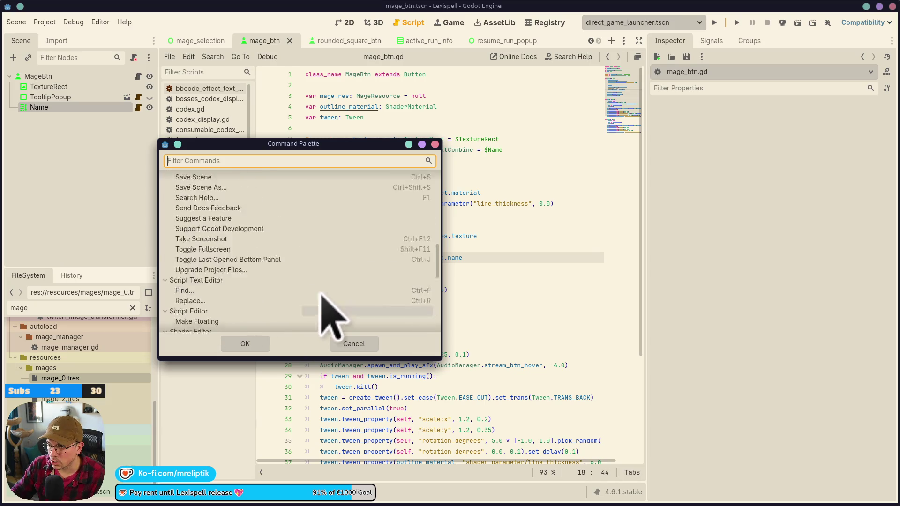
scroll(277, 269, "up", 3)
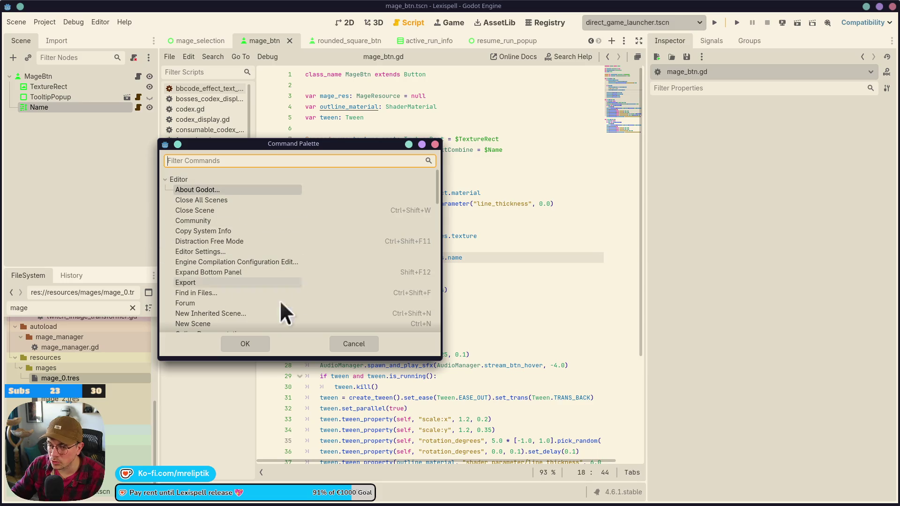
left_click_drag(261, 147, 288, 161)
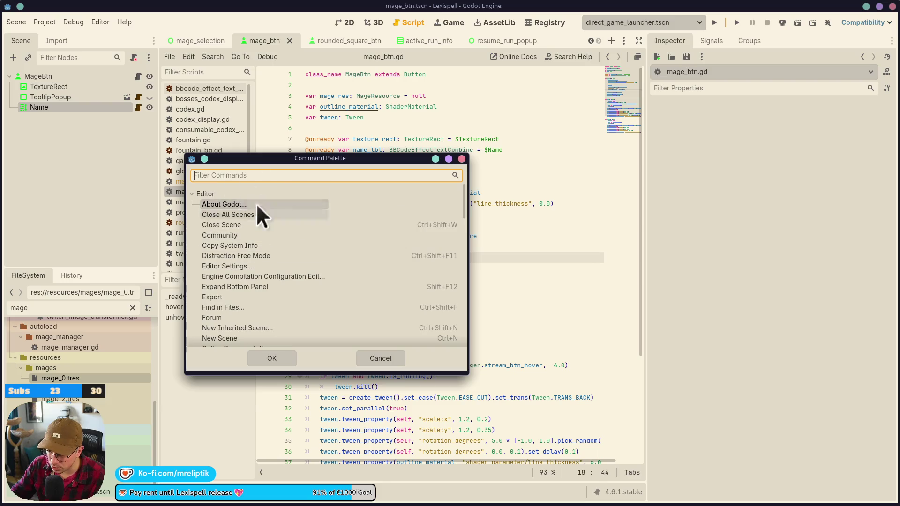
key("Escape")
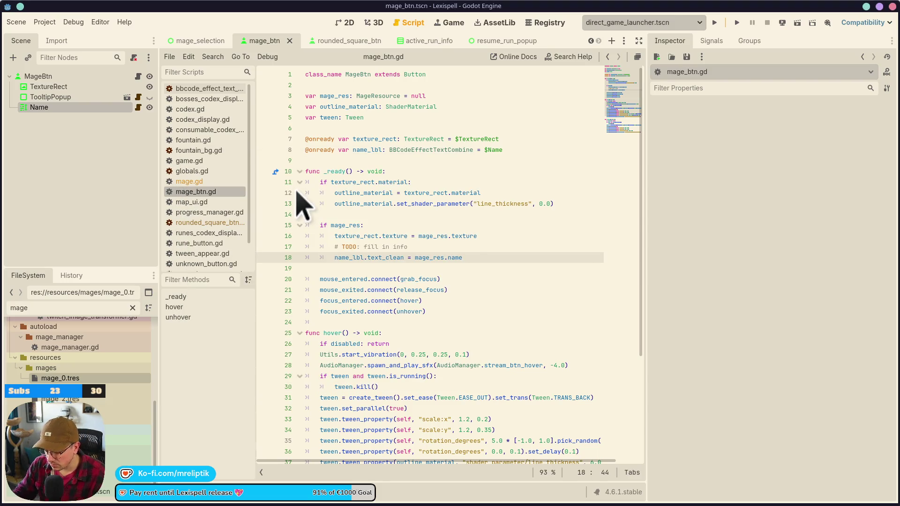
- Delete the '# TODO: fill in info' comment line from mage_btn.gd
key("ctrl+f")
key("End")
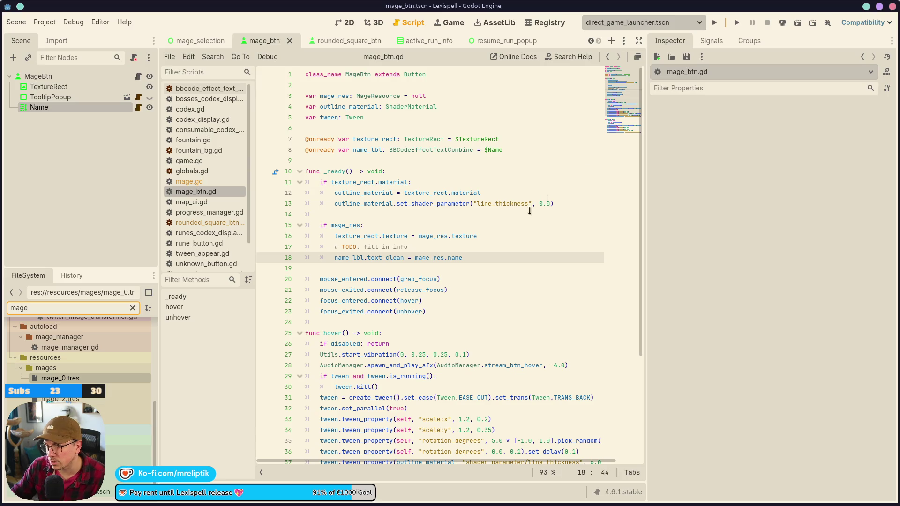
left_click(470, 248)
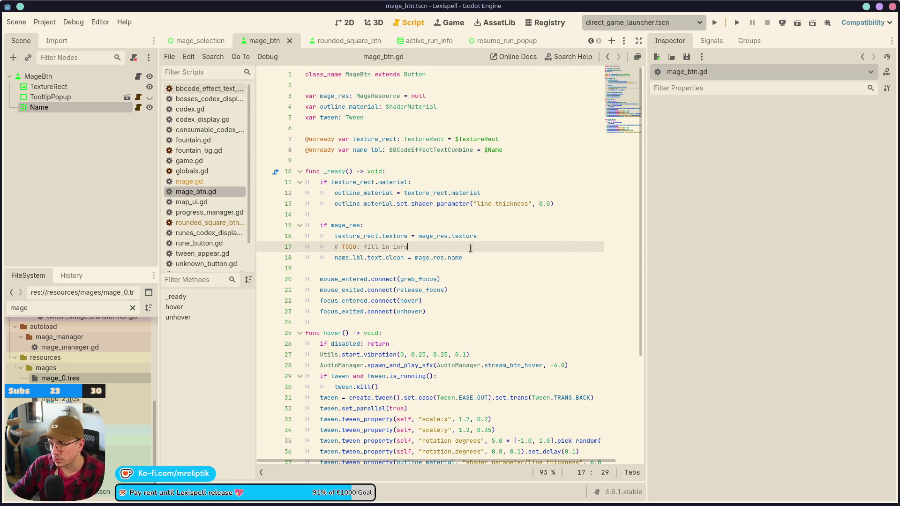
left_click(122, 172)
key("ctrl+shift+k")
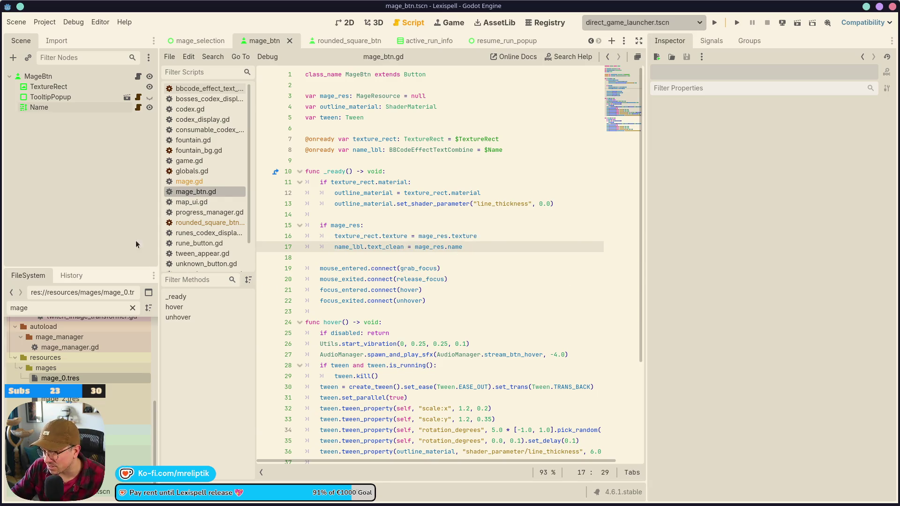
- Review the MageBtn and Title scripts across both scenes, ending in mage_btn.gd
left_click(350, 22)
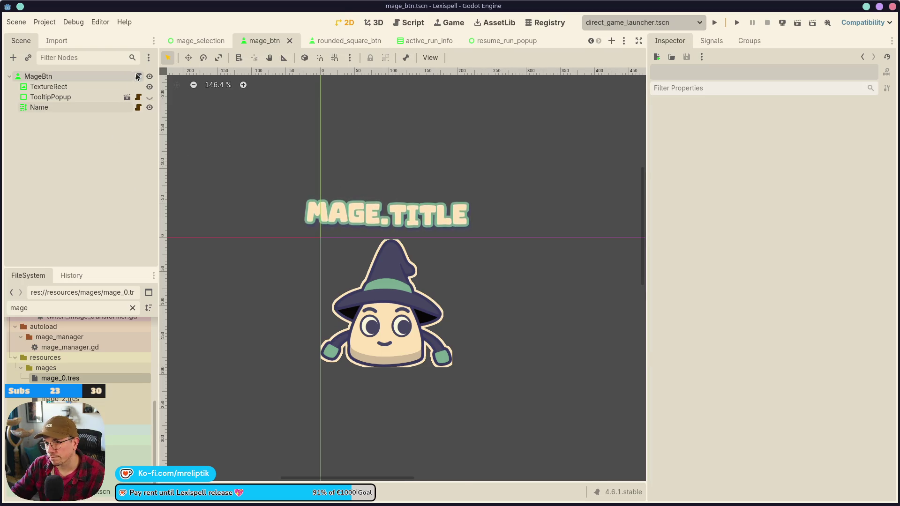
left_click(138, 76)
left_click(200, 41)
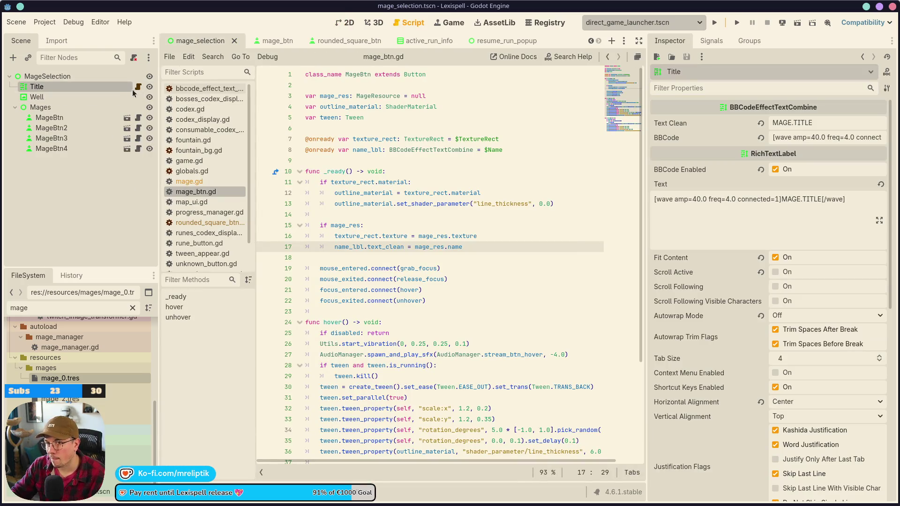
left_click(138, 87)
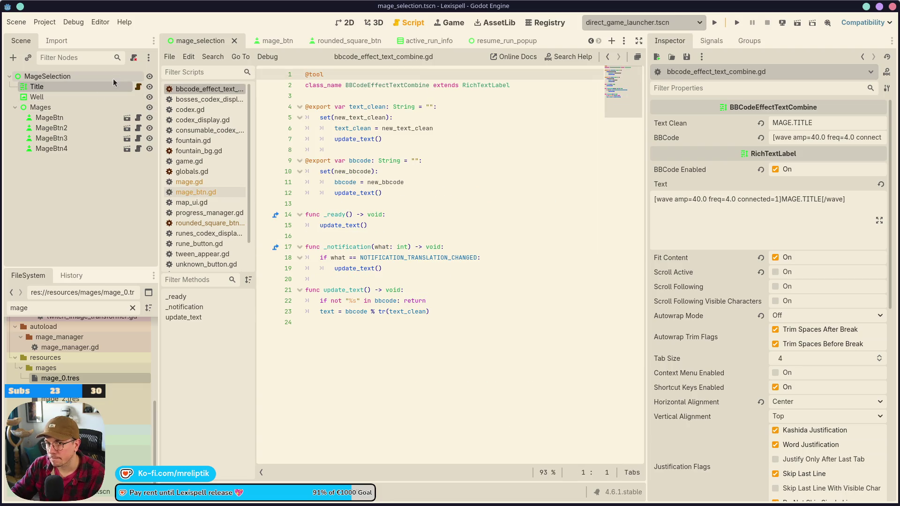
left_click(51, 118)
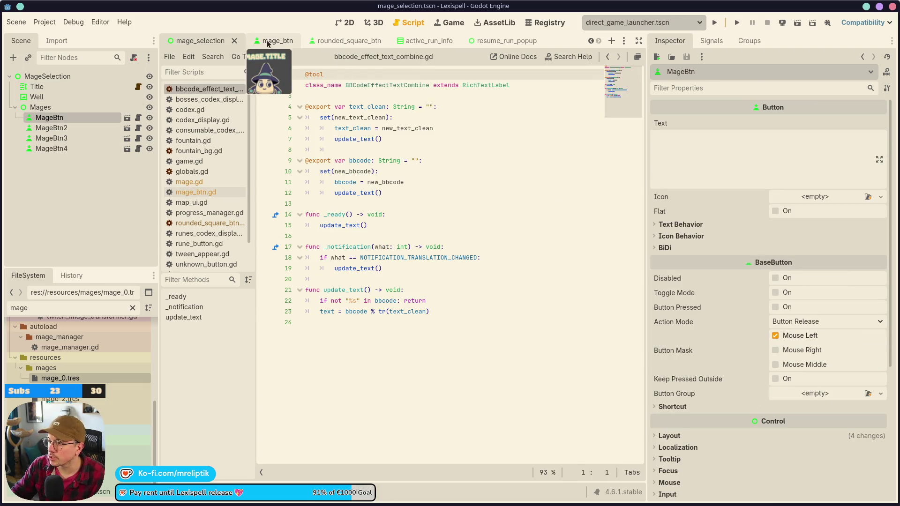
left_click(267, 40)
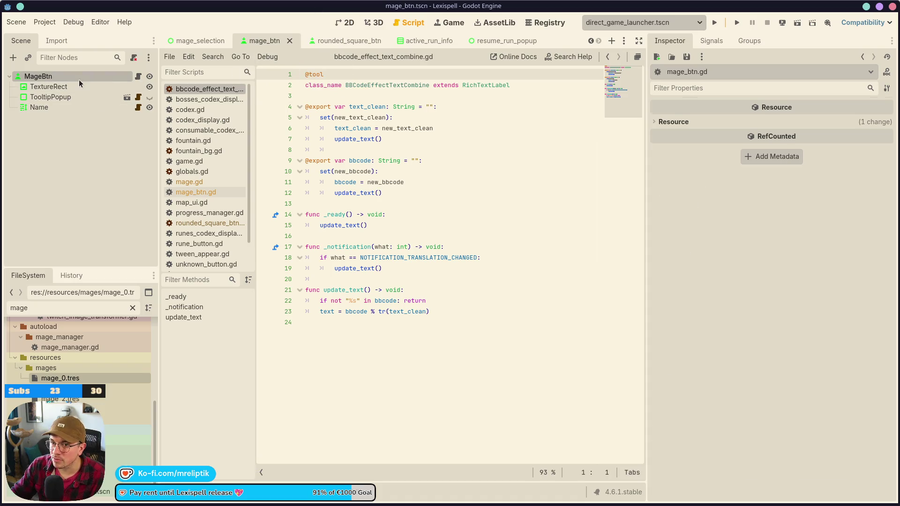
left_click(70, 77)
left_click(139, 76)
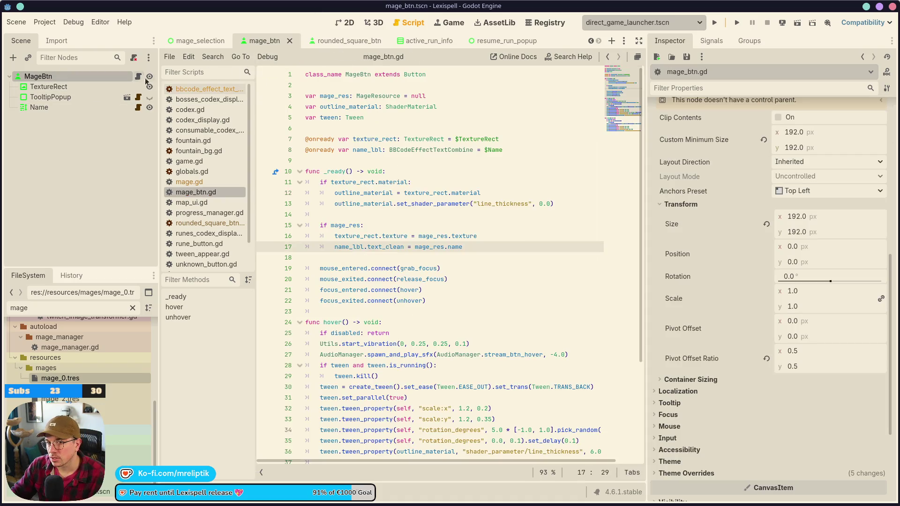
left_click(366, 160)
left_click(310, 106)
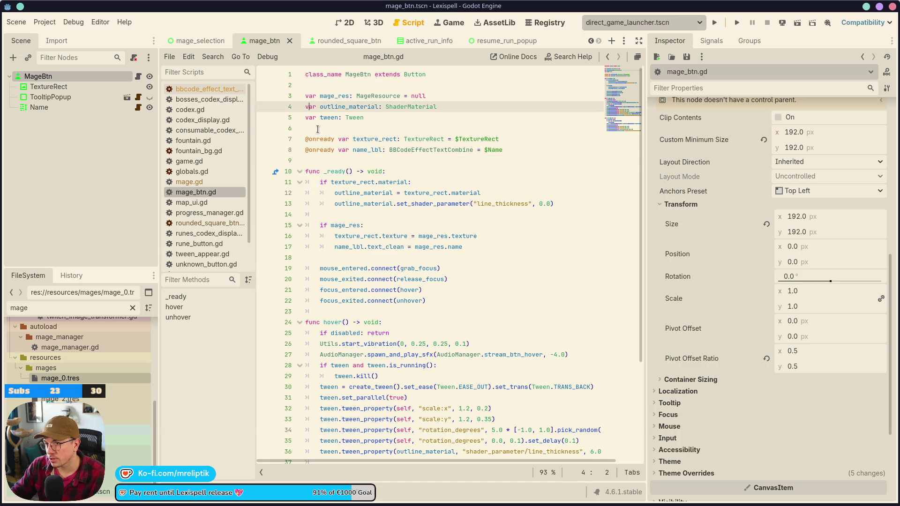
key("Up")
type("@export")
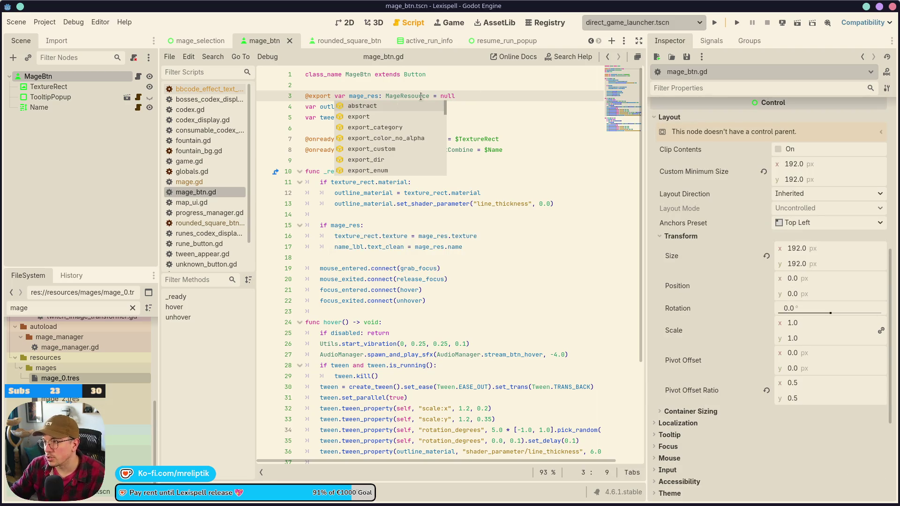
key("ctrl+s")
- Assign mage_0 through mage_3.tres to the four mage buttons' Mage Res and save
left_click(197, 41)
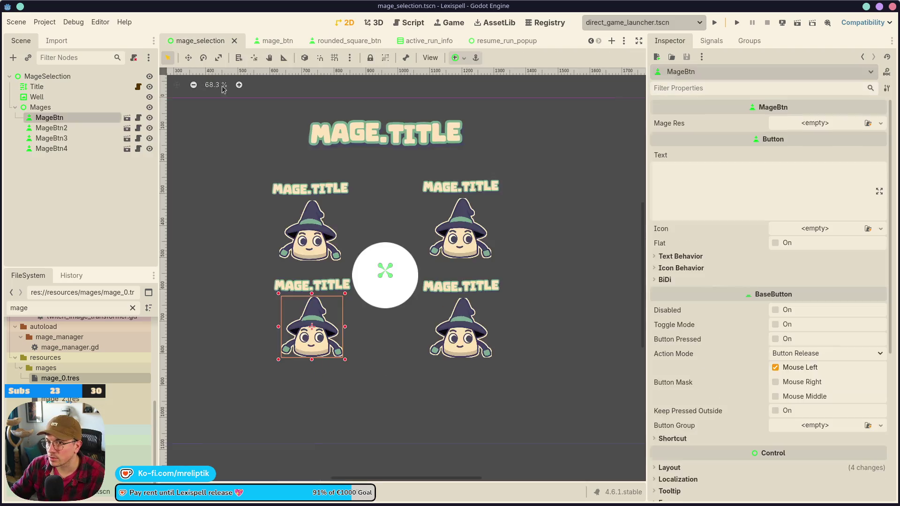
left_click(285, 210)
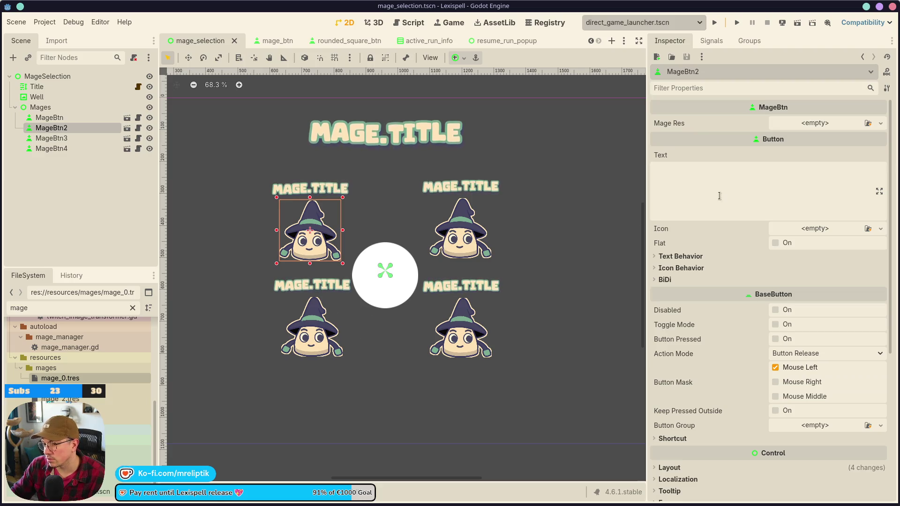
left_click(881, 123)
mouse_move(73, 380)
left_mouse_down()
mouse_move(249, 344)
mouse_move(814, 137)
mouse_move(784, 125)
mouse_move(792, 123)
left_mouse_up()
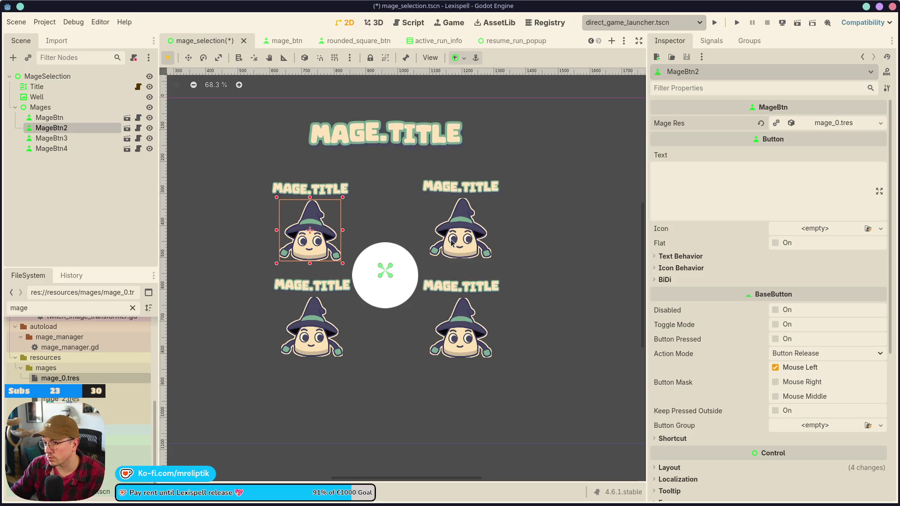
left_click(452, 244)
left_click_drag(60, 388, 792, 124)
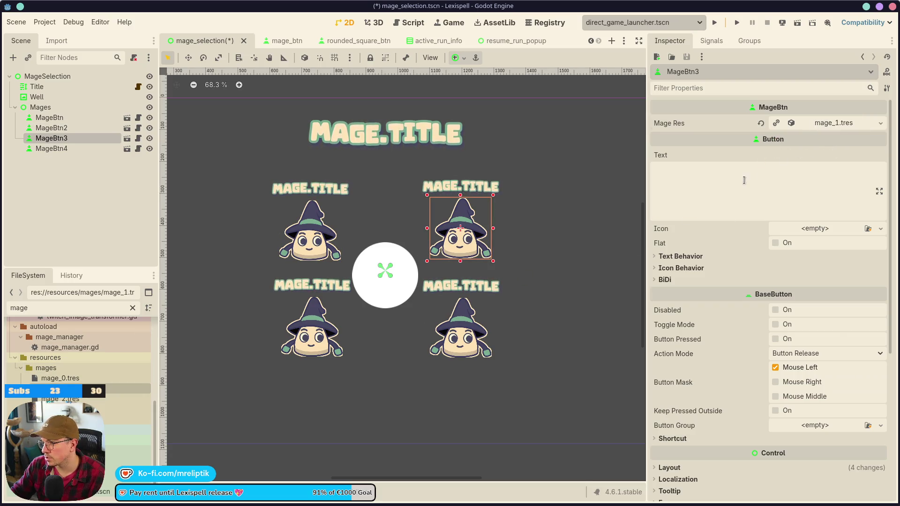
left_click(463, 337)
left_click(137, 400)
mouse_move(137, 400)
left_mouse_down()
mouse_move(688, 205)
mouse_move(825, 123)
left_mouse_up()
left_click(325, 341)
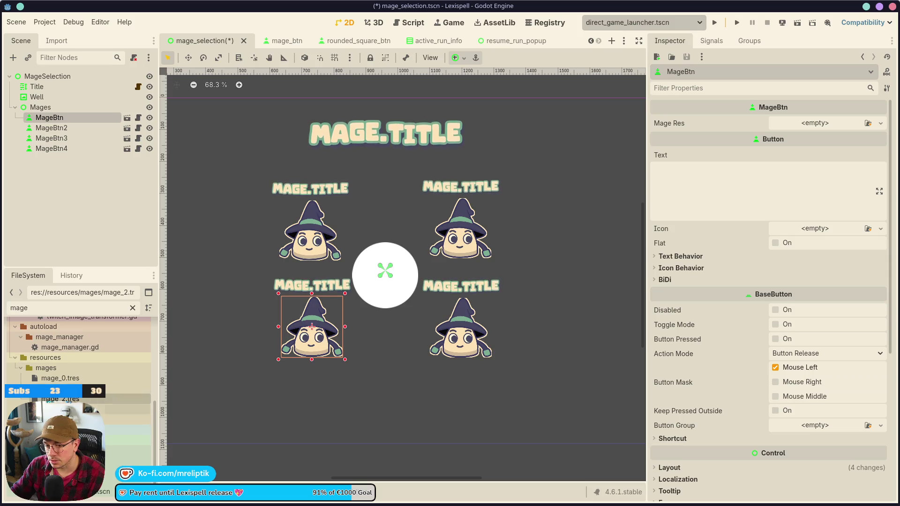
left_click(136, 409)
mouse_move(136, 409)
left_mouse_down()
mouse_move(792, 162)
mouse_move(826, 123)
left_mouse_up()
key("ctrl+s")
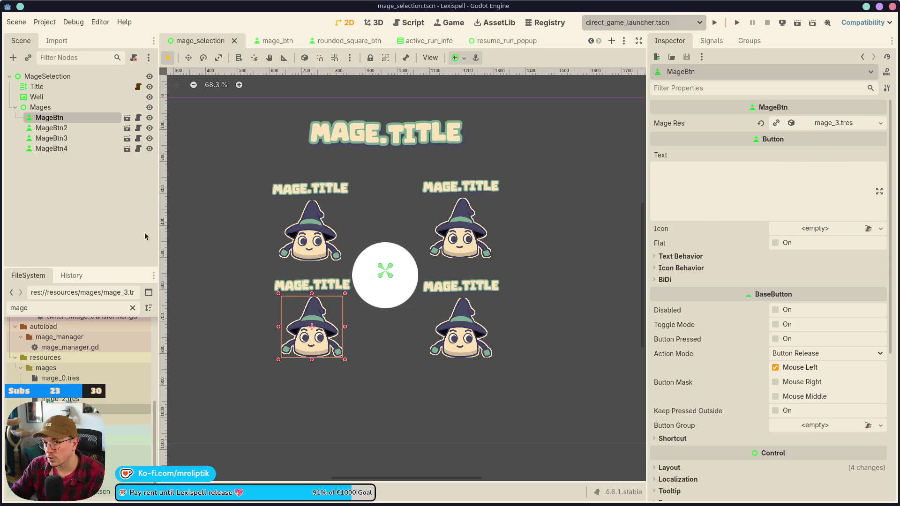
- Inspect mage_1.tres and mage_2.tres, then run the mage selection scene
left_click(118, 389)
left_click(94, 399)
left_click(797, 22)
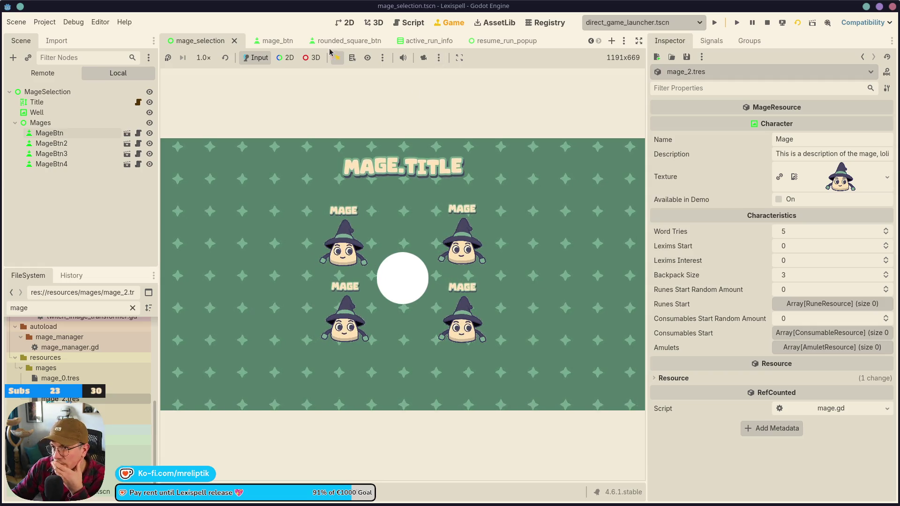
- In the mage_btn scene, set the button's Mouse Default Cursor Shape to Pointing Hand
left_click(275, 41)
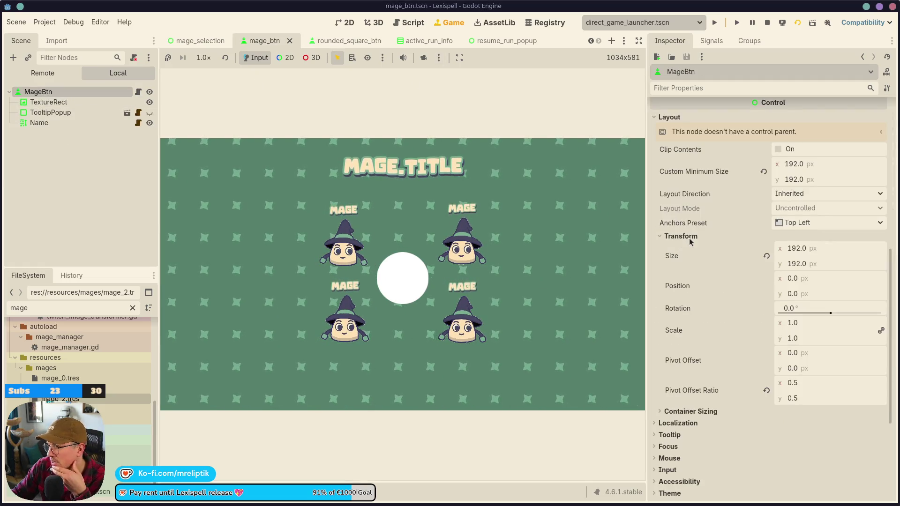
scroll(724, 383, "down", 4)
left_click(668, 269)
left_click(668, 258)
left_click(669, 260)
left_click(670, 272)
left_click(676, 282)
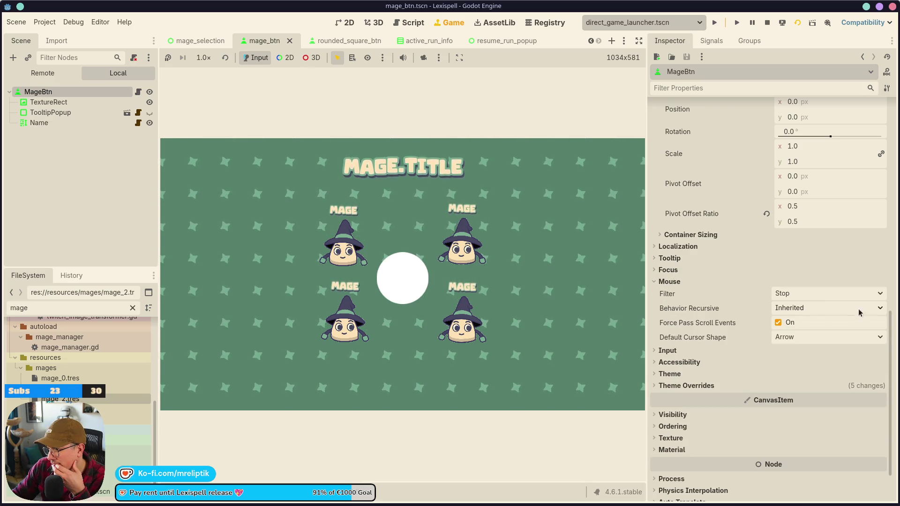
left_click(797, 338)
left_click(808, 345)
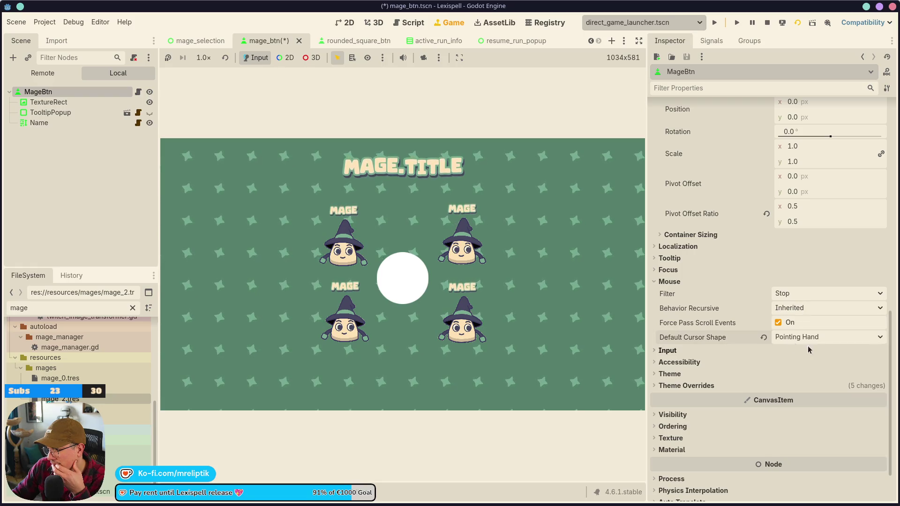
left_click(64, 200)
- Save mage_btn.tscn, stop the running game, and return to the mage_selection scene
key("ctrl+s")
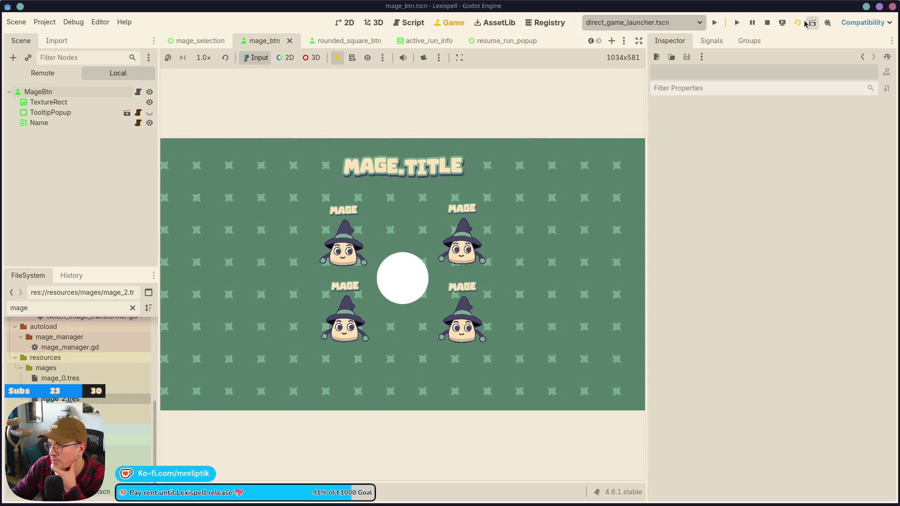
key("F8")
left_click(200, 42)
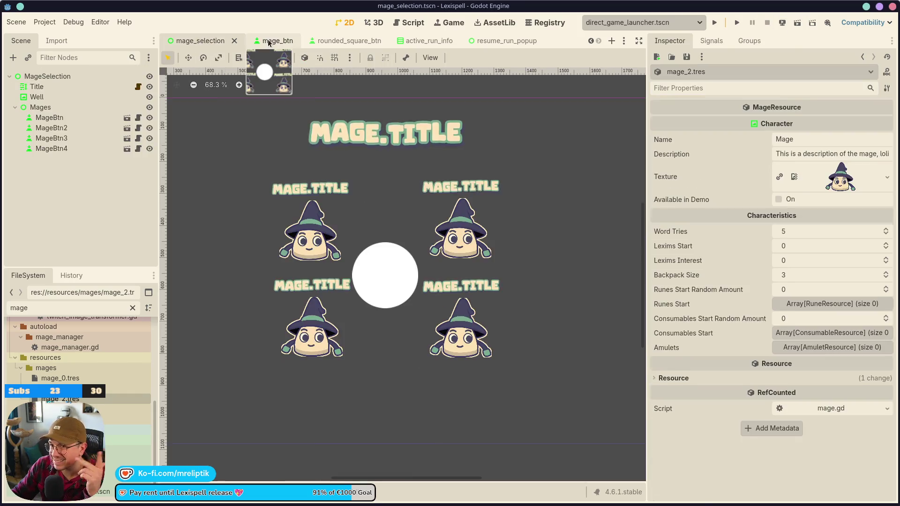
left_click(263, 41)
left_click(409, 160)
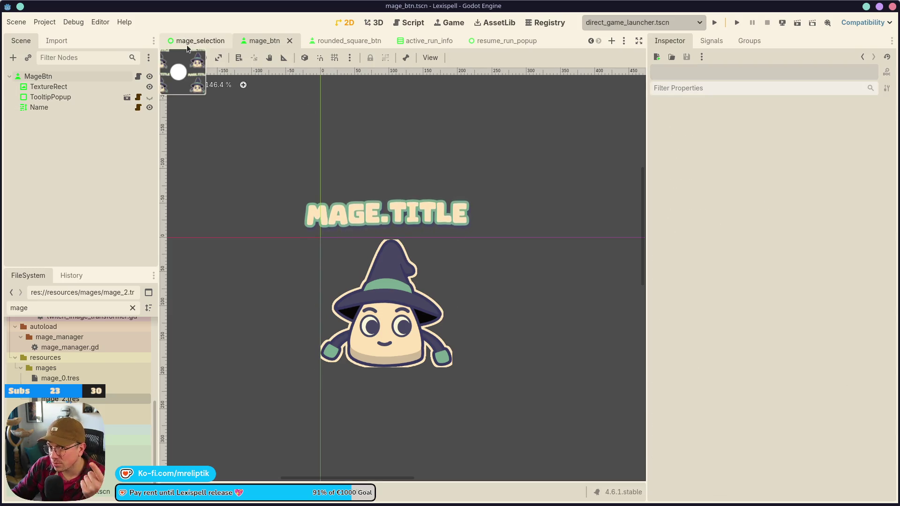
left_click(187, 41)
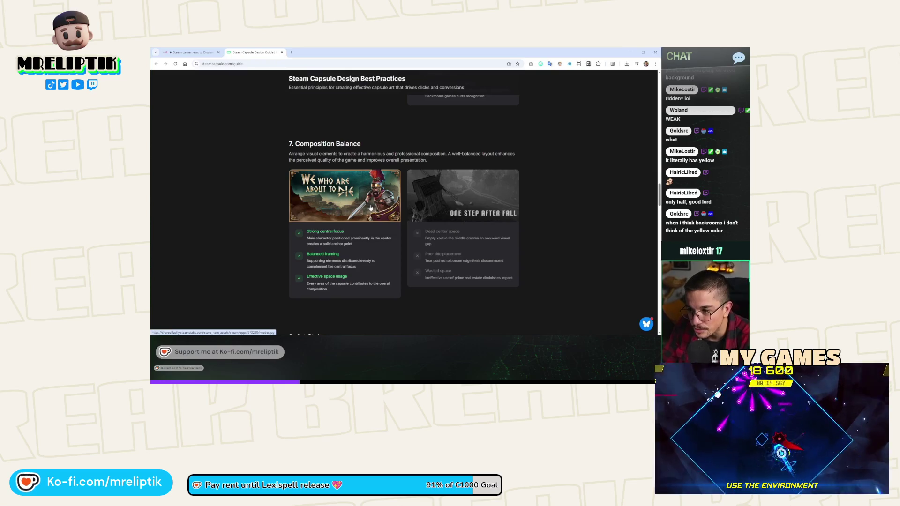
key("ctrl+plus")
key("ctrl+plus")
key("ctrl+plus")
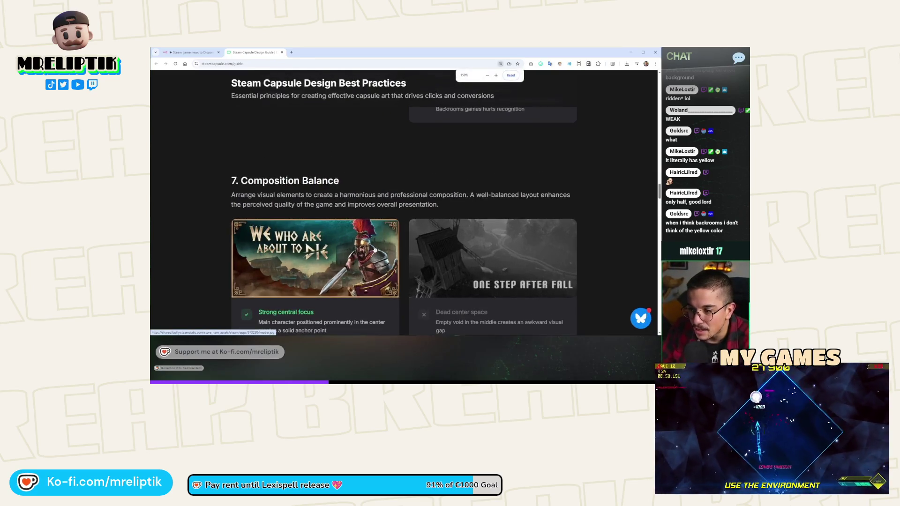
key("ctrl+plus")
key("ctrl+plus")
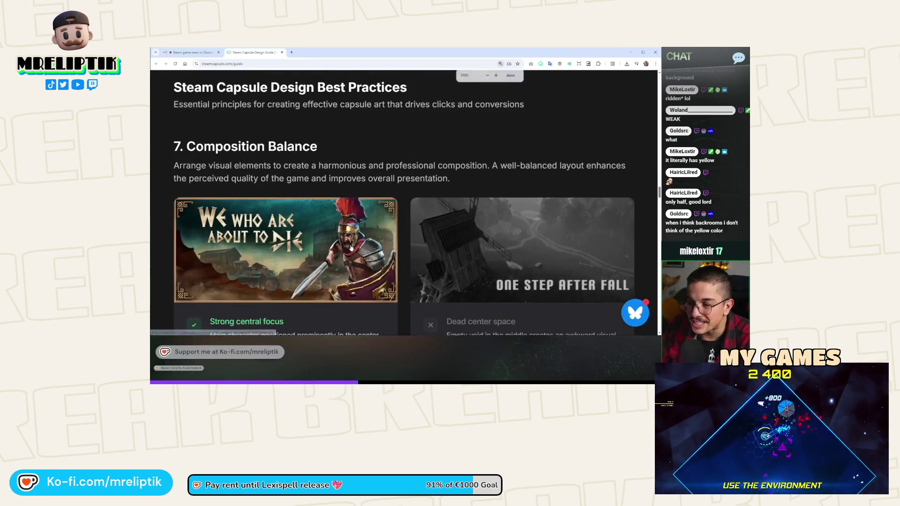
scroll(340, 255, "down", 1)
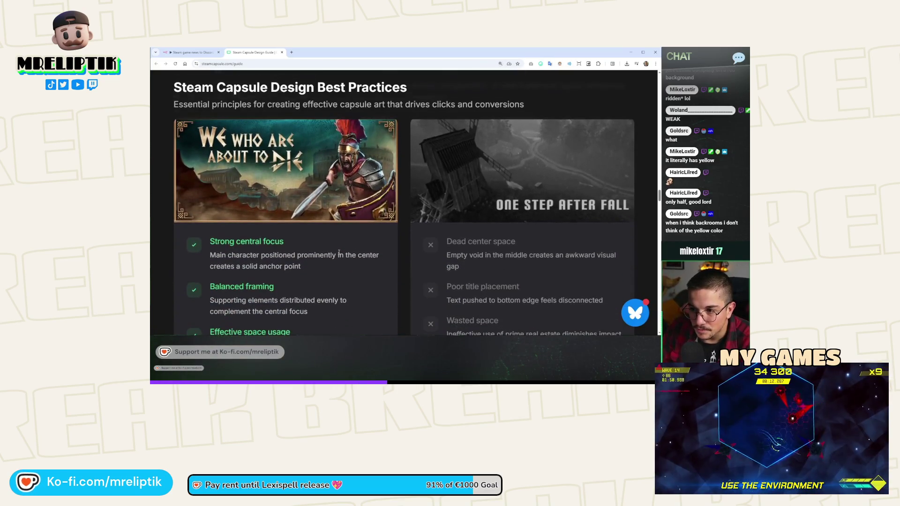
scroll(340, 254, "up", 1)
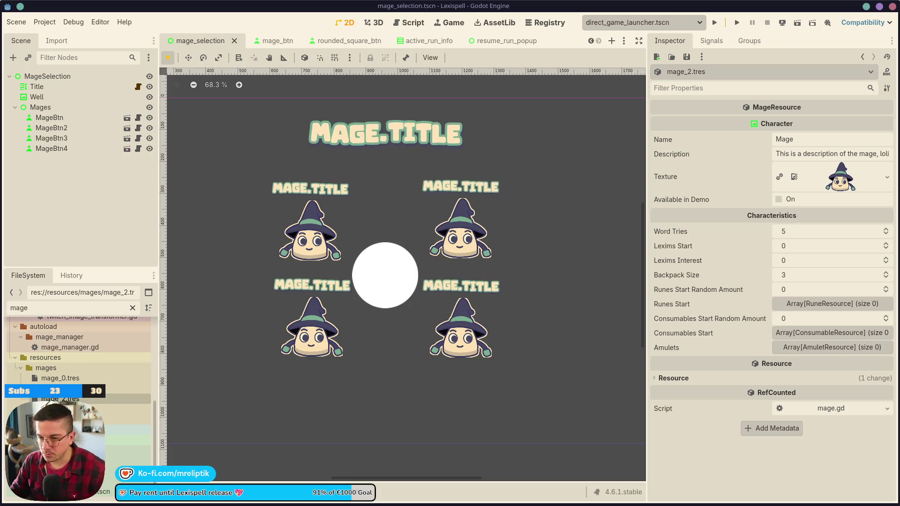
- Recenter the canvas and save the mage_selection scene
scroll(255, 282, "down", 6)
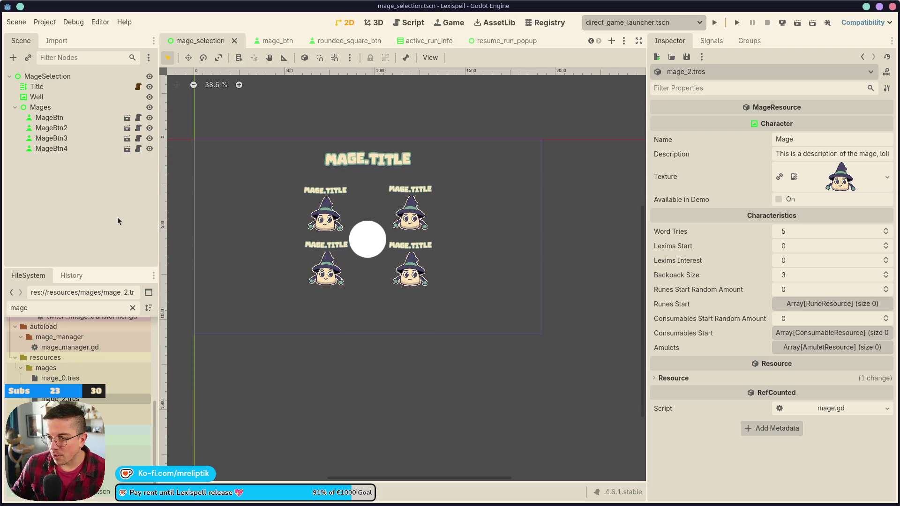
left_click_drag(260, 237, 277, 238)
key("ctrl+s")
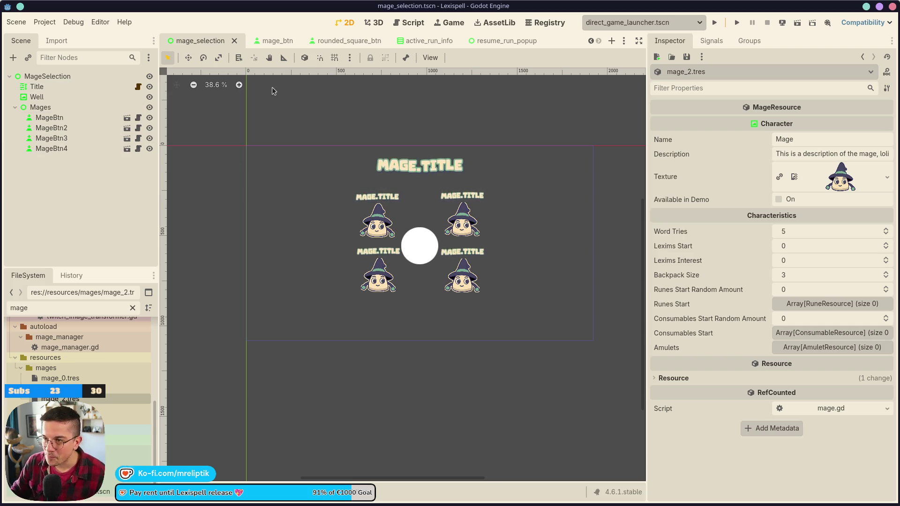
- Copy the DifficultyPopup node with its children from the resume_run_popup scene
left_click(506, 42)
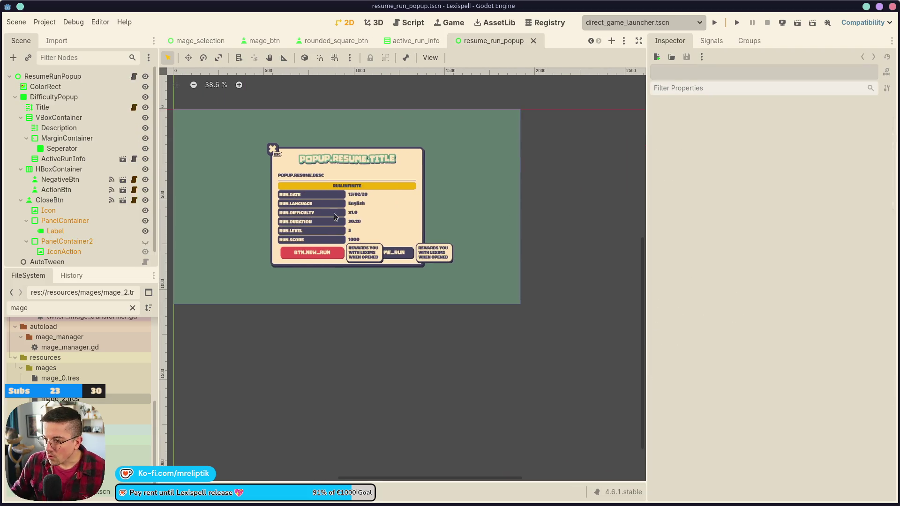
left_click(382, 164)
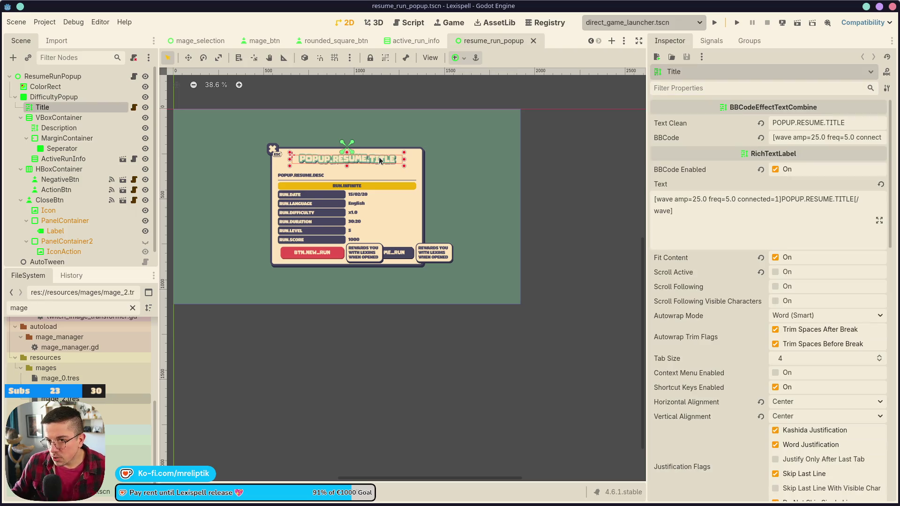
left_click(83, 97)
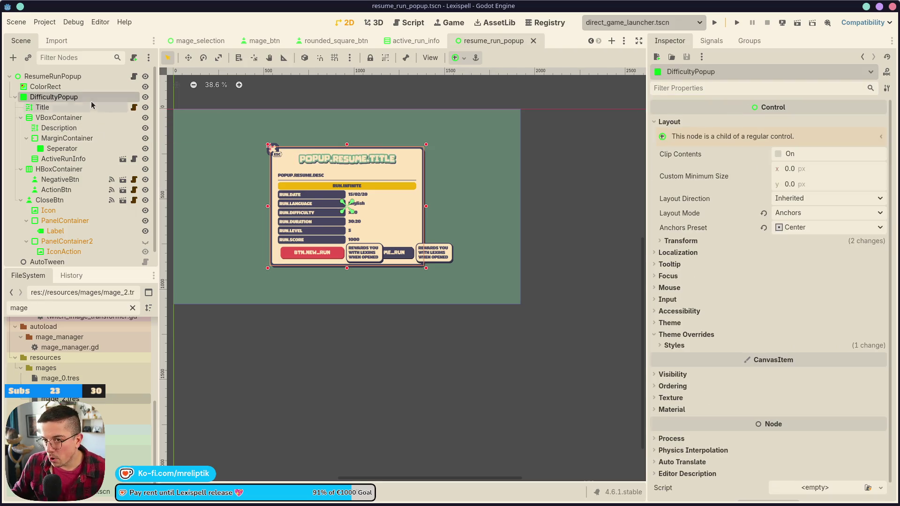
left_click(79, 107)
left_click(71, 118)
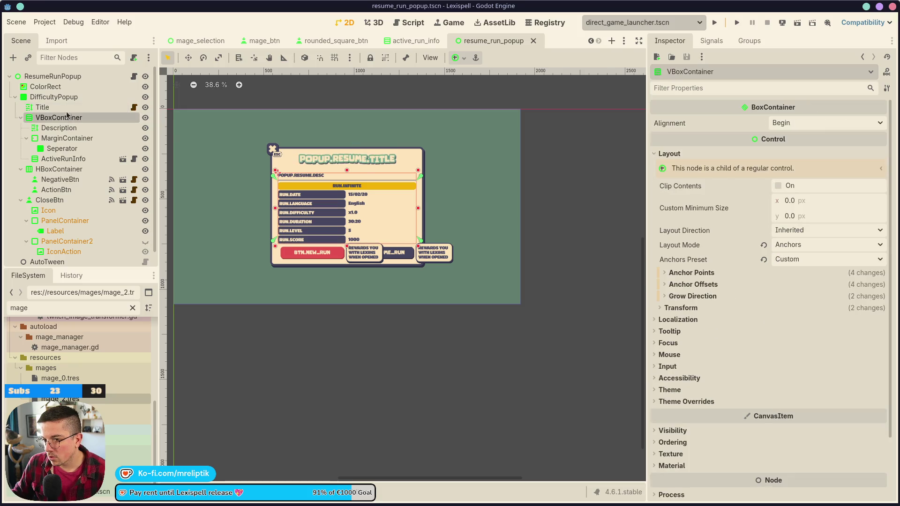
left_click(66, 97)
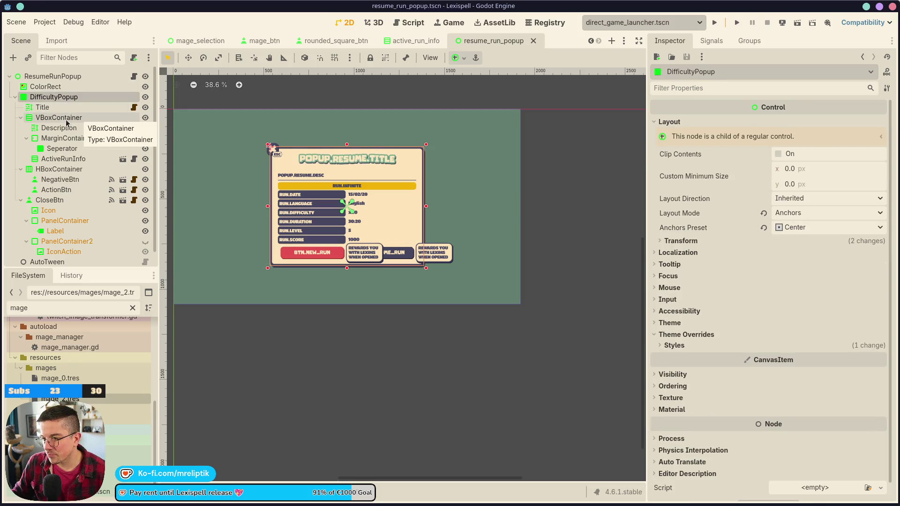
left_click(66, 119)
right_click(75, 100)
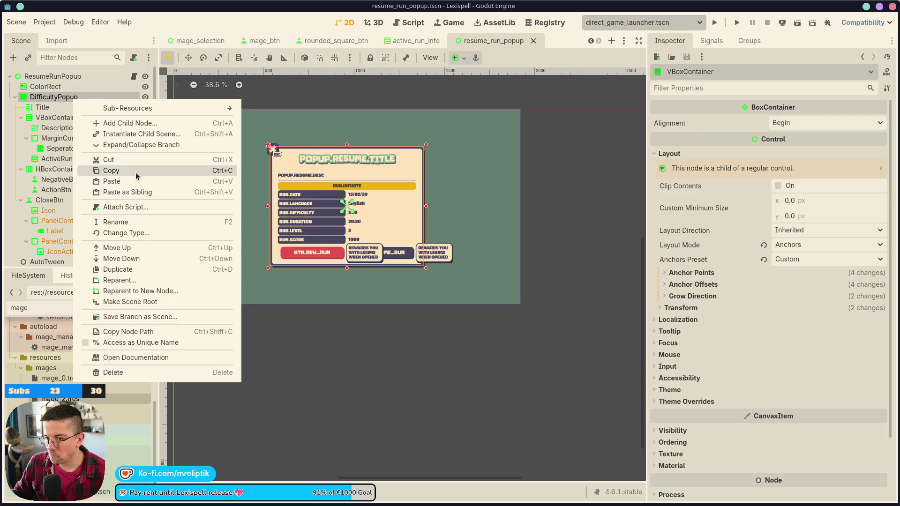
left_click(122, 171)
- Close the active_run_info and rounded_square_btn tabs, then paste the popup under MageSelection
left_click(405, 42)
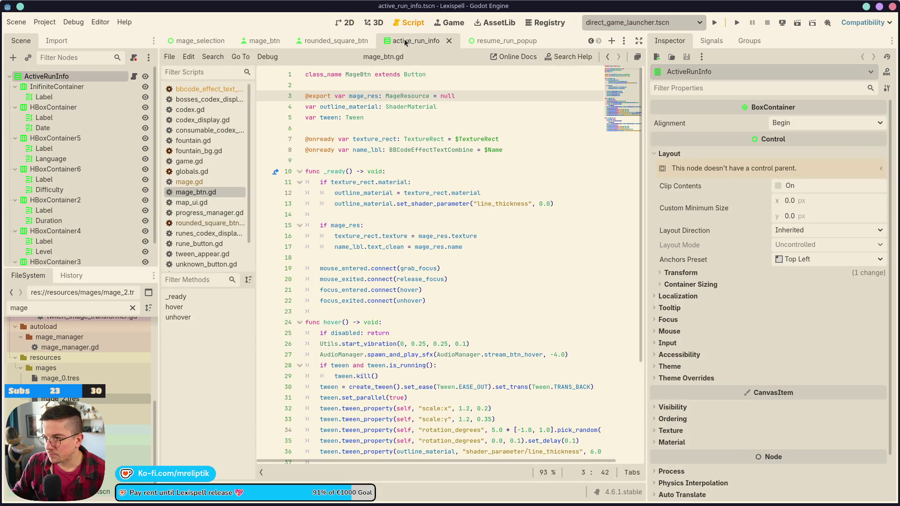
left_click(349, 24)
left_click(449, 41)
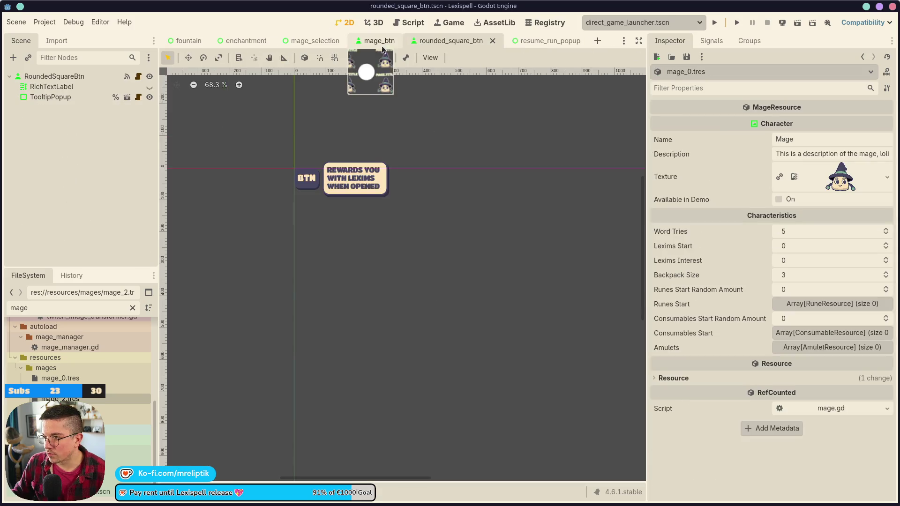
left_click(493, 41)
left_click(311, 41)
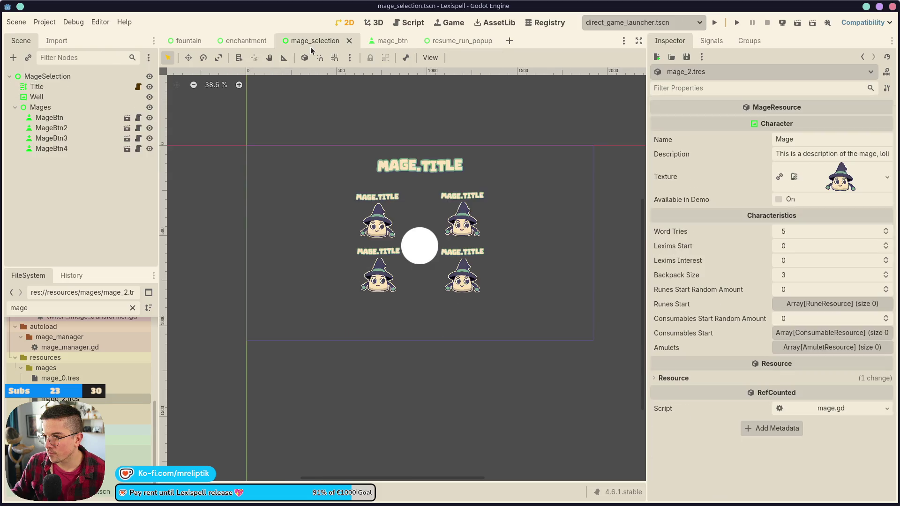
left_click(71, 75)
key("ctrl+v")
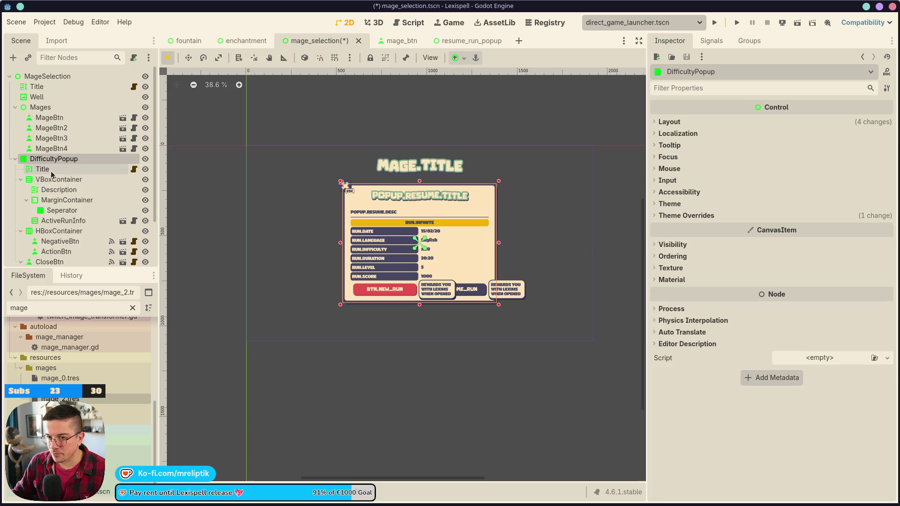
- Delete the pasted popup's CloseBtn node and save the mage_selection scene
left_click(21, 180)
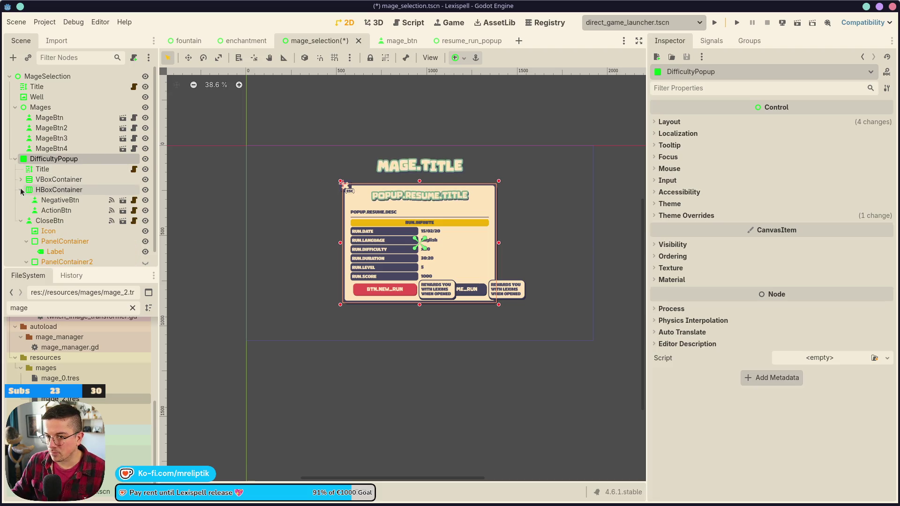
left_click(21, 190)
left_click(52, 190)
left_click(59, 202)
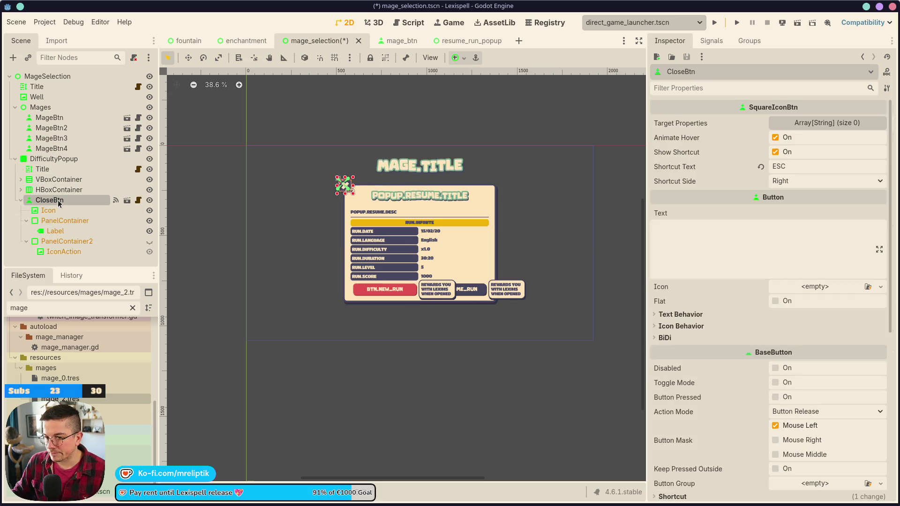
left_click(24, 201)
left_click(56, 240)
left_click(59, 201)
key("Delete")
key("Return")
key("ctrl+s")
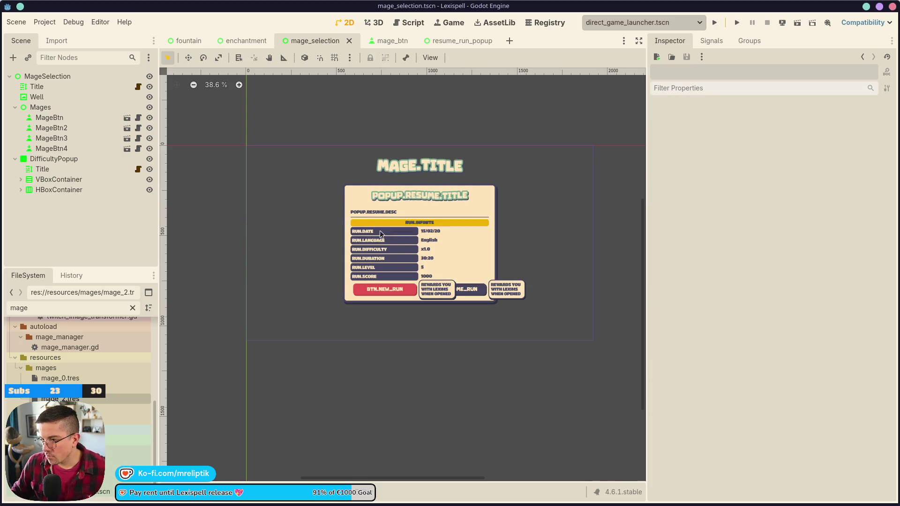
- Rename the pasted DifficultyPopup node to MageInfo, then switch to the browser's YouTube Posts tab
scroll(422, 252, "up", 2)
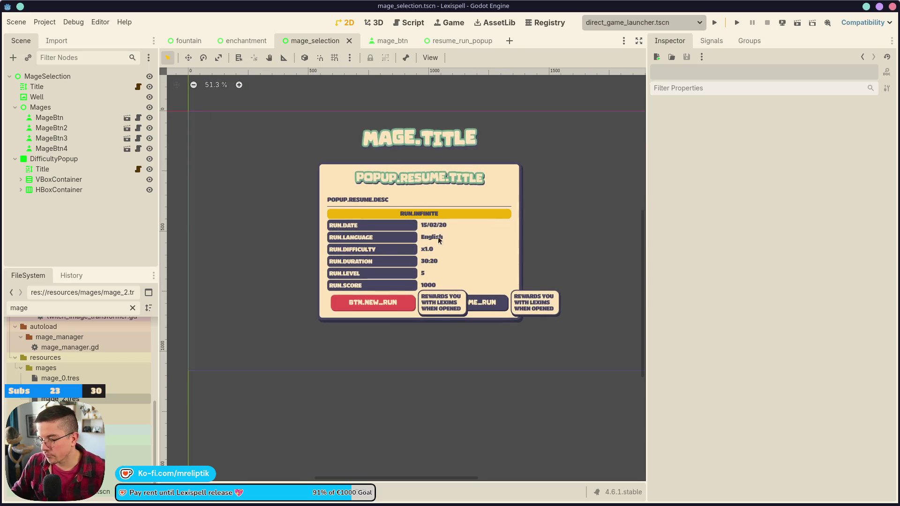
left_click_drag(439, 240, 403, 232)
scroll(353, 209, "down", 3)
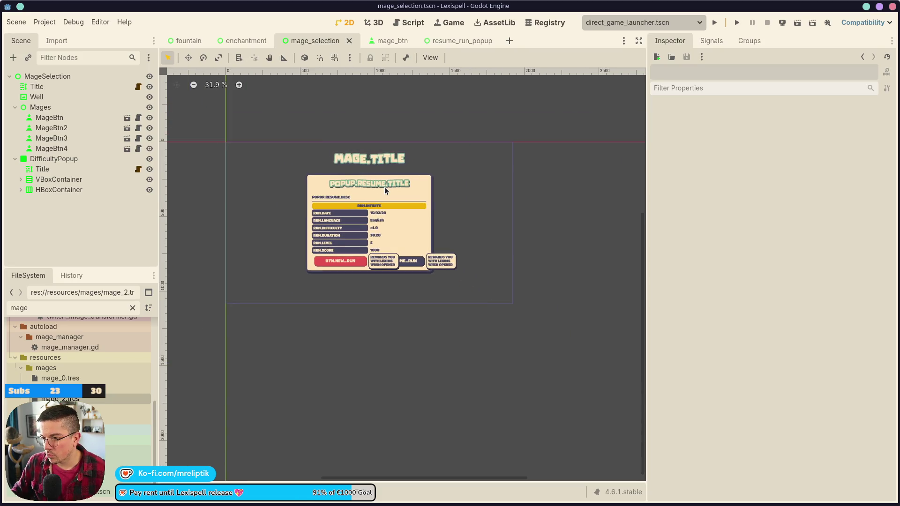
left_click(386, 191)
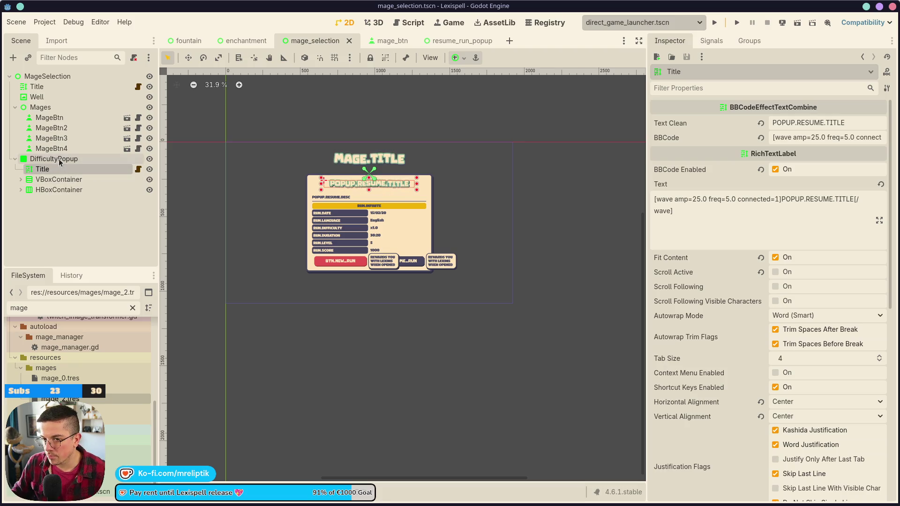
left_click(56, 159)
double_click(60, 159)
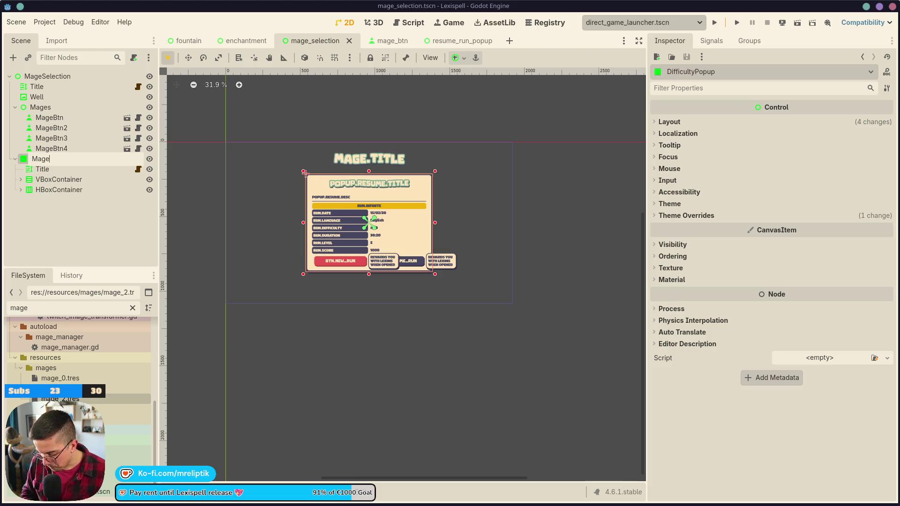
type("o")
key("Return")
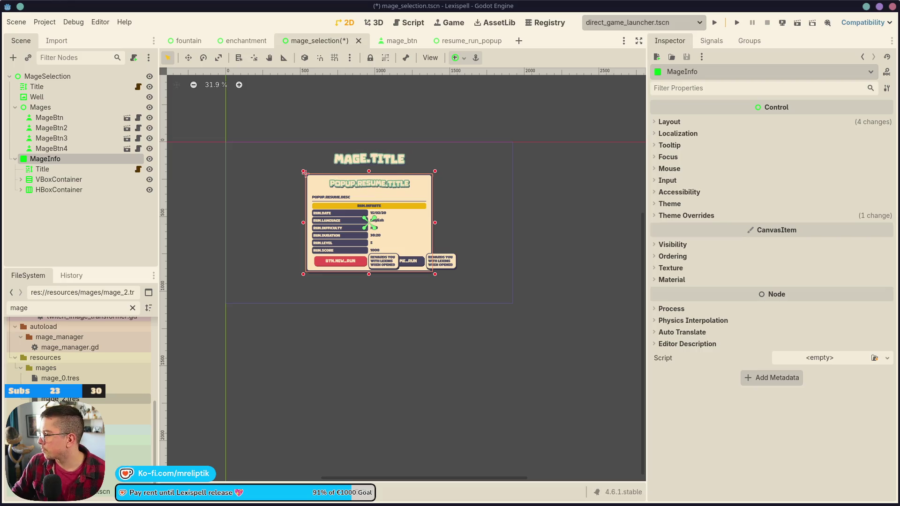
key("alt+Tab")
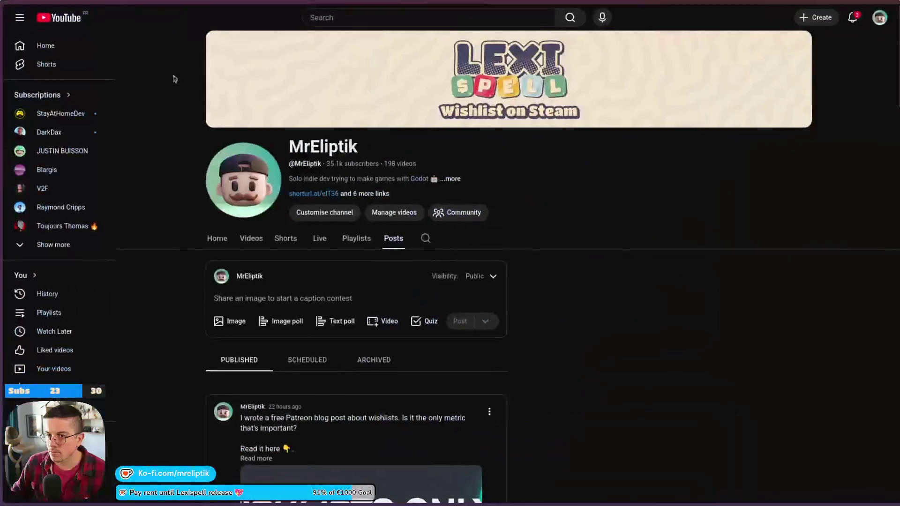
- Attach the 'I merged spelling with physics' video to a new community post
left_click(345, 323)
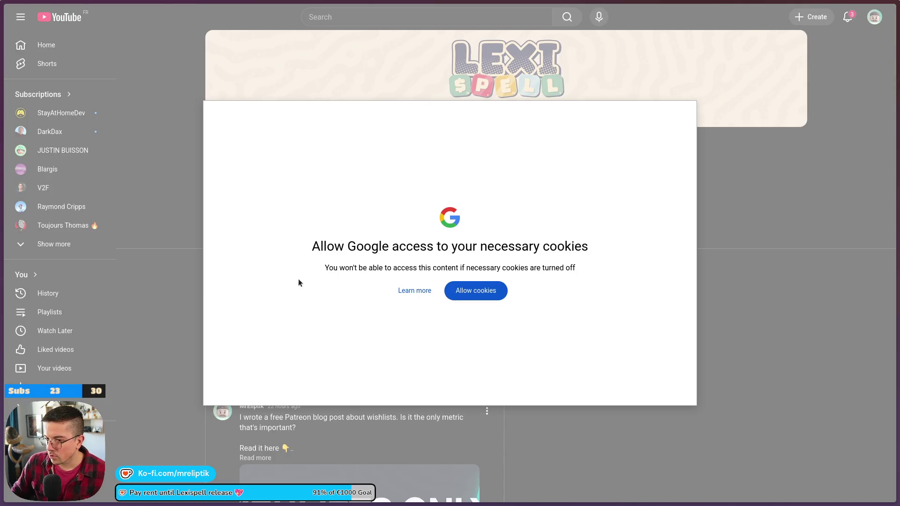
left_click(469, 292)
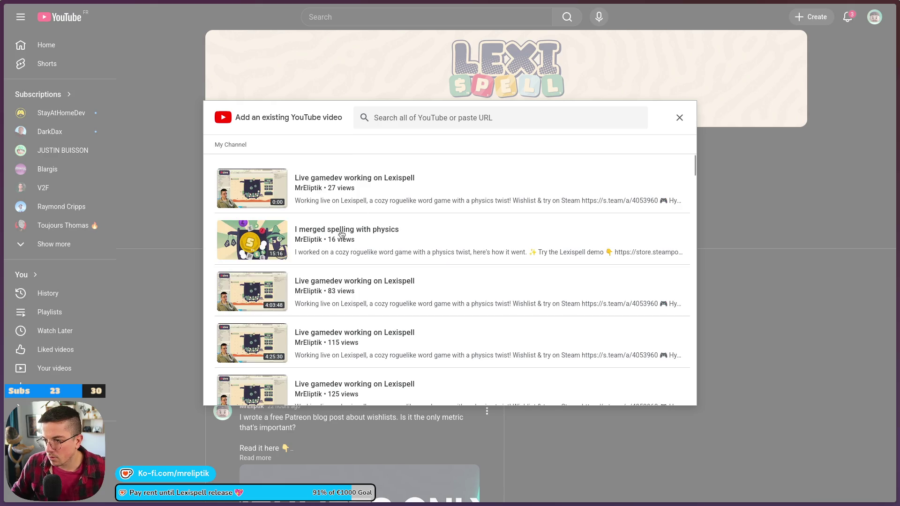
left_click(329, 247)
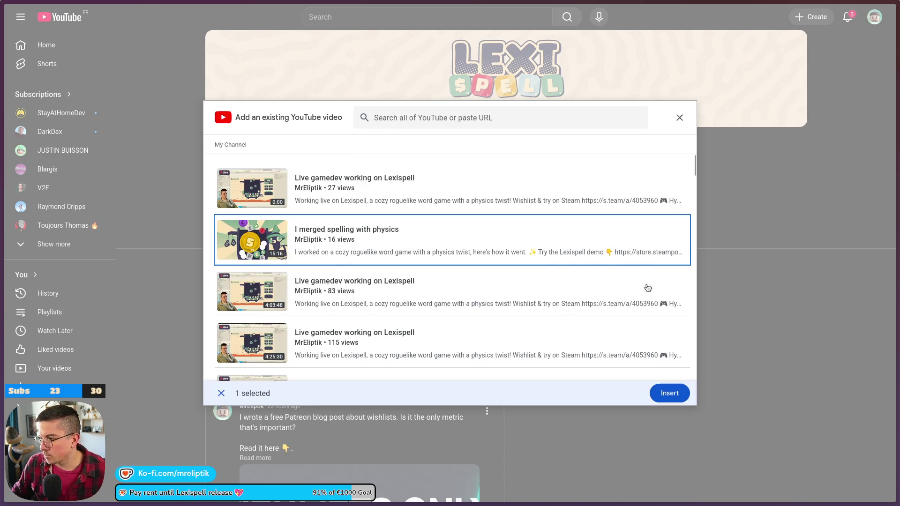
left_click(670, 392)
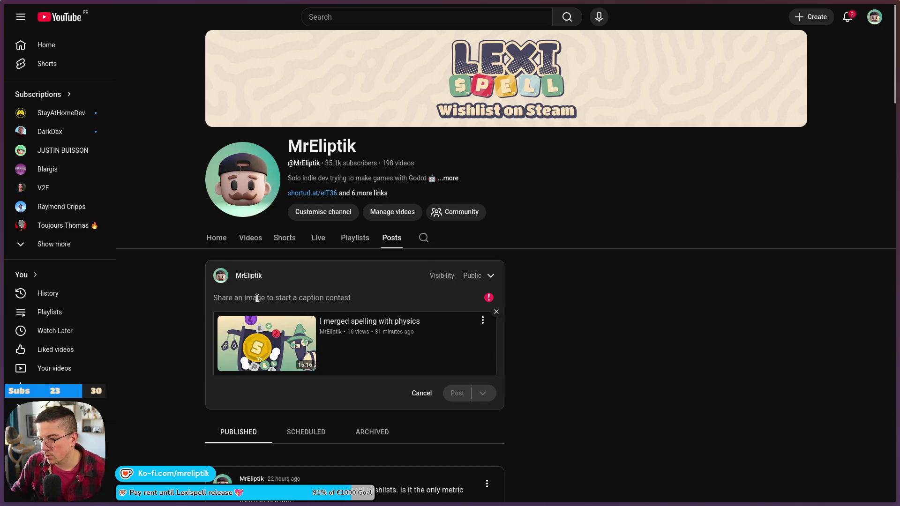
- Write the devlog announcement ending 'Check it out 👇' and publish the post
type("I")
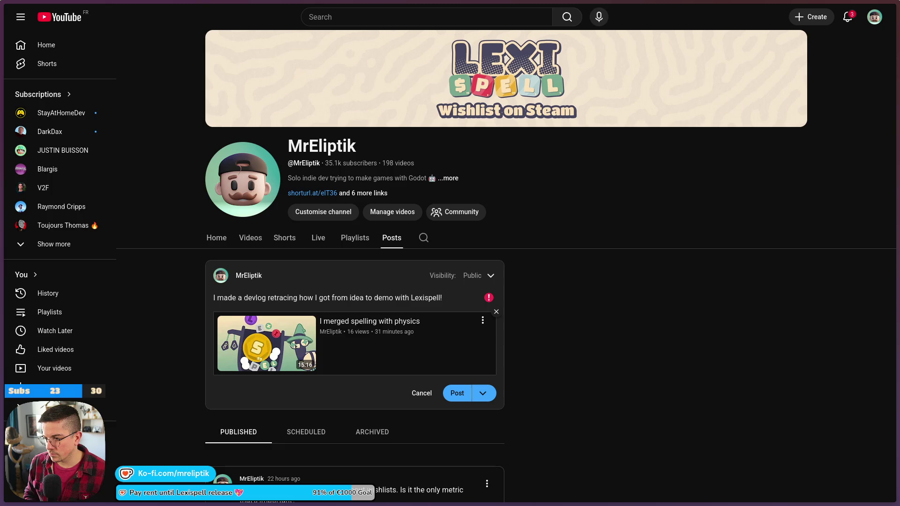
key("Return")
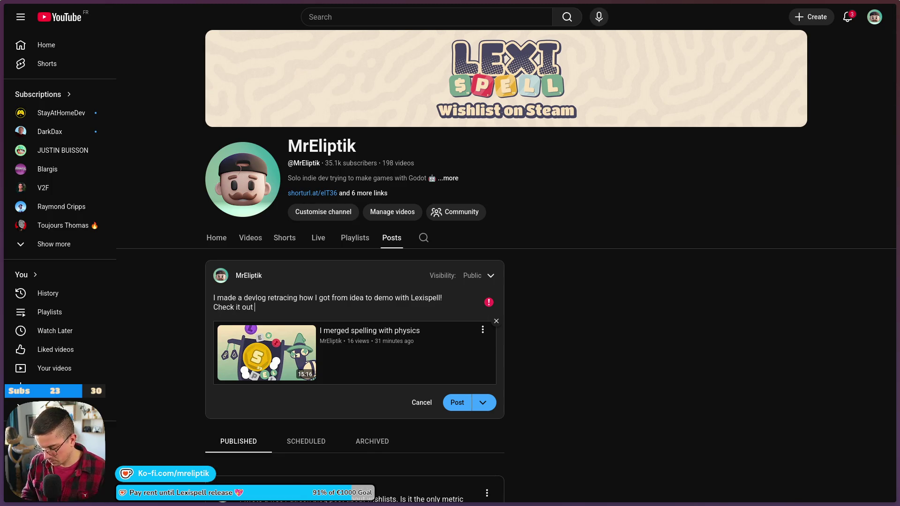
key("alt+space")
type("em down")
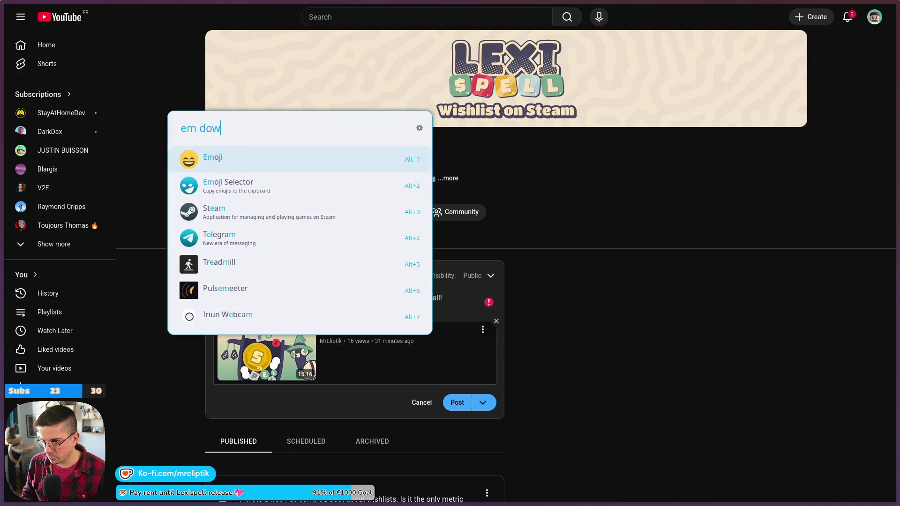
key("Down")
key("Down")
key("Down")
key("Return")
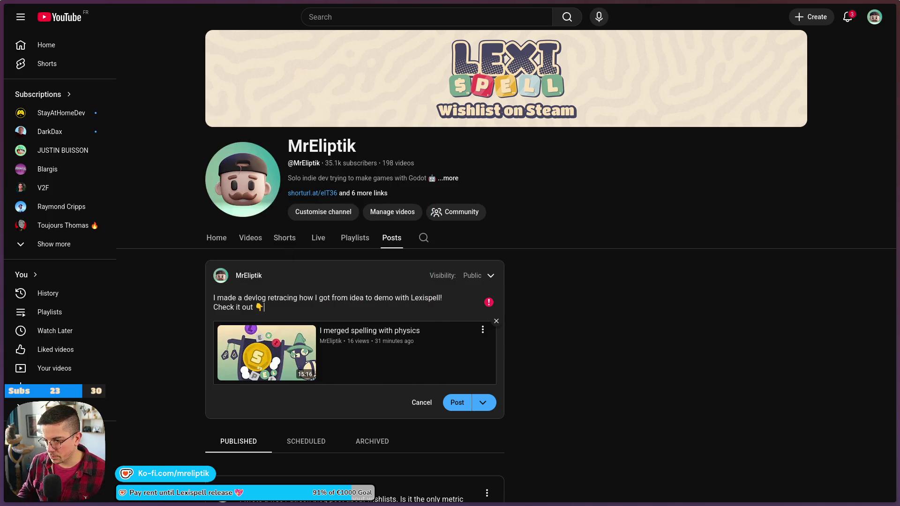
left_click(458, 404)
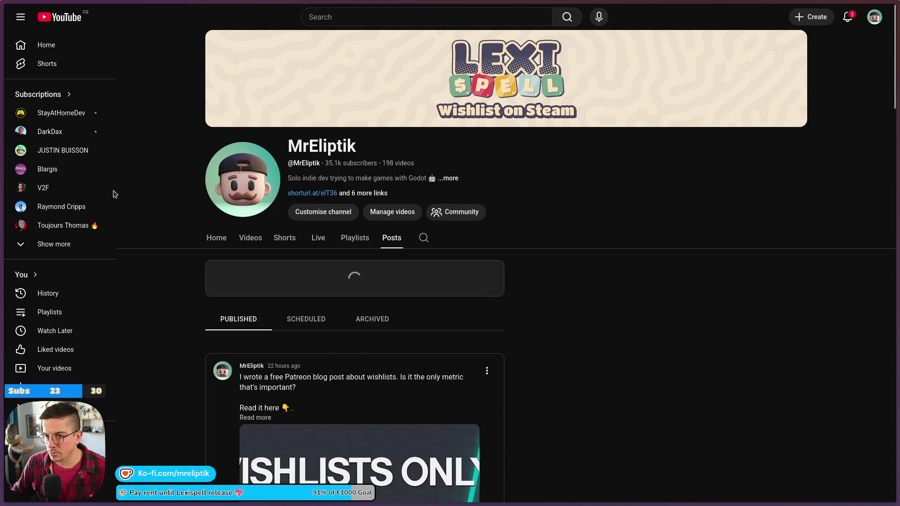
left_click(849, 19)
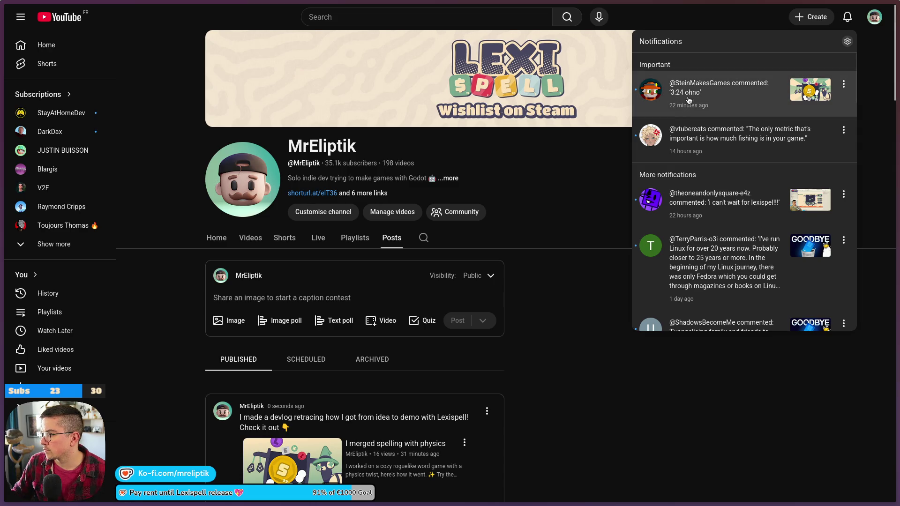
- From the '3:24 ohno' comment notification, open the LEXISPELL video near 3:24 and start a reply
left_click(689, 97)
left_click(671, 129)
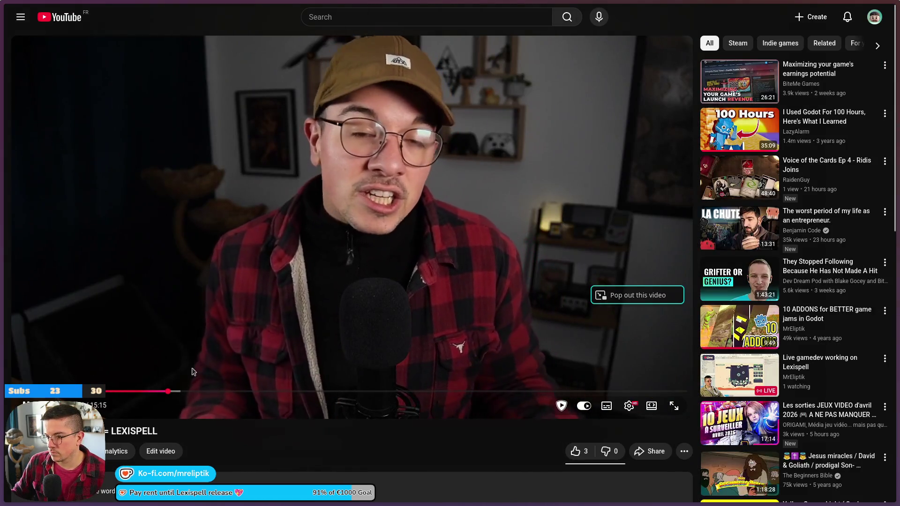
left_click(169, 392)
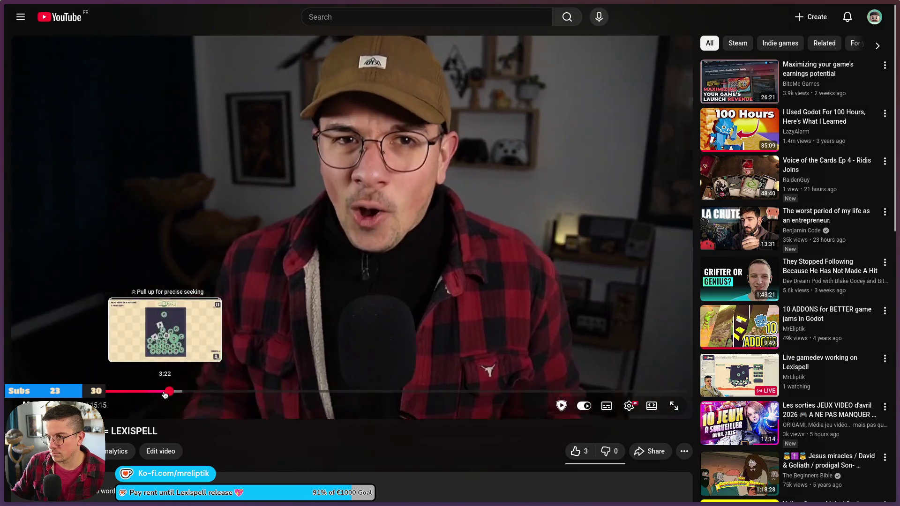
scroll(86, 312, "down", 7)
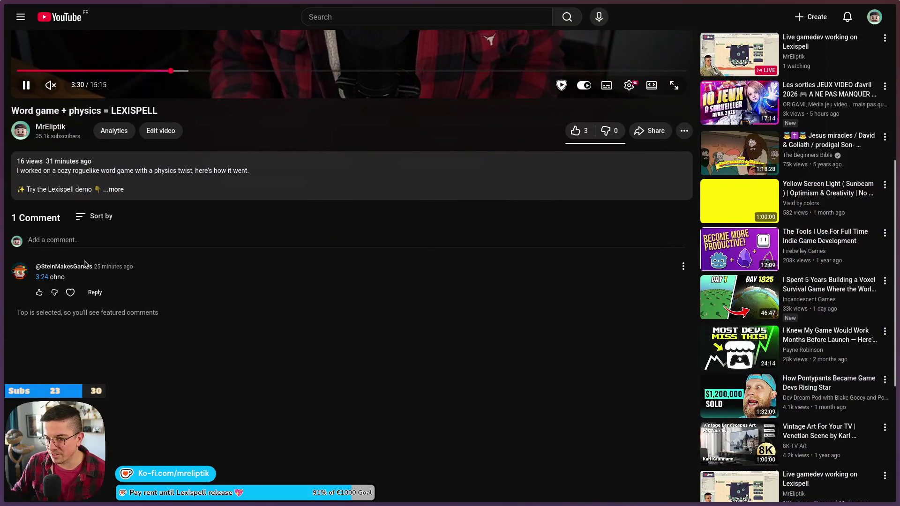
left_click(94, 292)
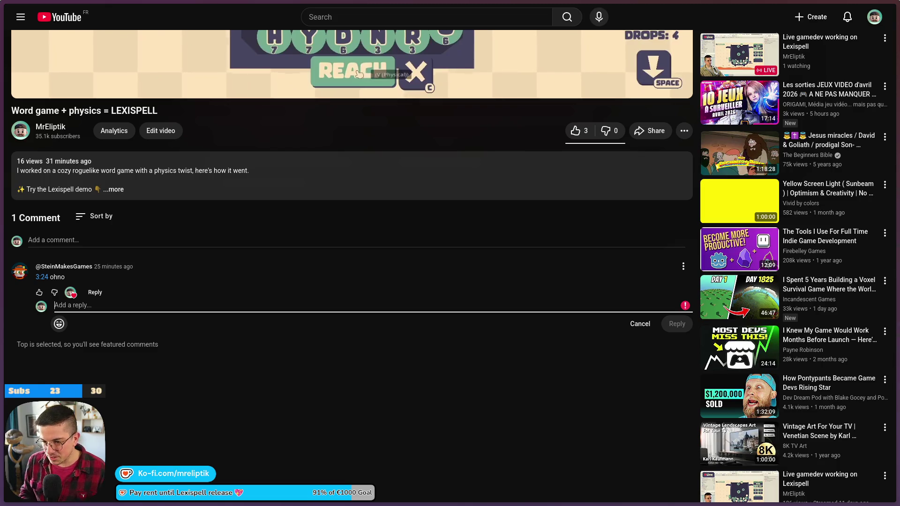
- Insert a raised hand emoji into the reply using the launcher's 'em hand' search
key("ctrl+space")
type("em ha")
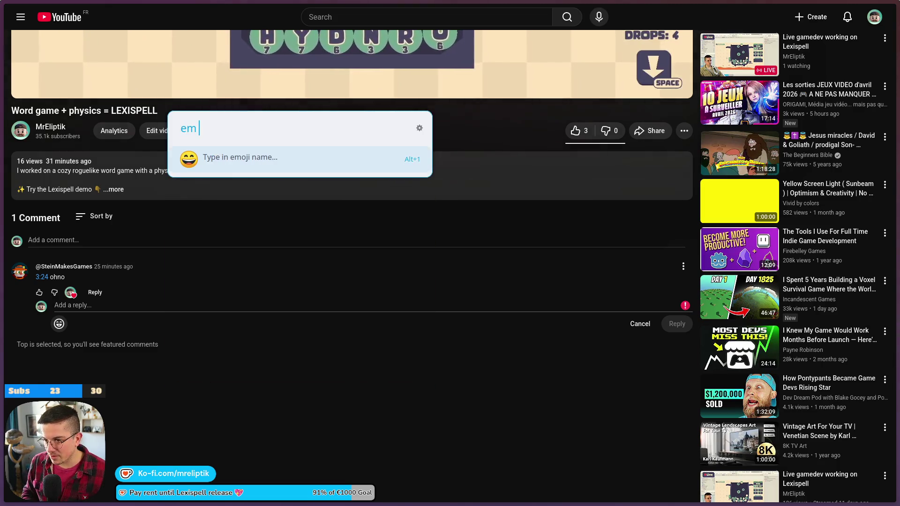
type("nd")
key("BackSpace")
key("BackSpace")
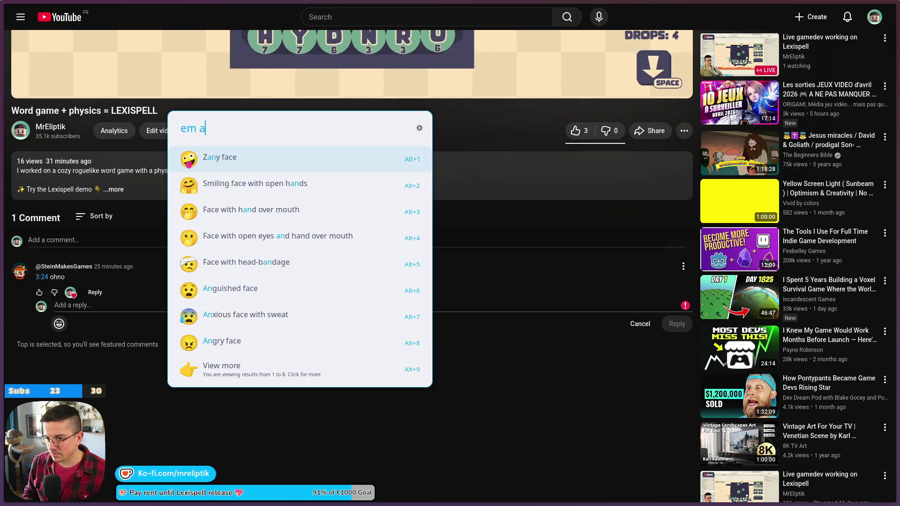
key("BackSpace")
type("hand")
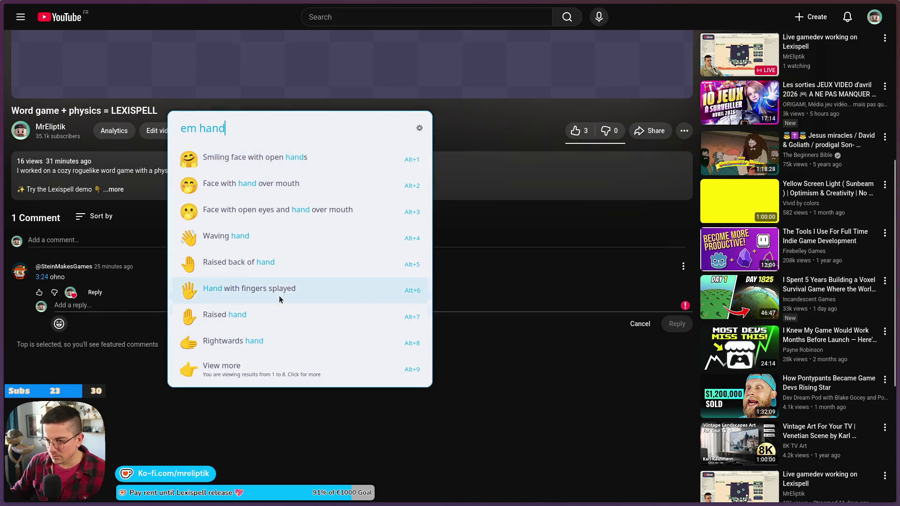
left_click(217, 315)
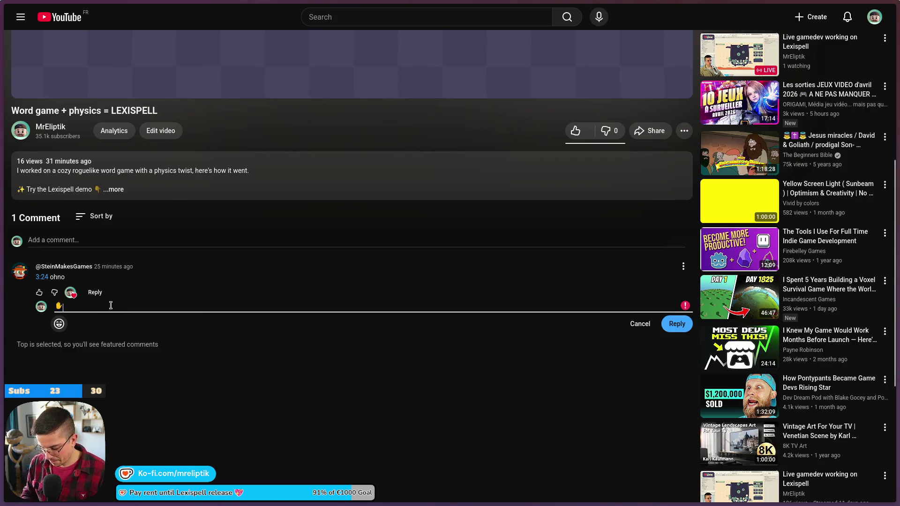
- Add more hand emojis, including a raised back of hand, from the 'em hand' search
key("ctrl+space")
type("em hand")
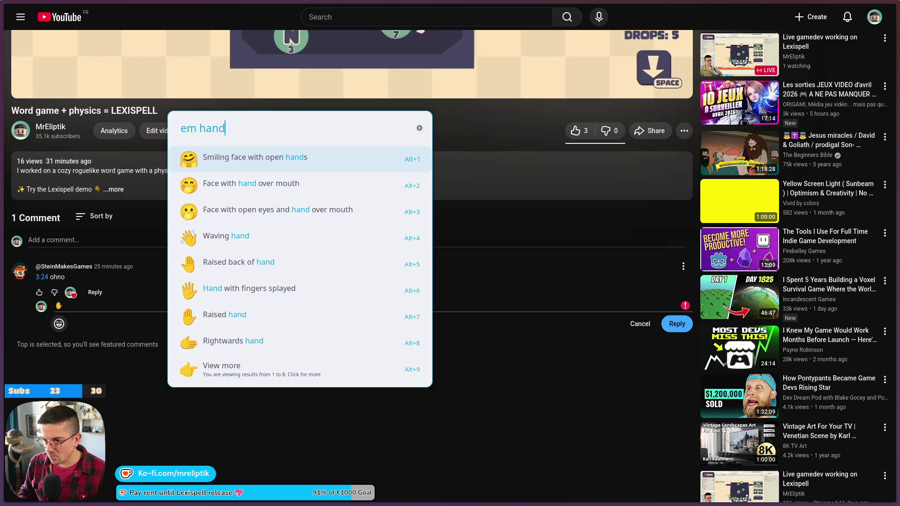
left_click(235, 263)
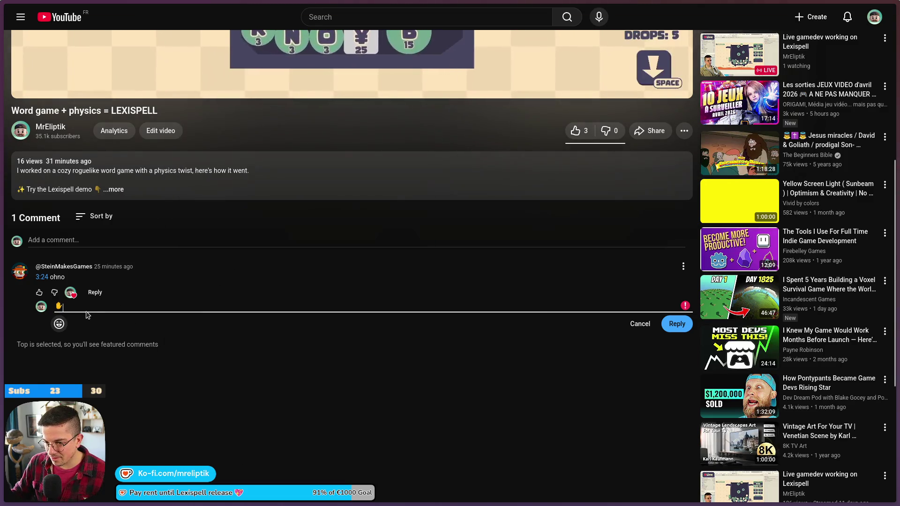
key("ctrl+v")
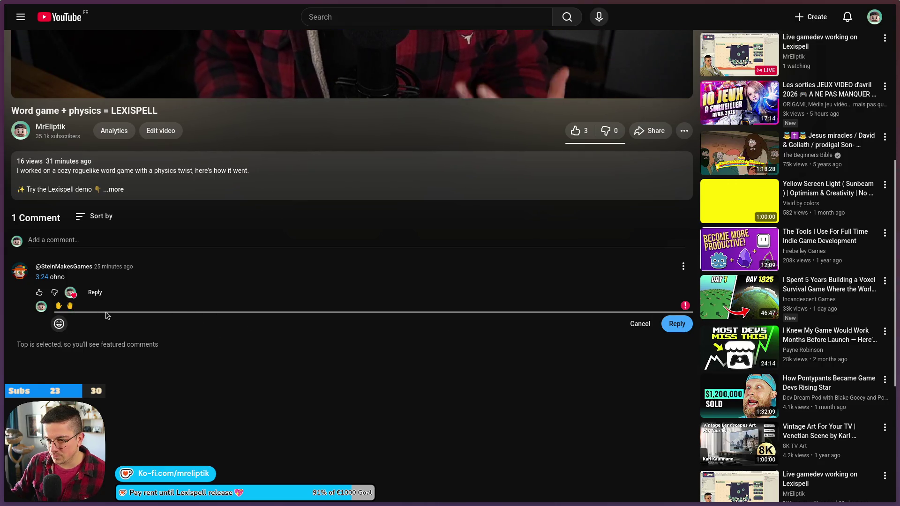
key("alt+space")
type("em hand")
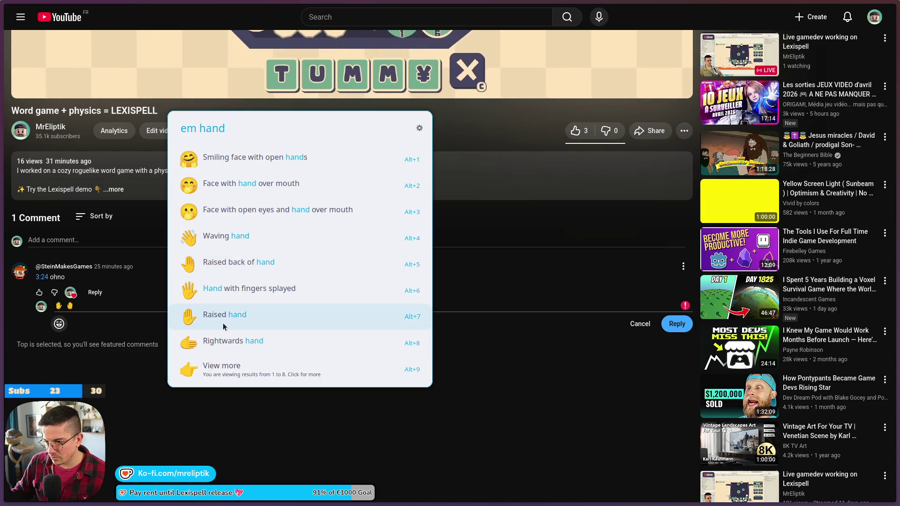
left_click(226, 268)
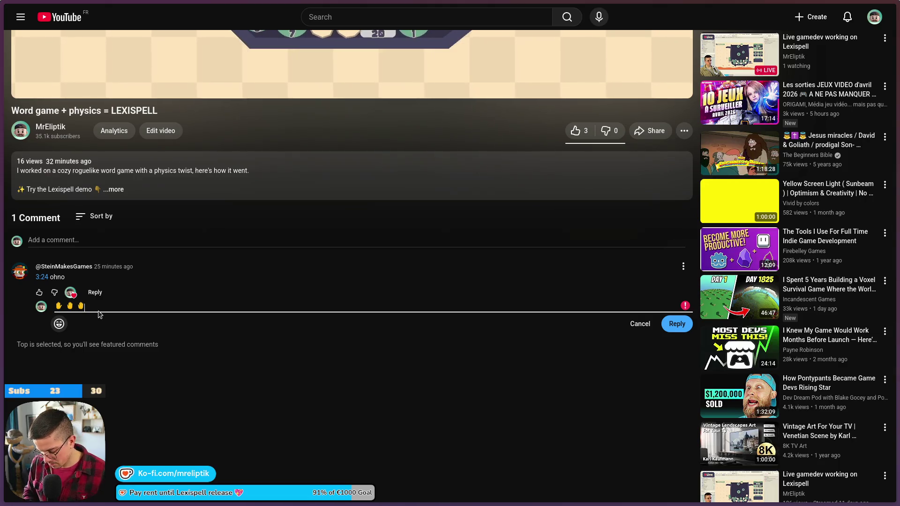
key("alt+space")
type("em")
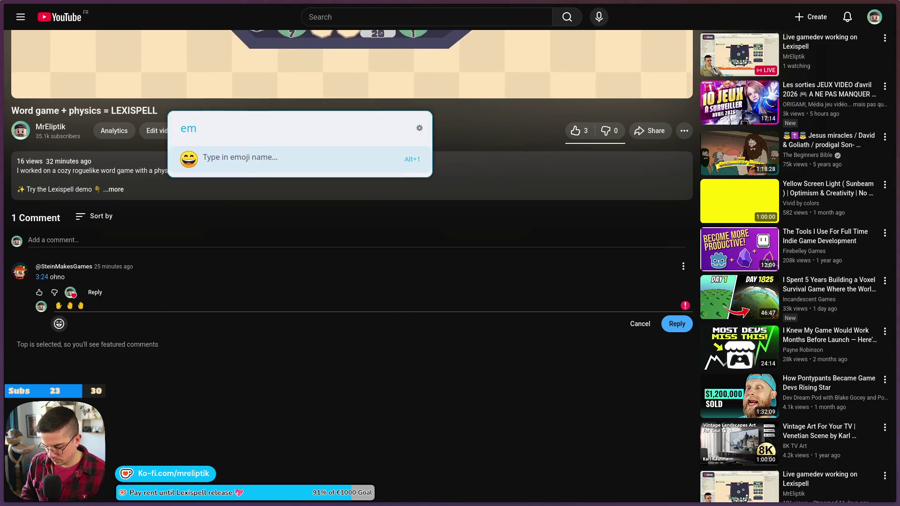
type(" hand")
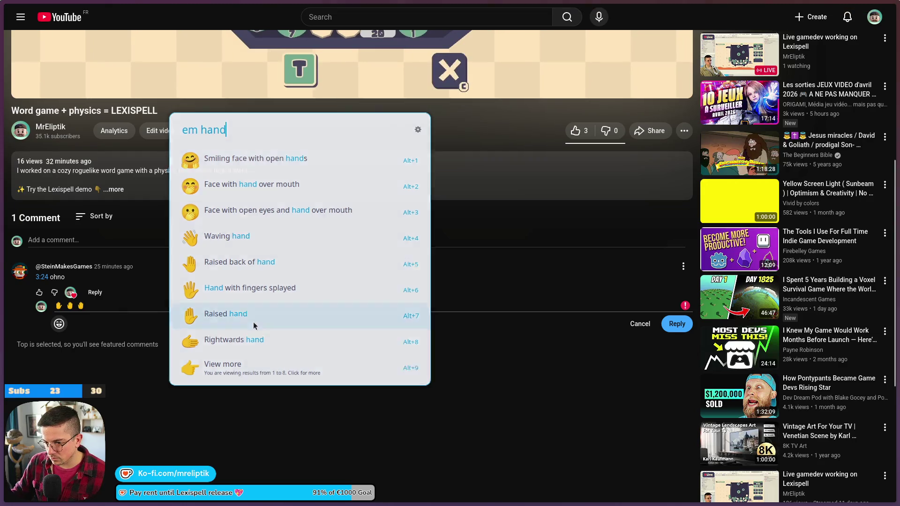
left_click(254, 322)
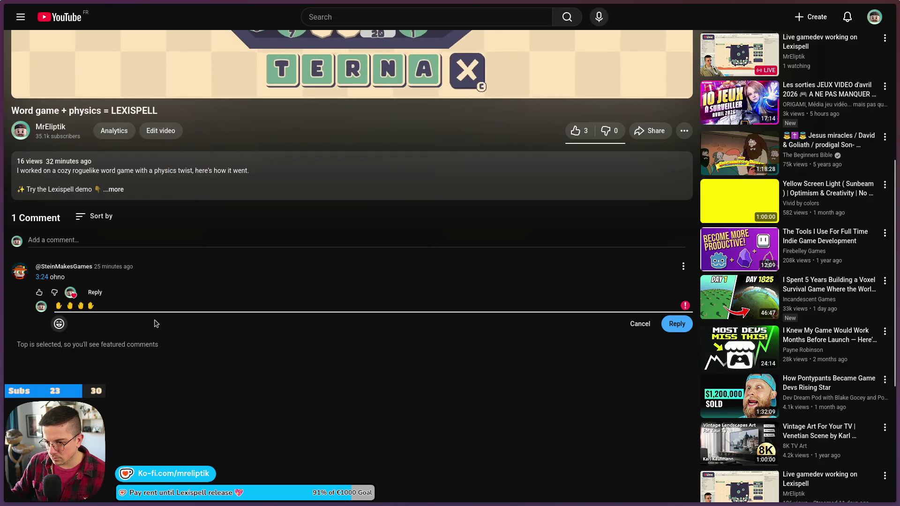
- Page through more hand emojis without inserting any, then post the emoji reply
key("alt+space")
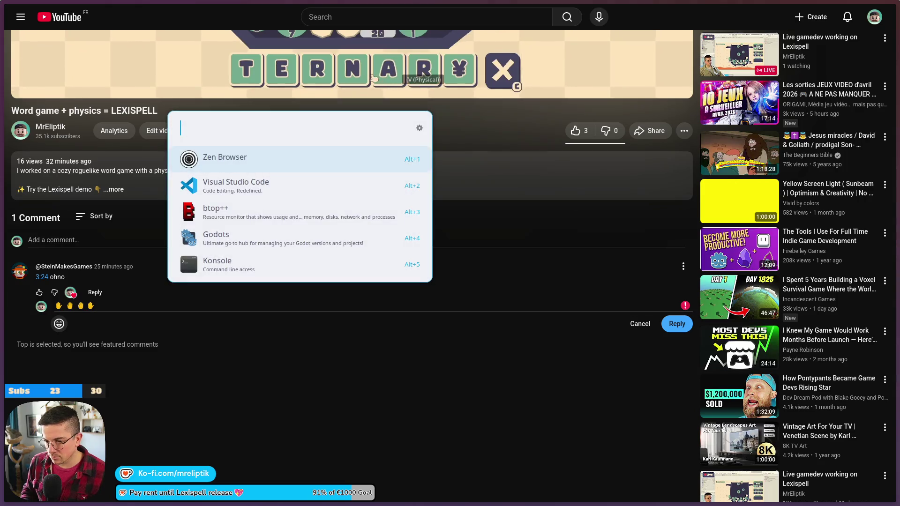
type("em hand")
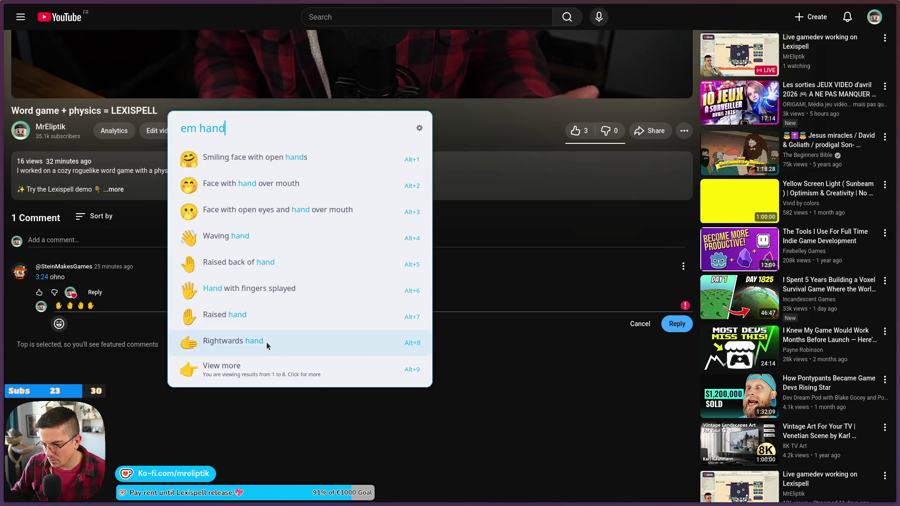
left_click(270, 370)
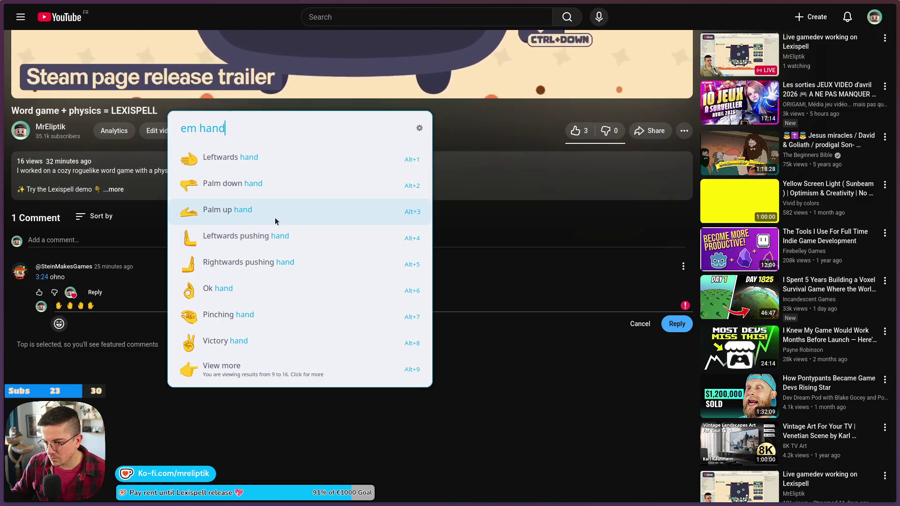
left_click(245, 369)
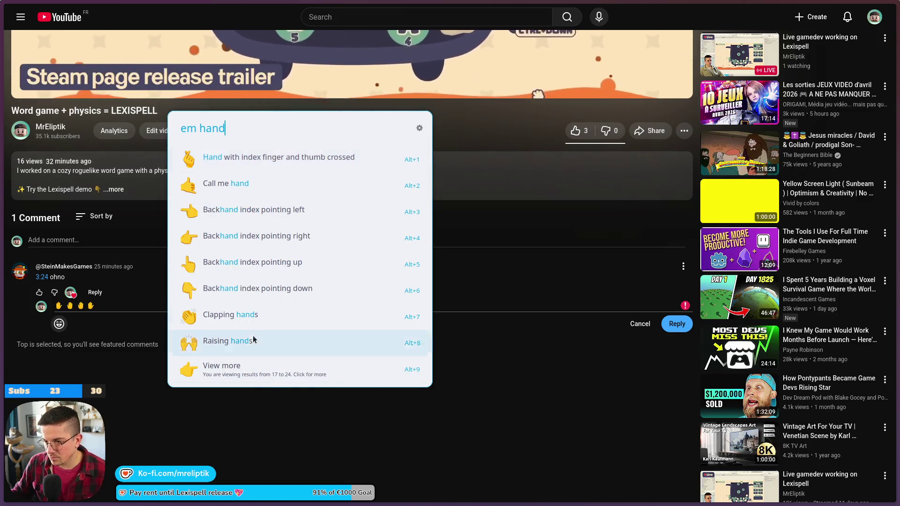
left_click(232, 375)
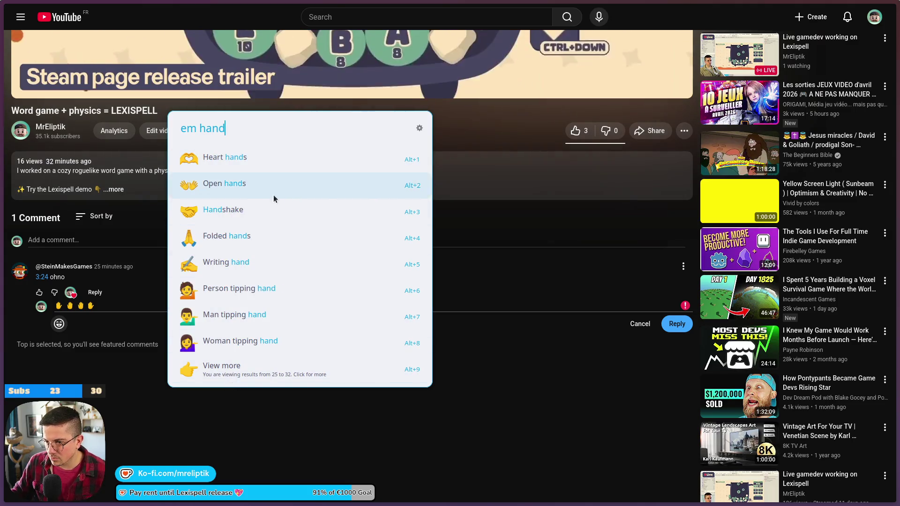
left_click(137, 301)
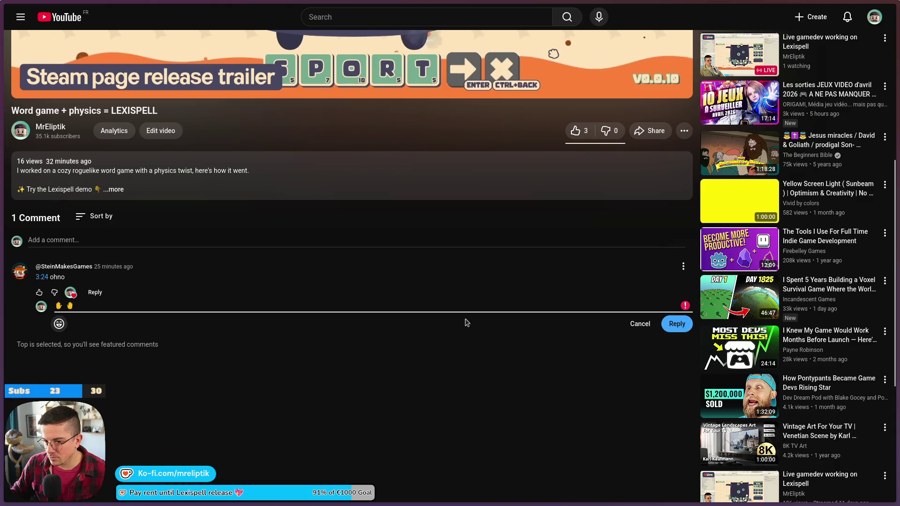
key("ctrl+Return")
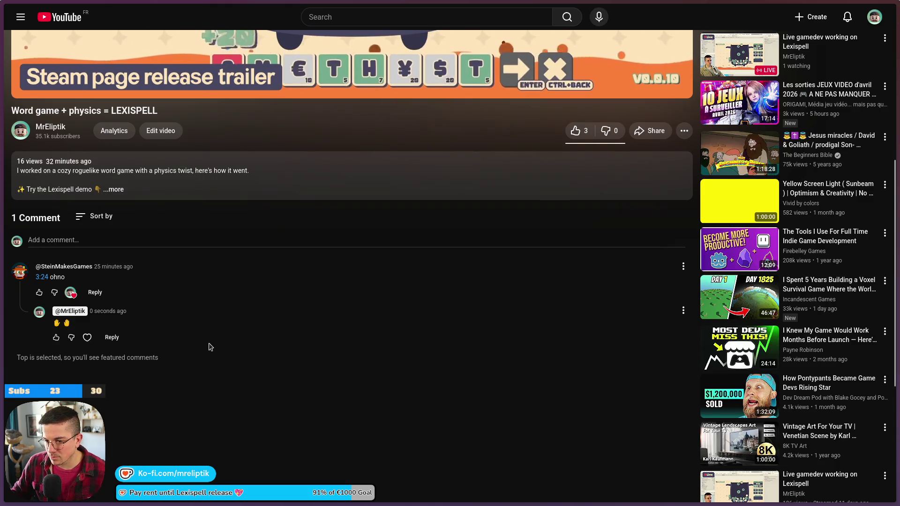
scroll(98, 318, "up", 7)
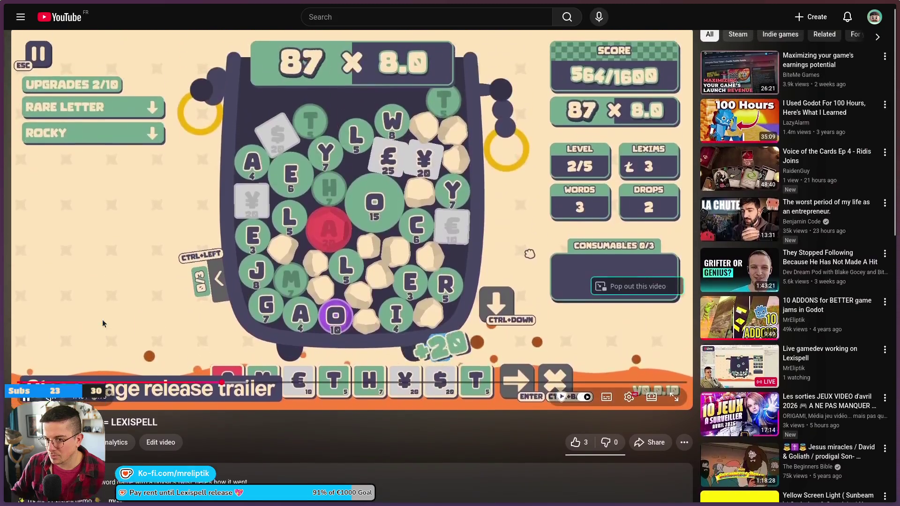